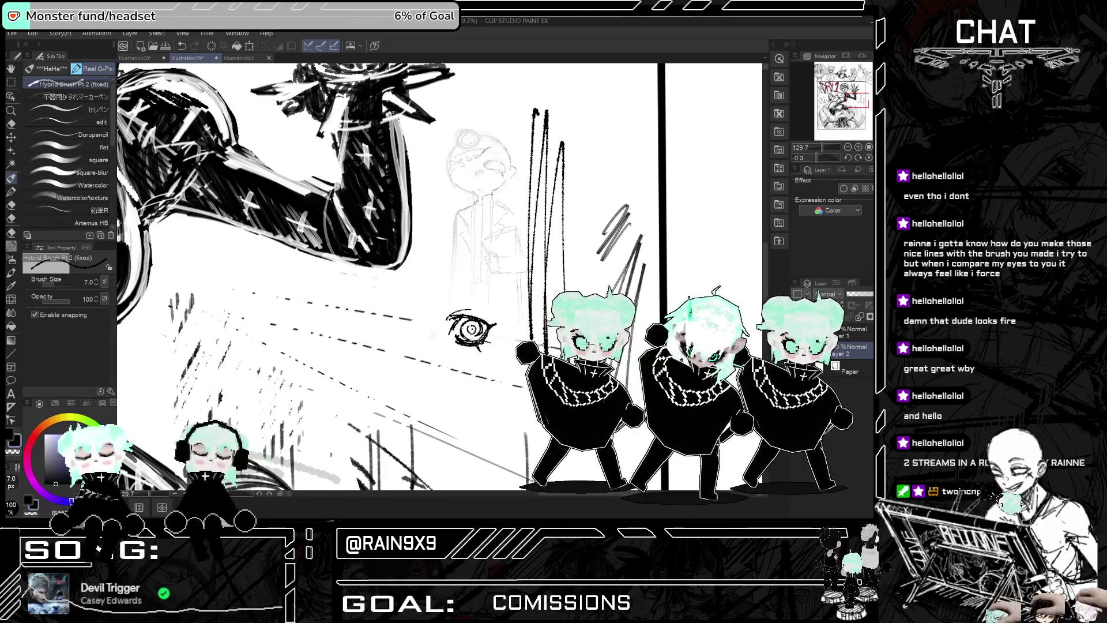
Step: Pick the Eraser, then move to the INKBLADE DUELIST canvas and zoom in on the small head sketch
click(11, 124)
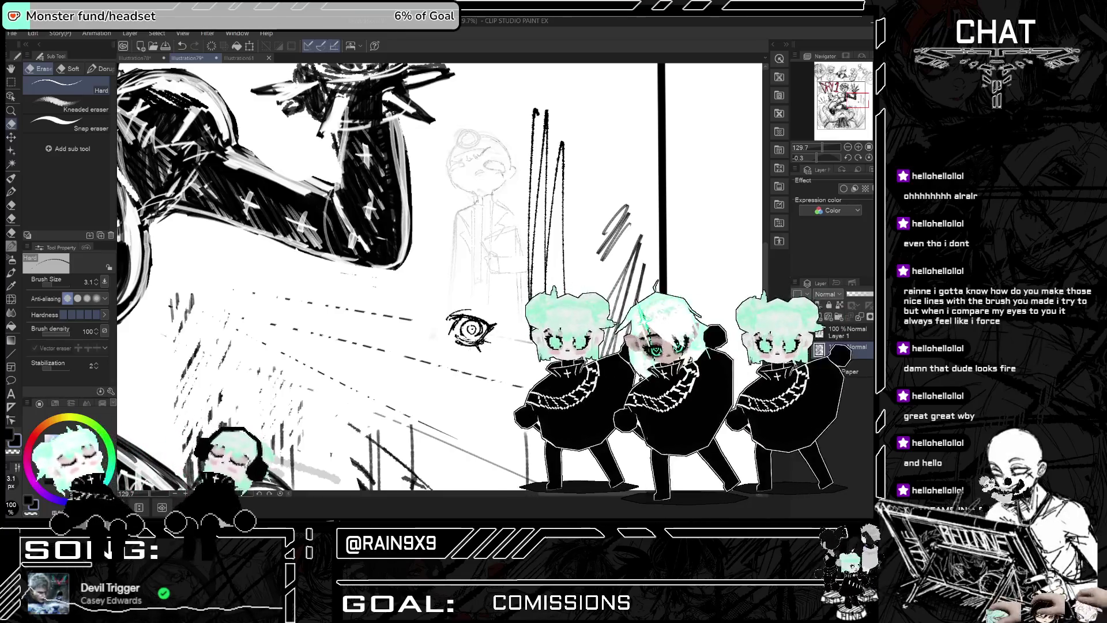
key(ctrl+minus)
key(ctrl+minus)
key(ctrl+minus)
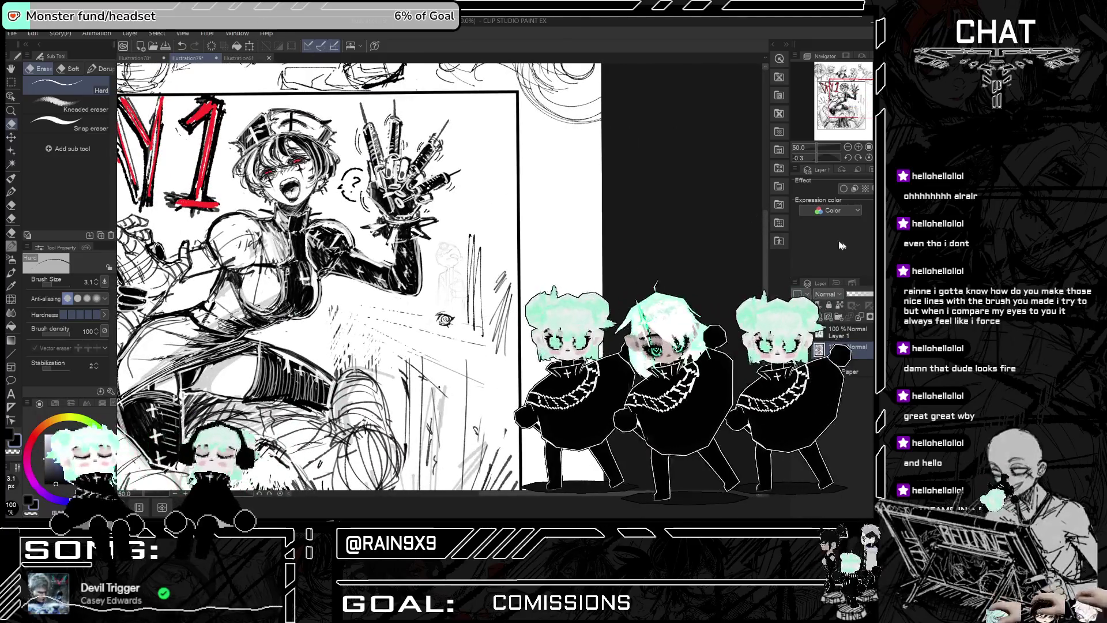
key(ctrl+Tab)
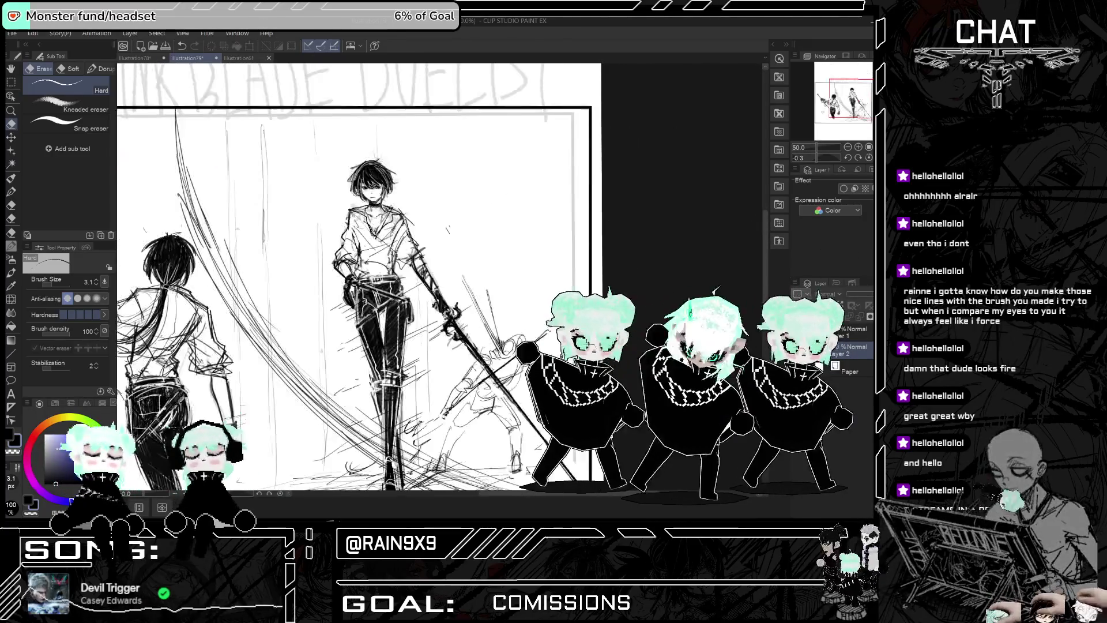
key(ctrl+minus)
key(ctrl+minus)
key(ctrl+minus)
scroll(335, 345, up, 10)
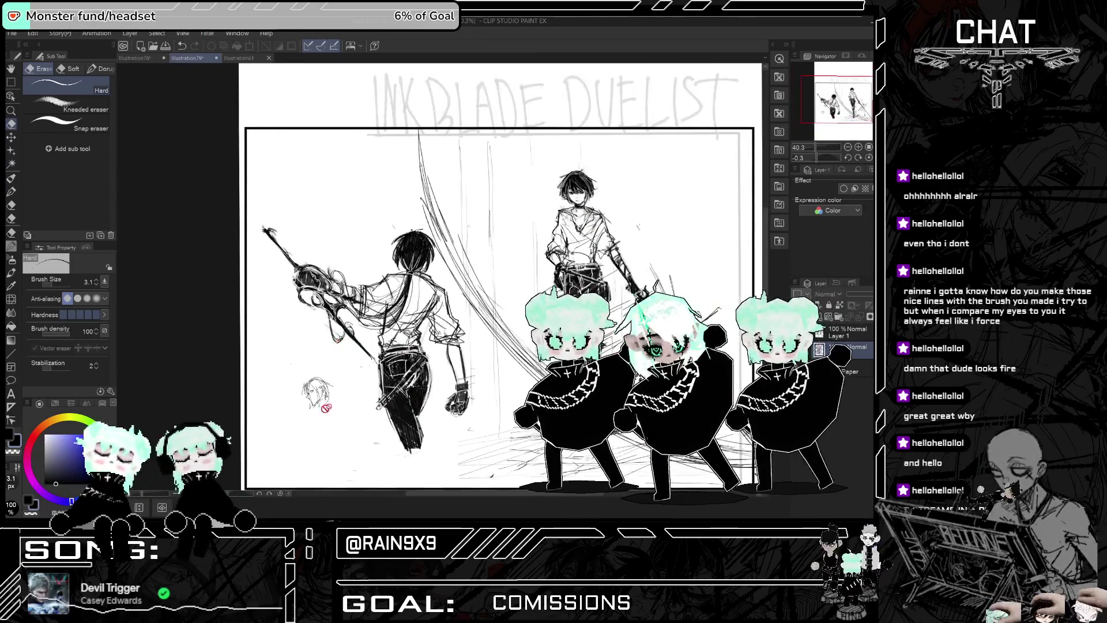
scroll(323, 365, up, 3)
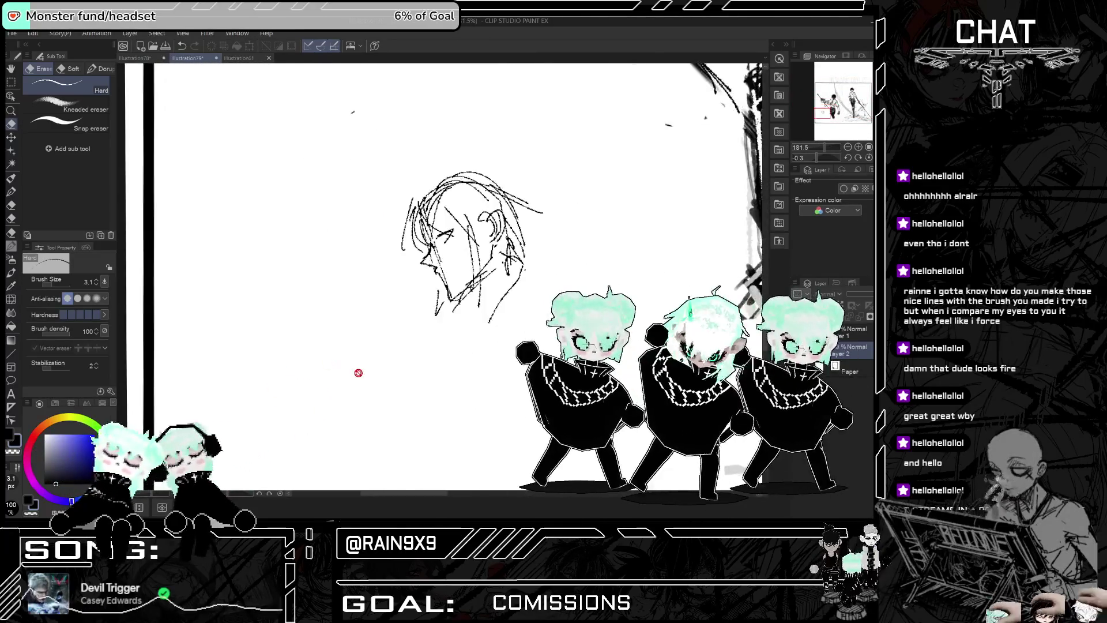
Step: Return to the pen and redo the short strokes near the chin
key(p)
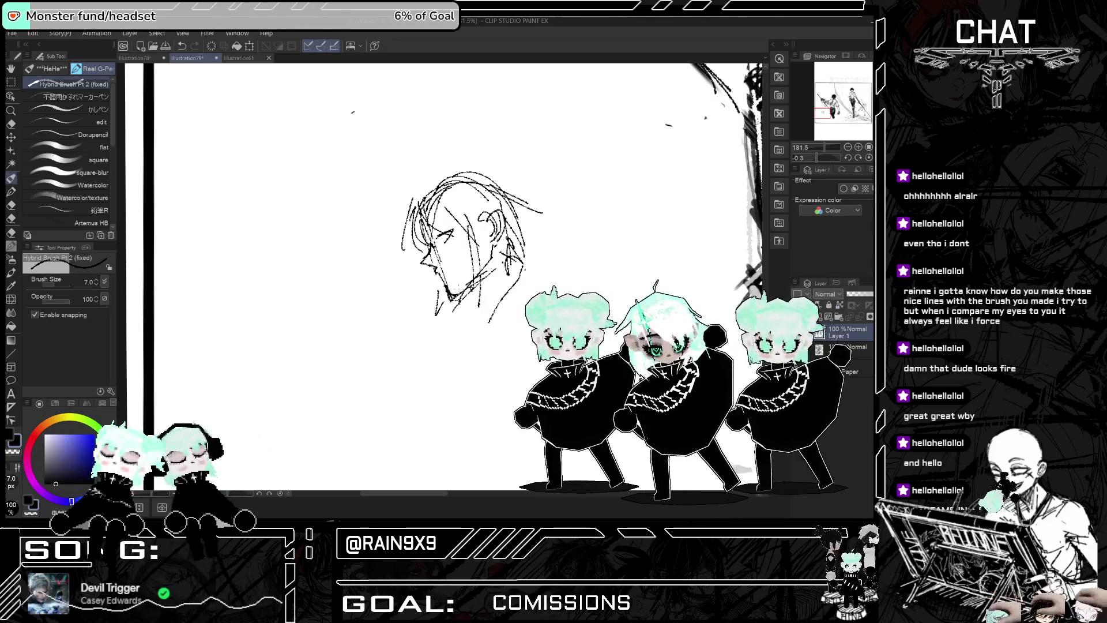
key(ctrl+z)
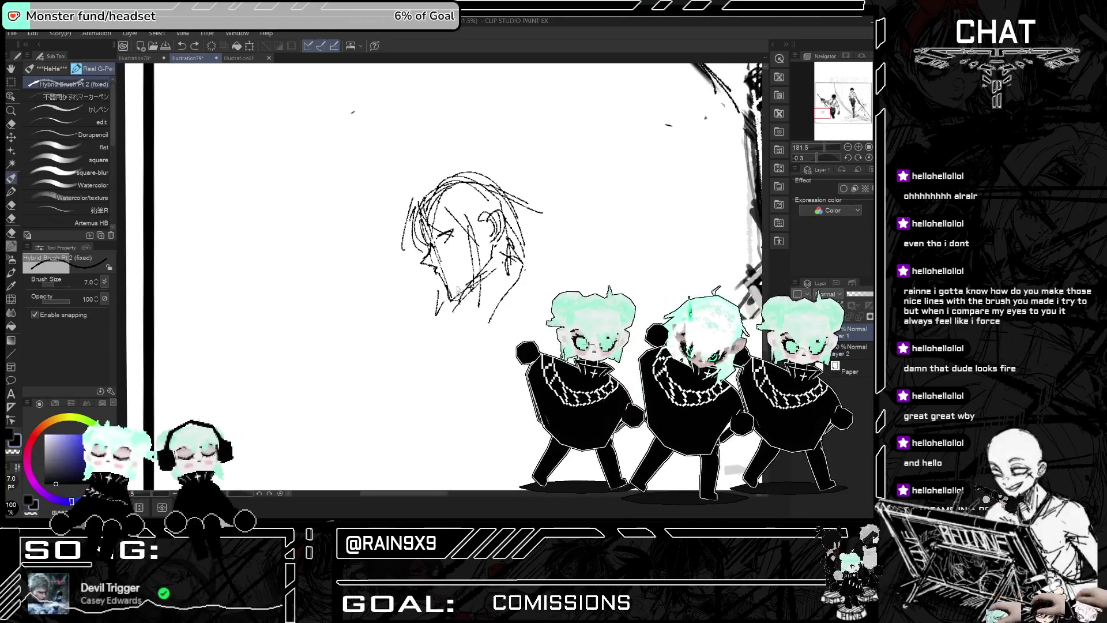
drag(445, 296, 453, 285)
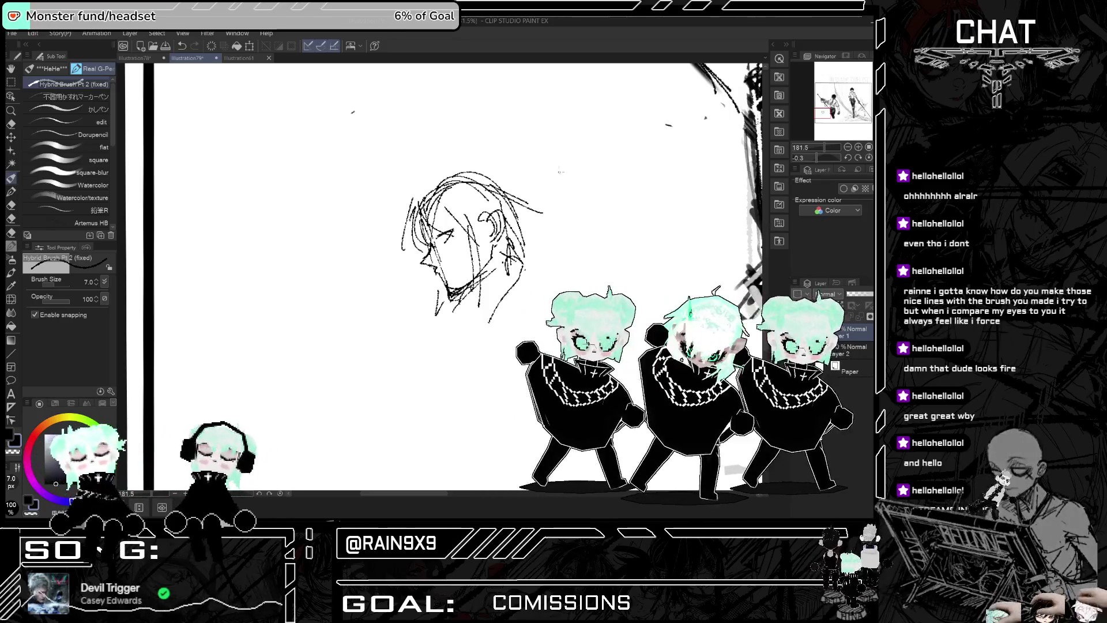
drag(464, 295, 482, 285)
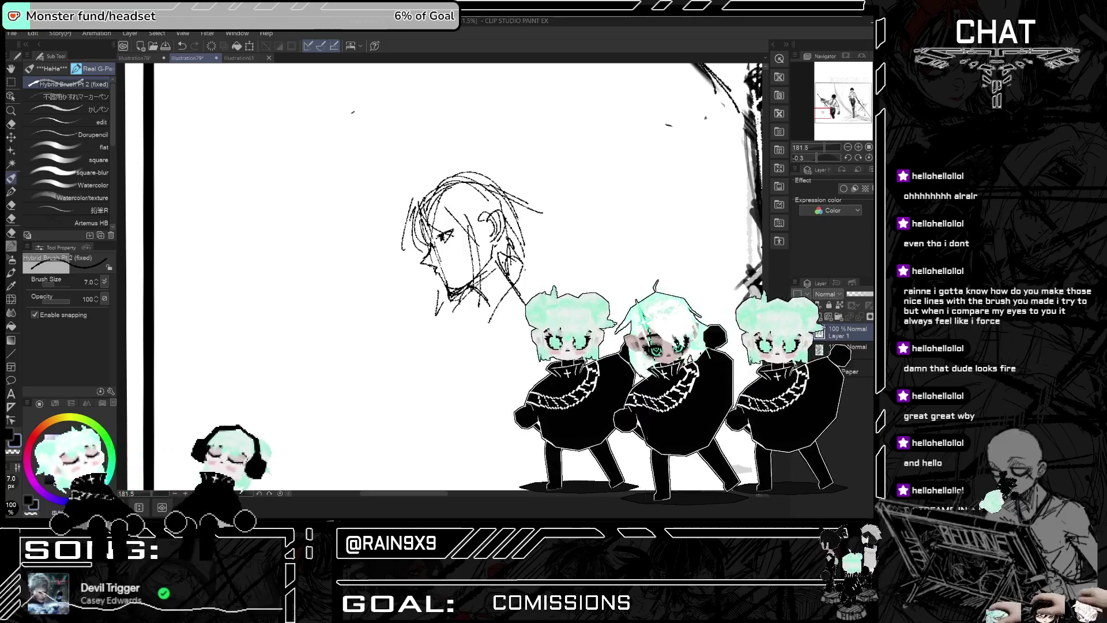
Step: Redraw the eye stroke and add strokes down the neck, across the hair and right of the head
key(ctrl+z)
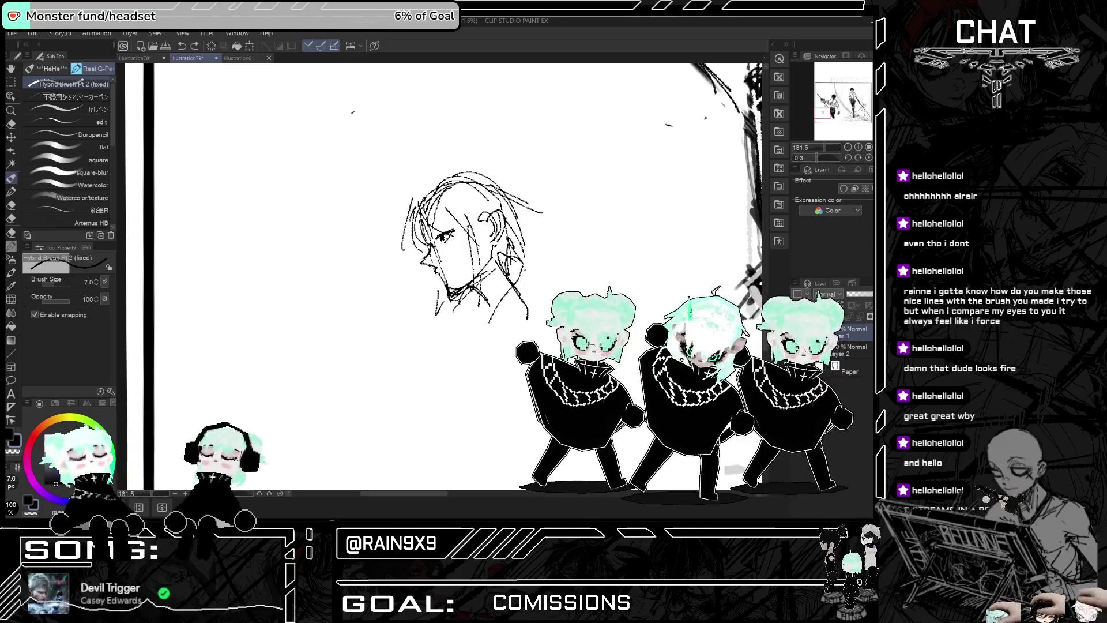
drag(444, 242, 454, 229)
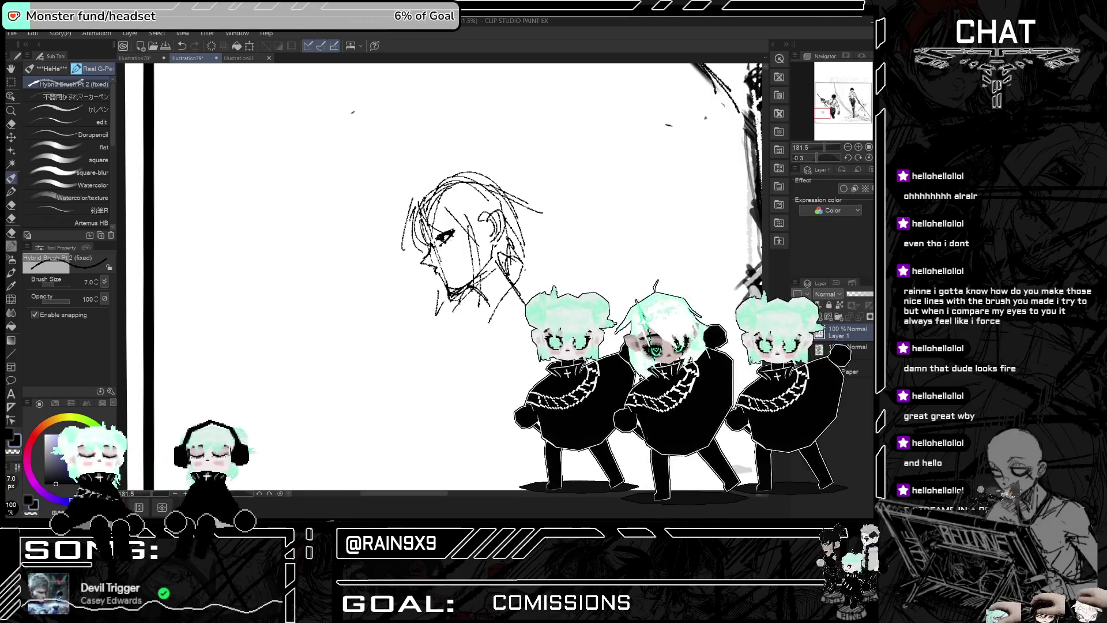
mouse_move(504, 254)
mouse_down()
mouse_move(530, 316)
mouse_move(463, 350)
mouse_up()
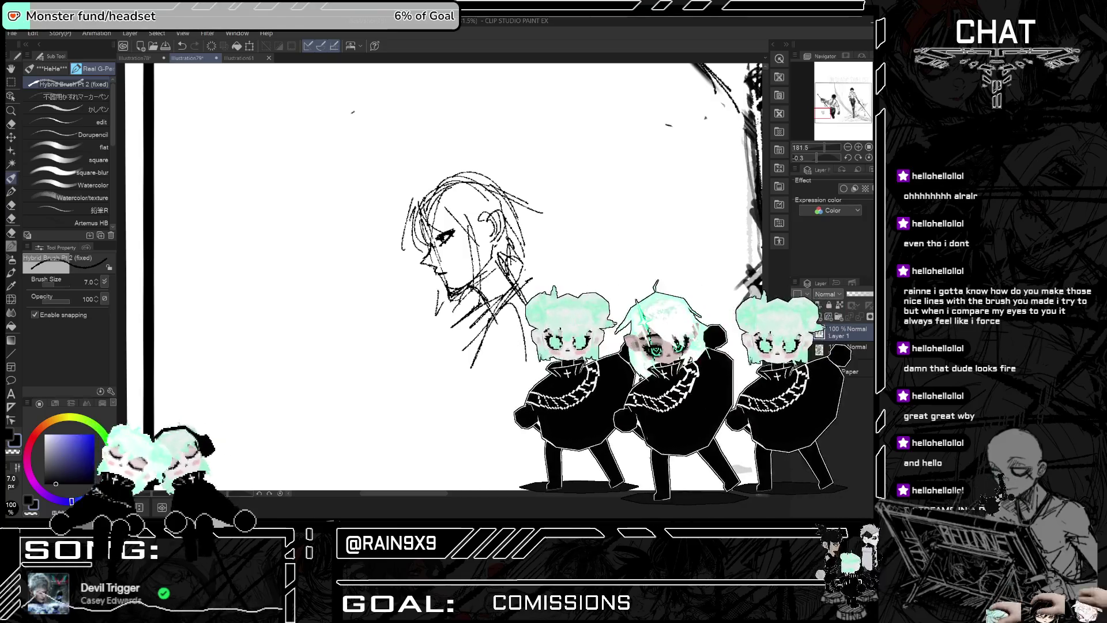
drag(507, 237, 555, 269)
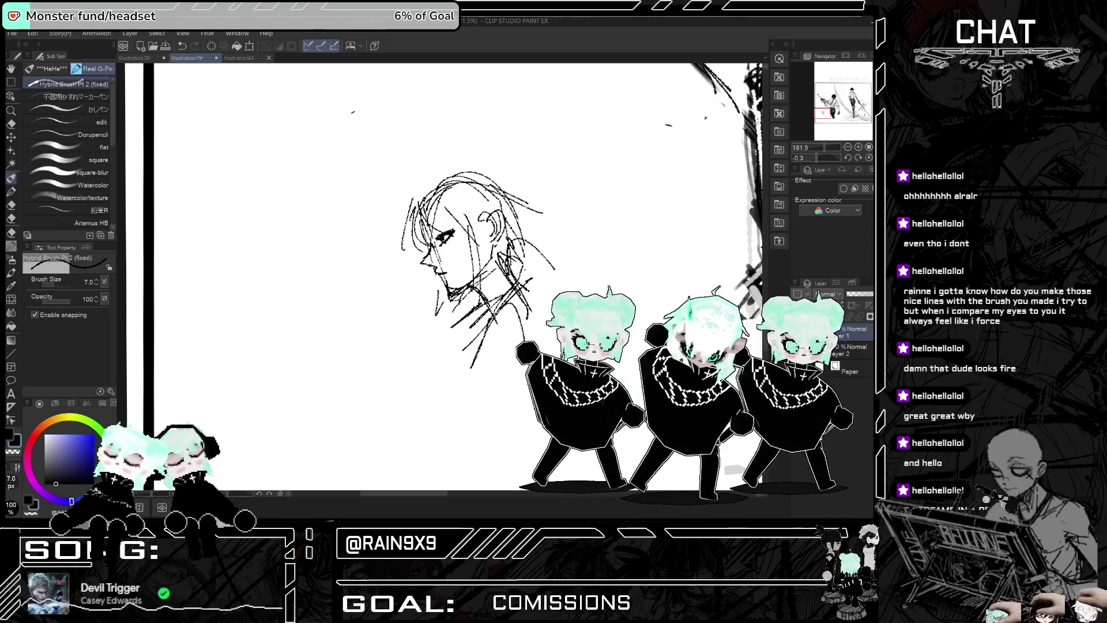
mouse_move(593, 127)
mouse_down()
mouse_move(571, 248)
mouse_move(635, 213)
mouse_up()
Step: Replace the strokes beside the head with one curved stroke to its right
key(h)
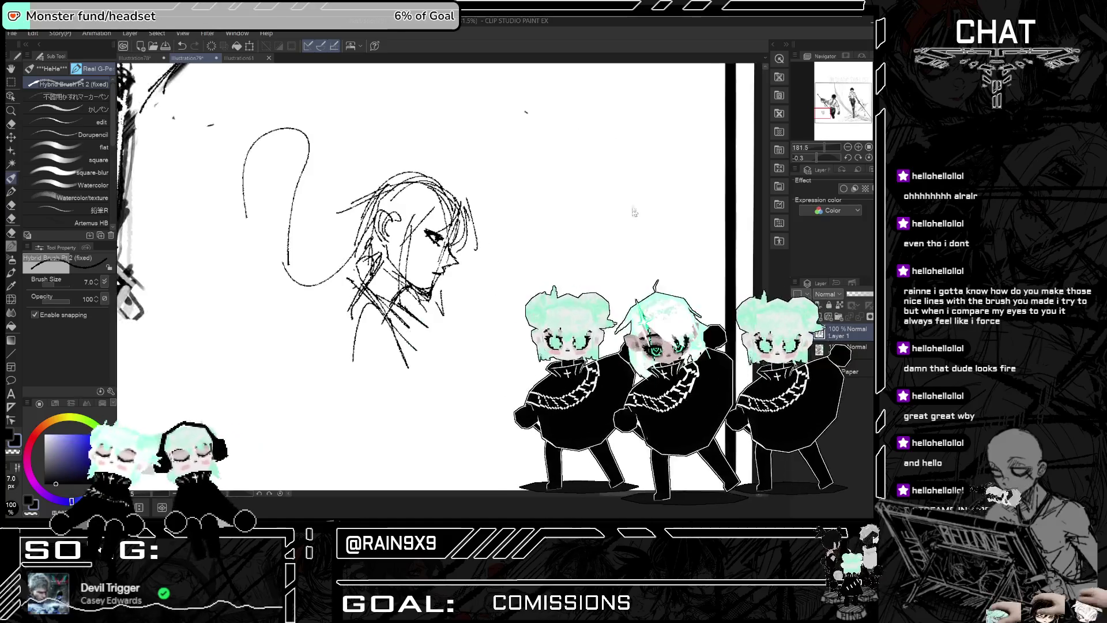
key(ctrl+z)
key(h)
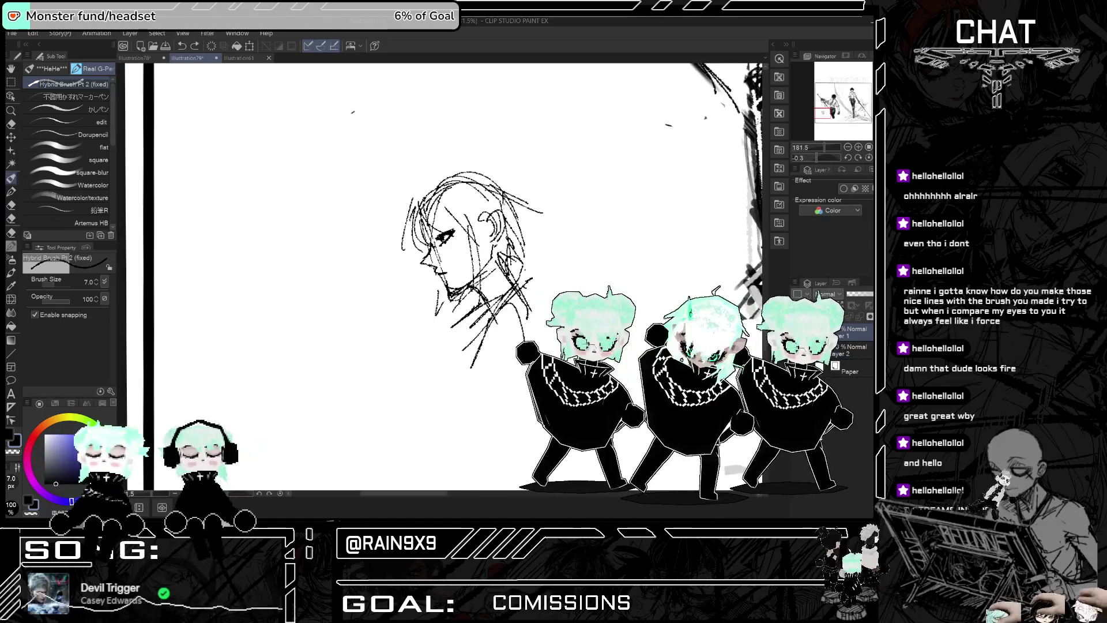
drag(522, 203, 507, 248)
drag(552, 164, 634, 248)
key(ctrl+z)
key(ctrl+z)
mouse_move(576, 198)
mouse_down()
mouse_move(522, 271)
mouse_move(626, 315)
mouse_up()
Step: In mirrored view, sketch the long arcs of the hair loop, then draw its outer edge and zoom out
key(h)
mouse_move(251, 191)
mouse_down()
mouse_move(251, 262)
mouse_move(301, 369)
mouse_up()
drag(249, 285, 263, 329)
drag(252, 193, 318, 231)
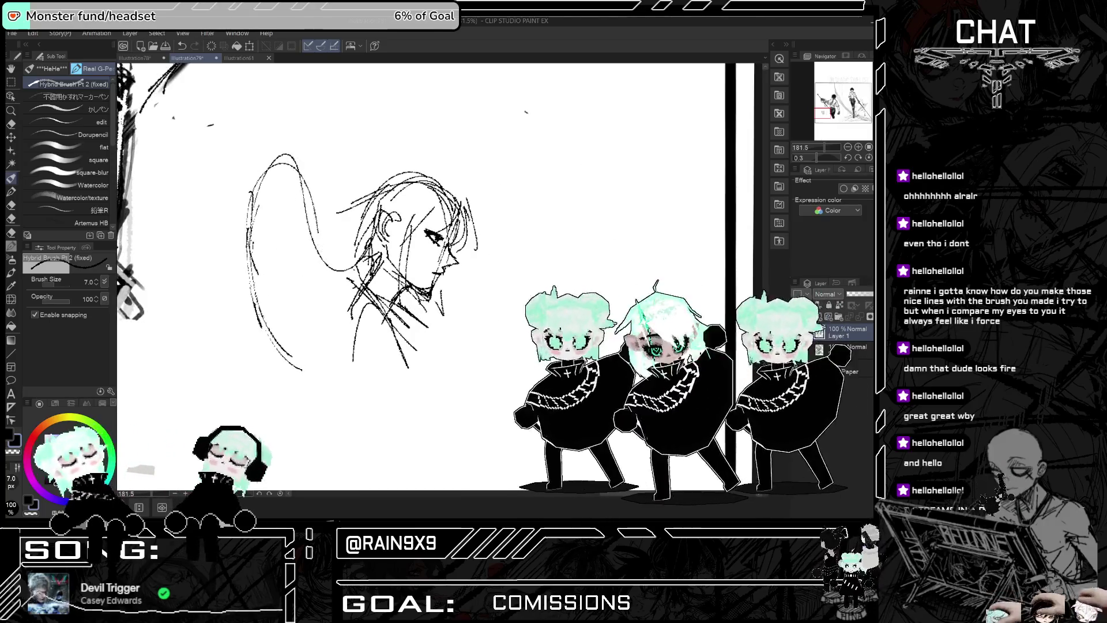
drag(297, 189, 363, 293)
drag(323, 260, 362, 286)
key(h)
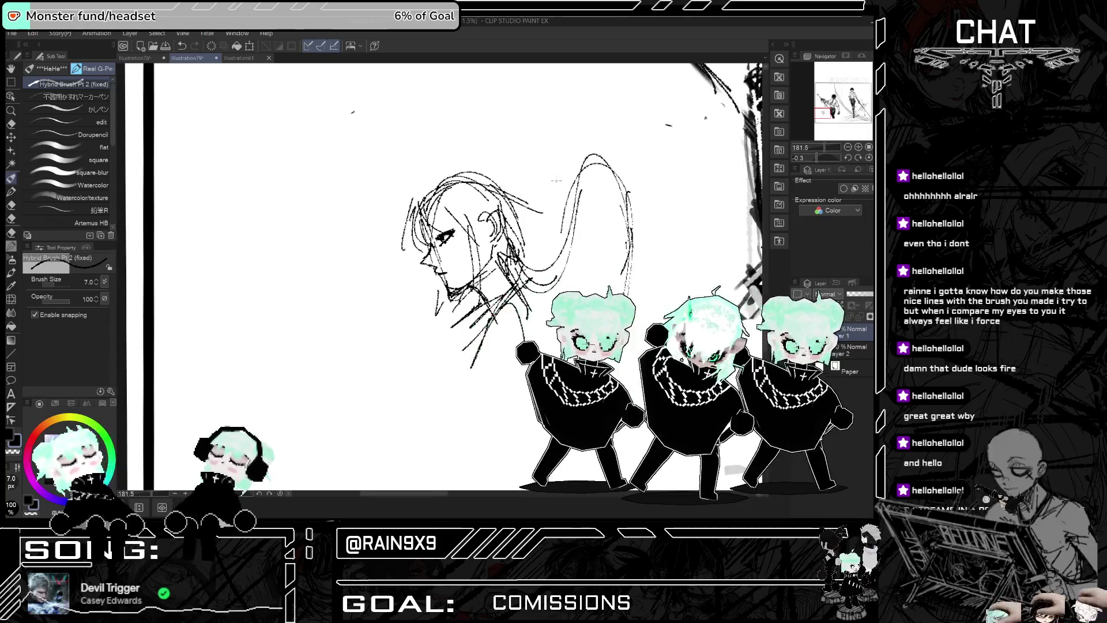
drag(597, 153, 646, 238)
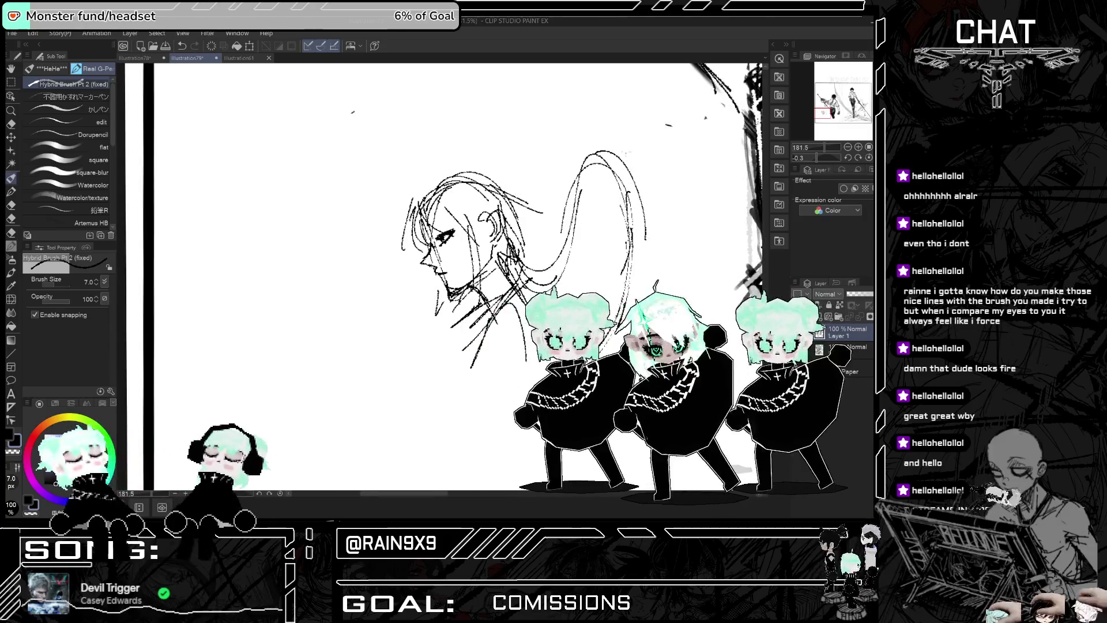
key(ctrl+minus)
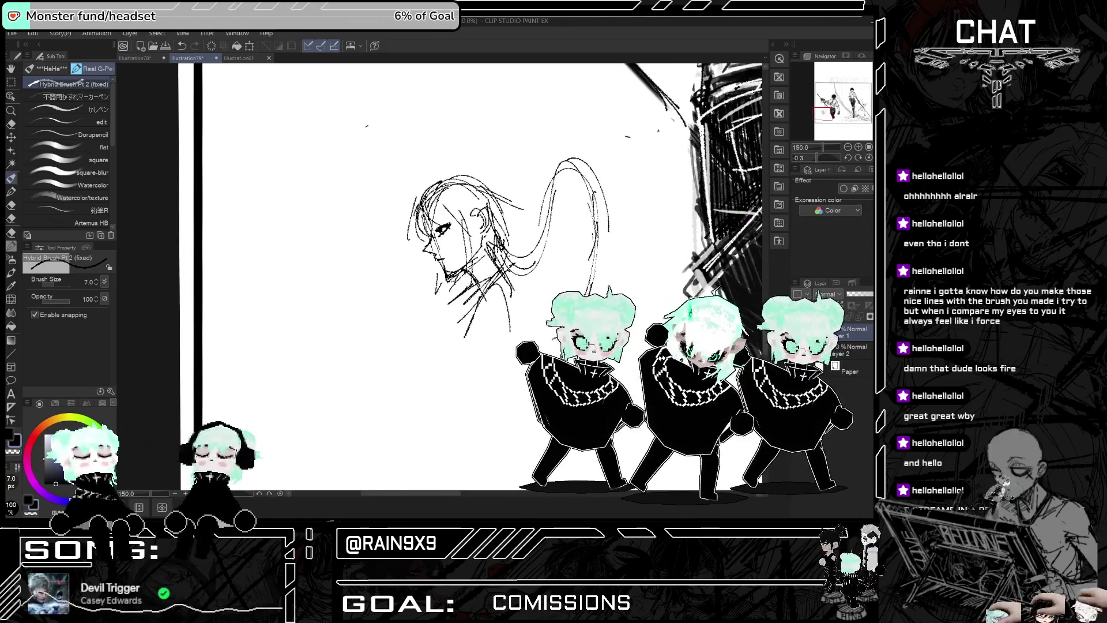
key(h)
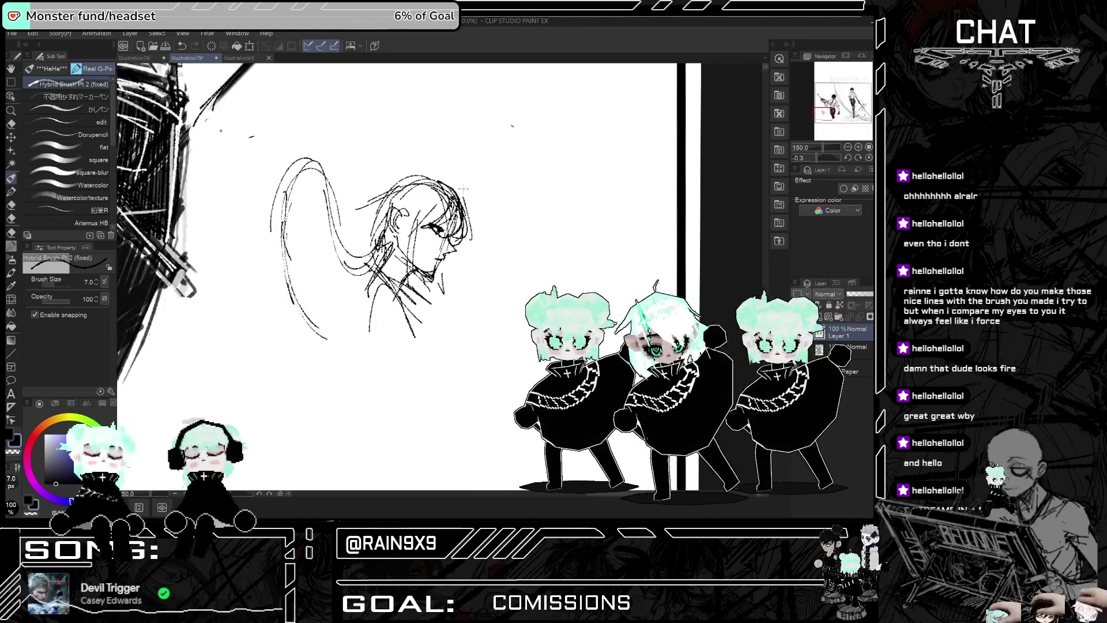
key(h)
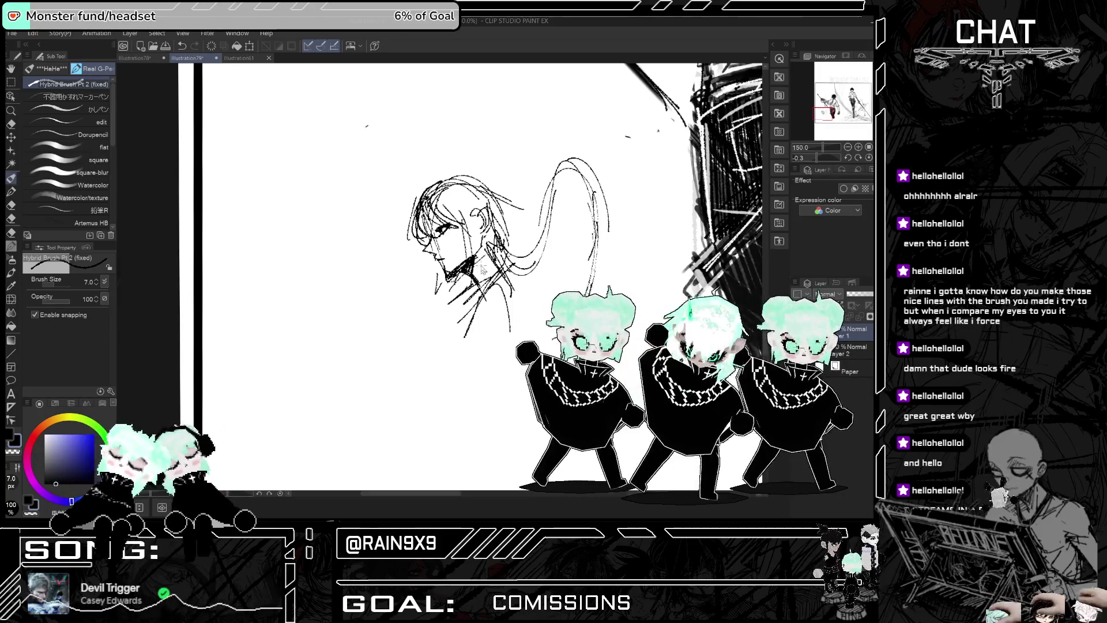
Step: Set the Eraser to size 5.8 and clean up the head sketch, checking it mirrored
click(10, 124)
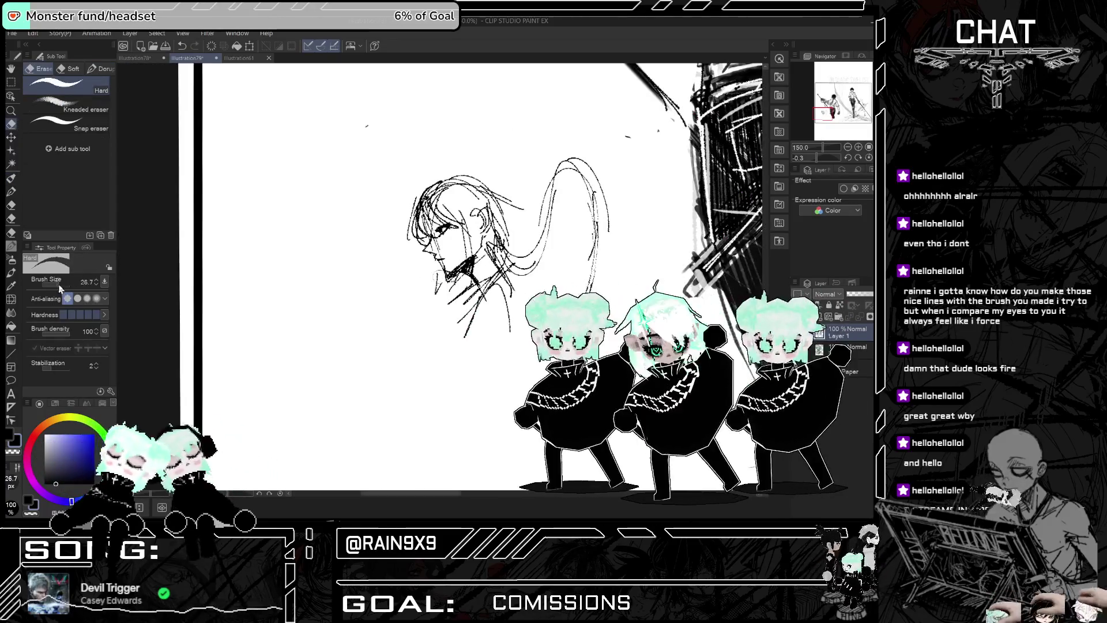
drag(55, 286, 49, 286)
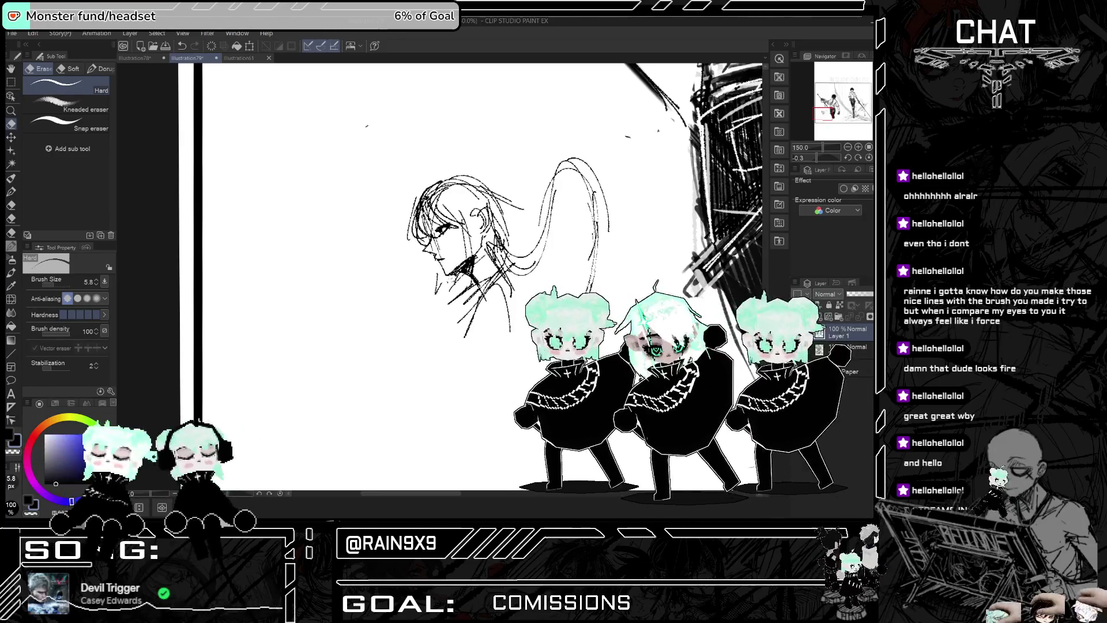
key(h)
key(ctrl+z)
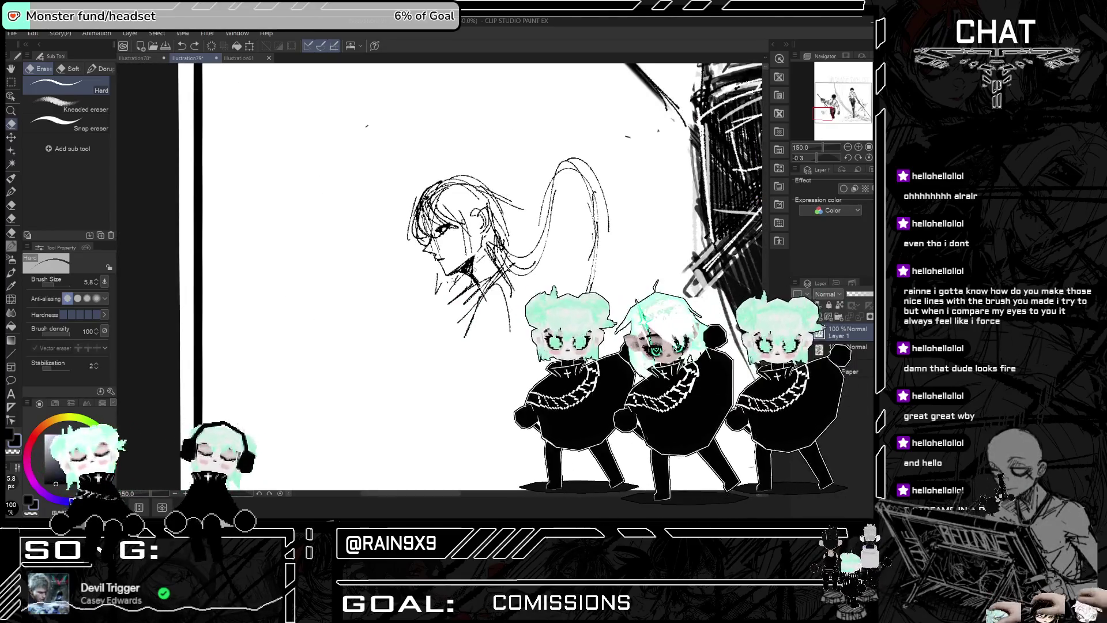
key(h)
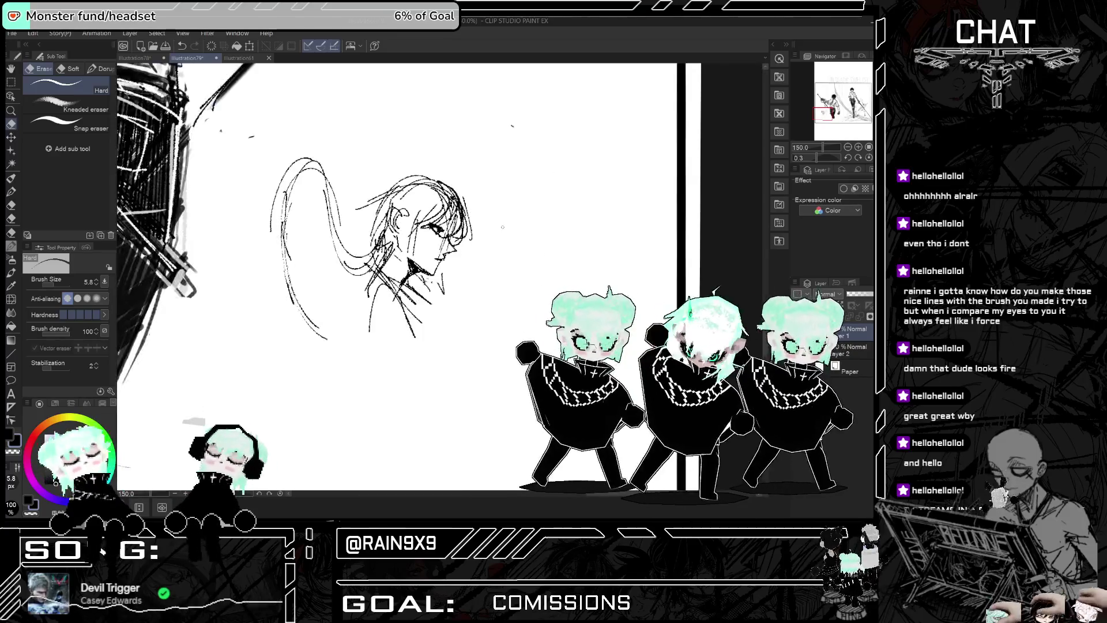
key(h)
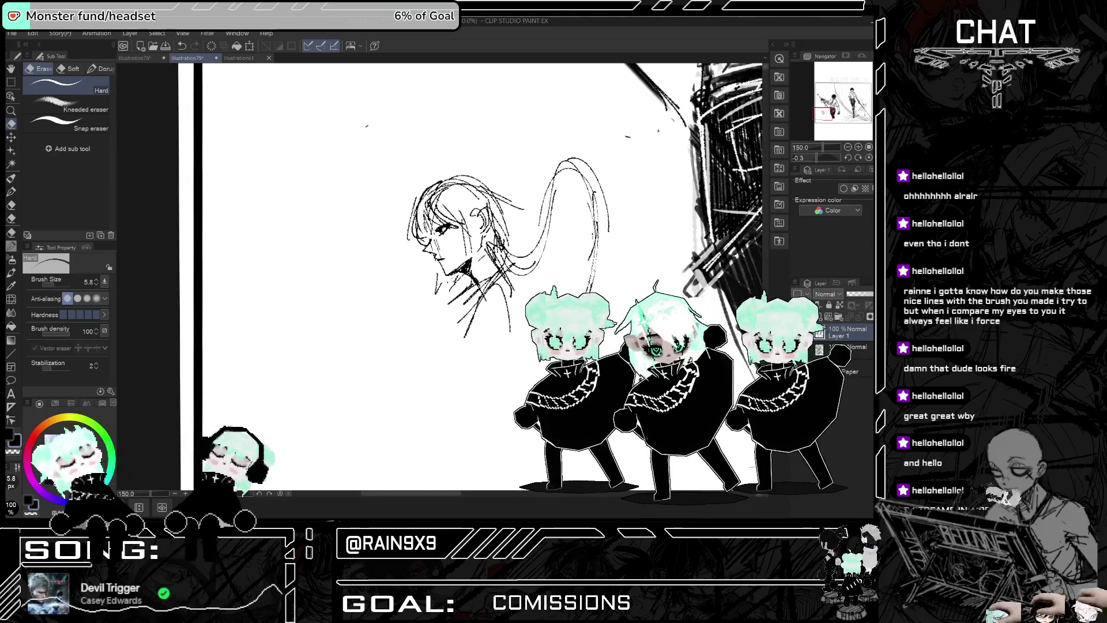
Step: Inspect the head sketch at several zoom levels and mirrored, then return to the pen
key(h)
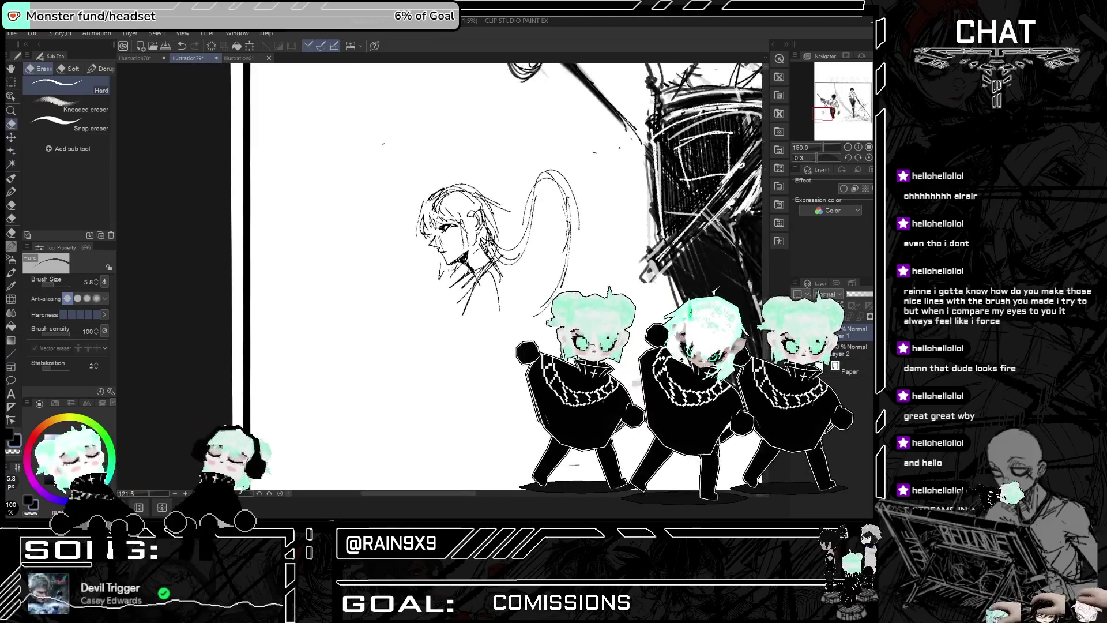
key(ctrl+minus)
key(h)
key(ctrl+plus)
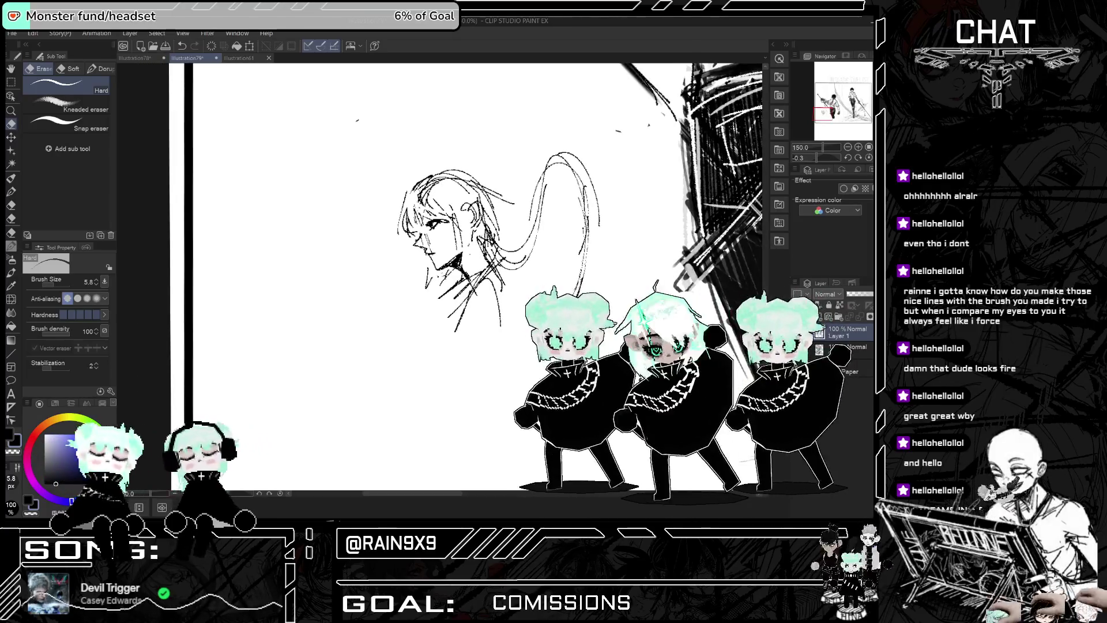
key(ctrl+minus)
key(ctrl+plus)
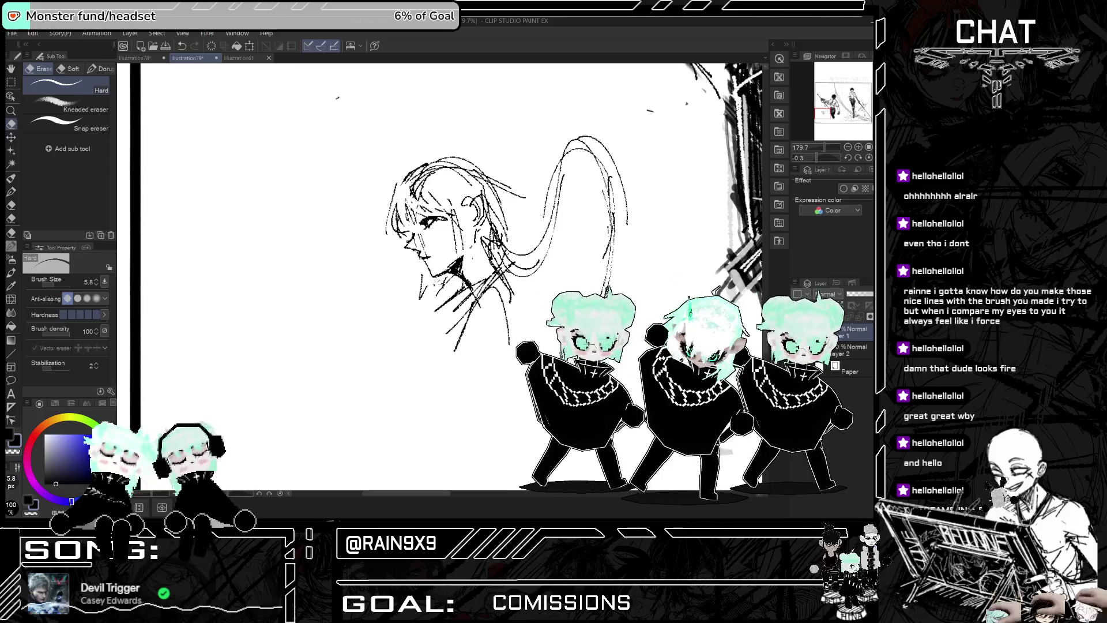
key(h)
key(h)
key(h)
key(ctrl+minus)
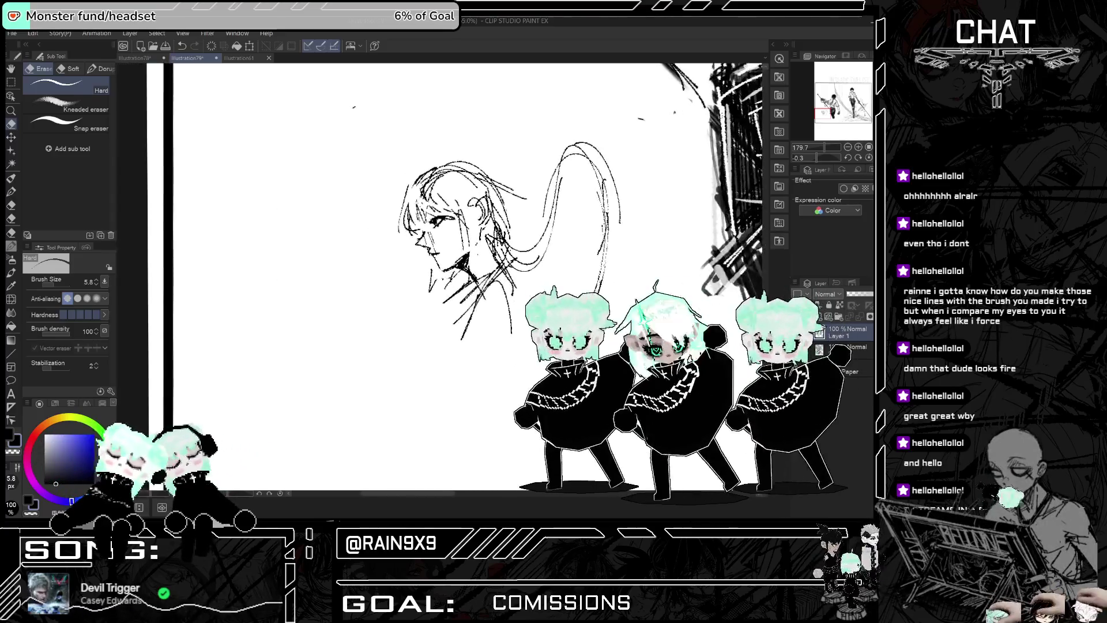
key(ctrl+plus)
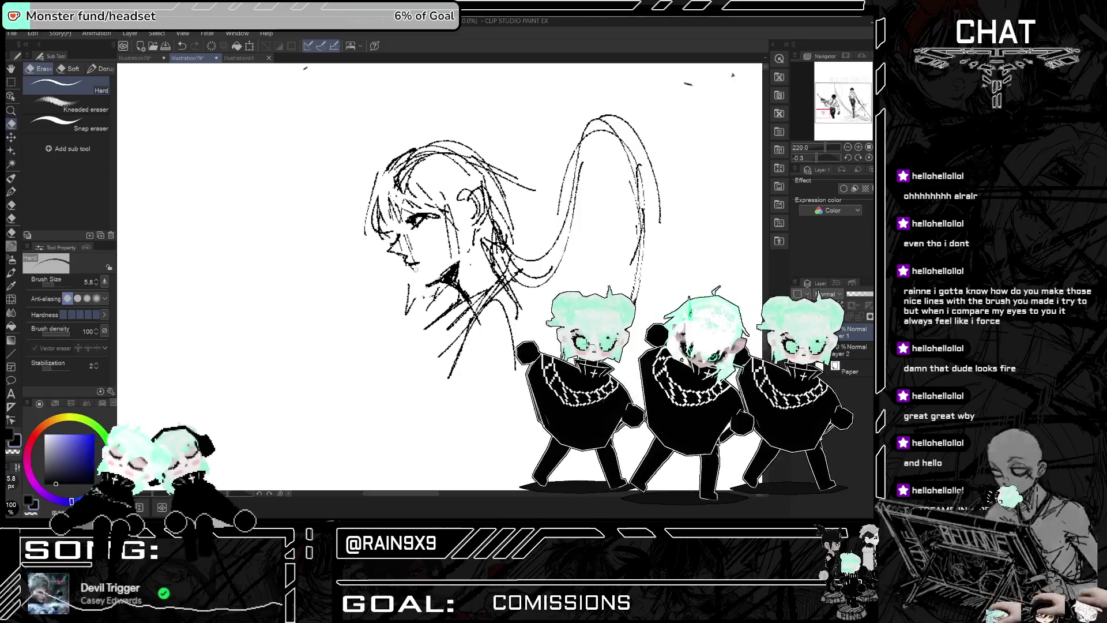
key(p)
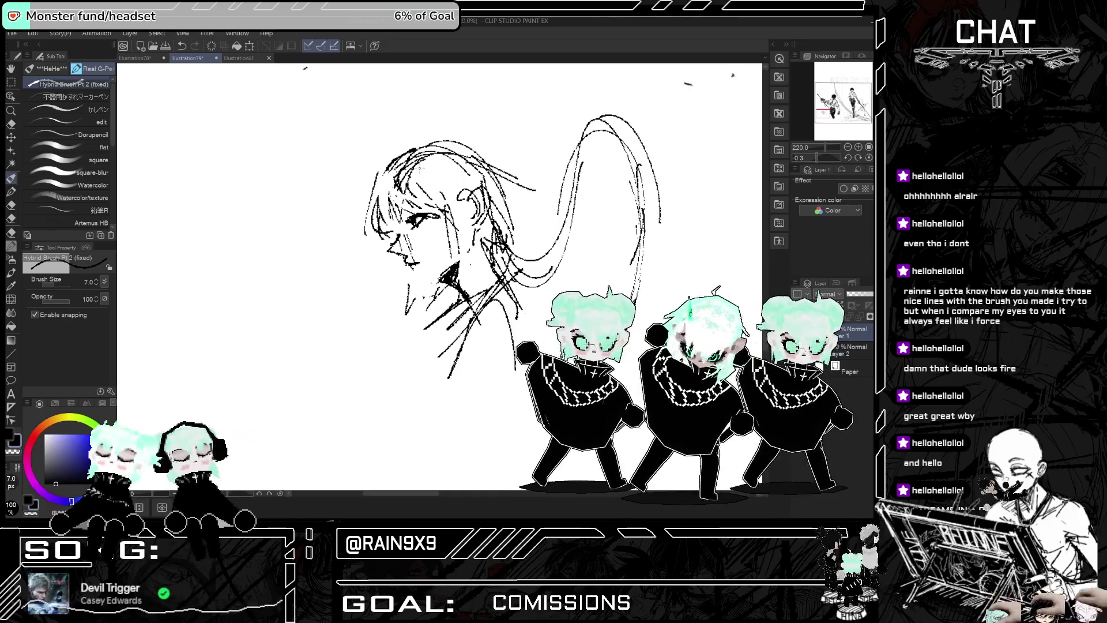
Step: Zoom in on the head and settle the small chin strokes with undo and redo
key(ctrl+plus)
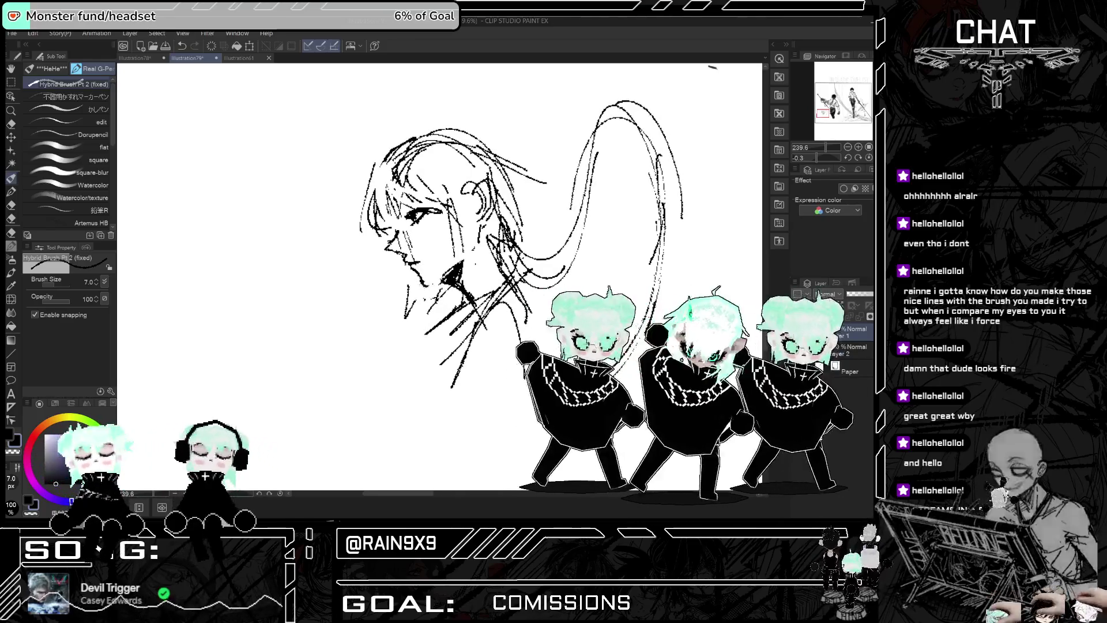
key(h)
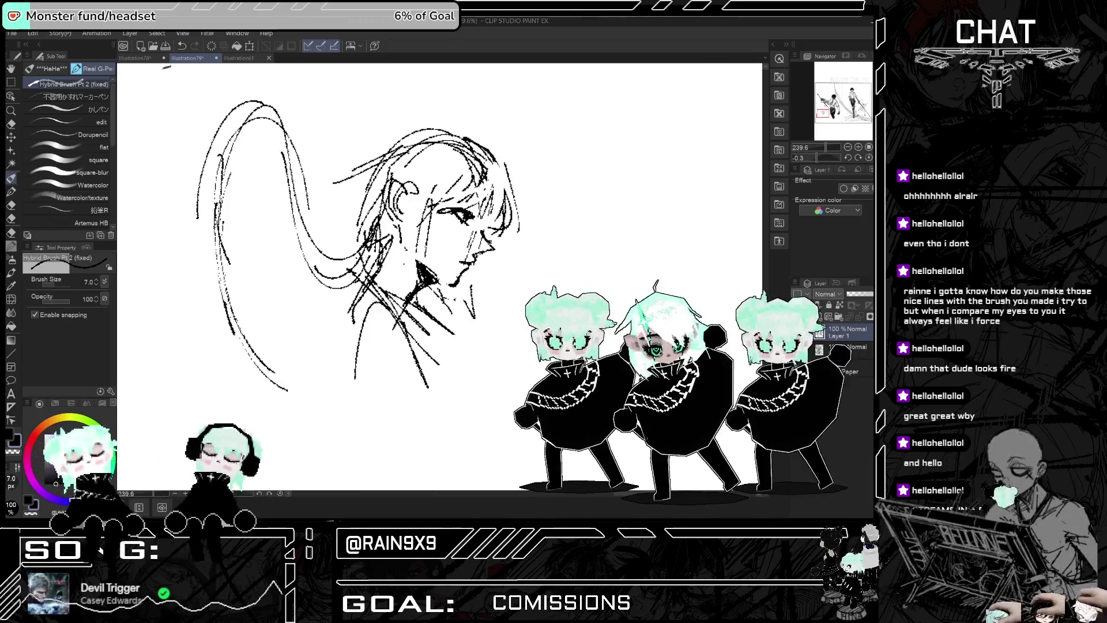
key(h)
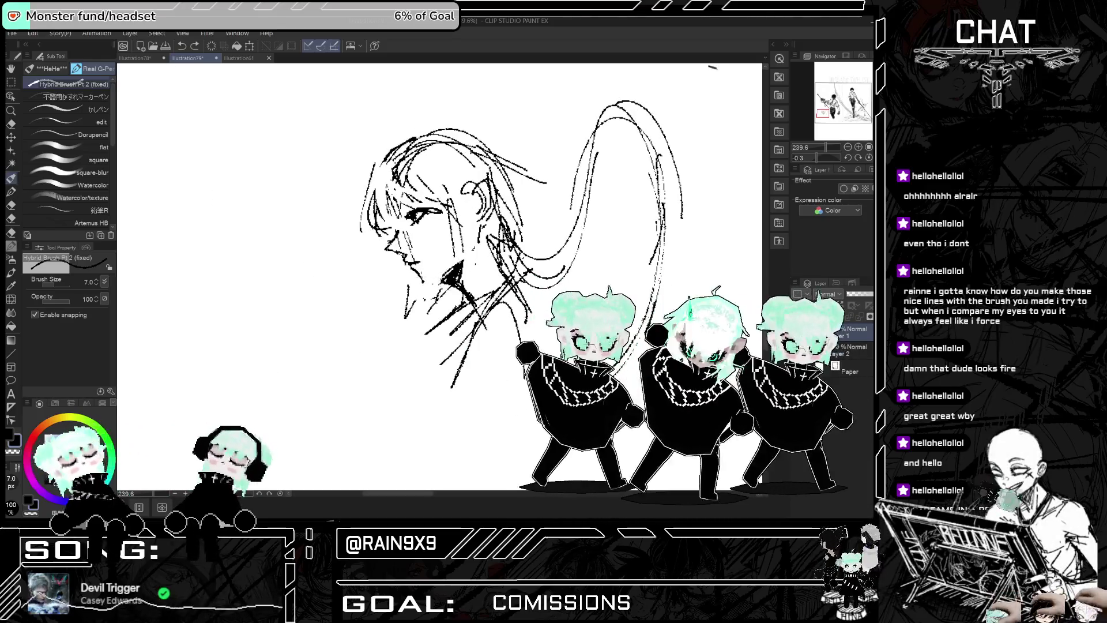
key(ctrl+y)
key(ctrl+z)
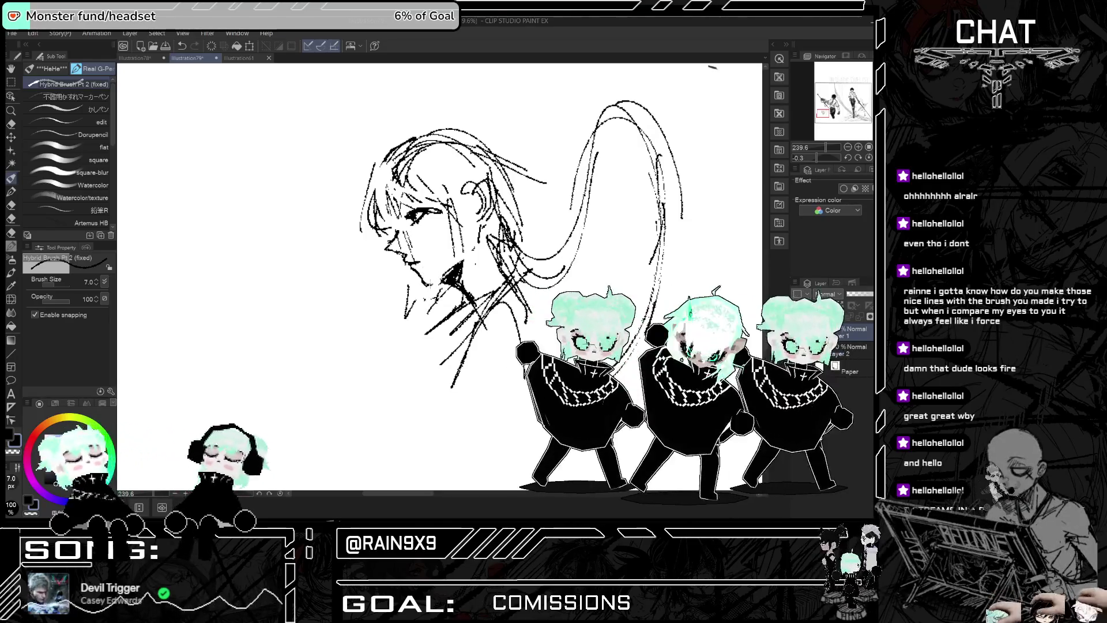
key(ctrl+z)
key(ctrl+y)
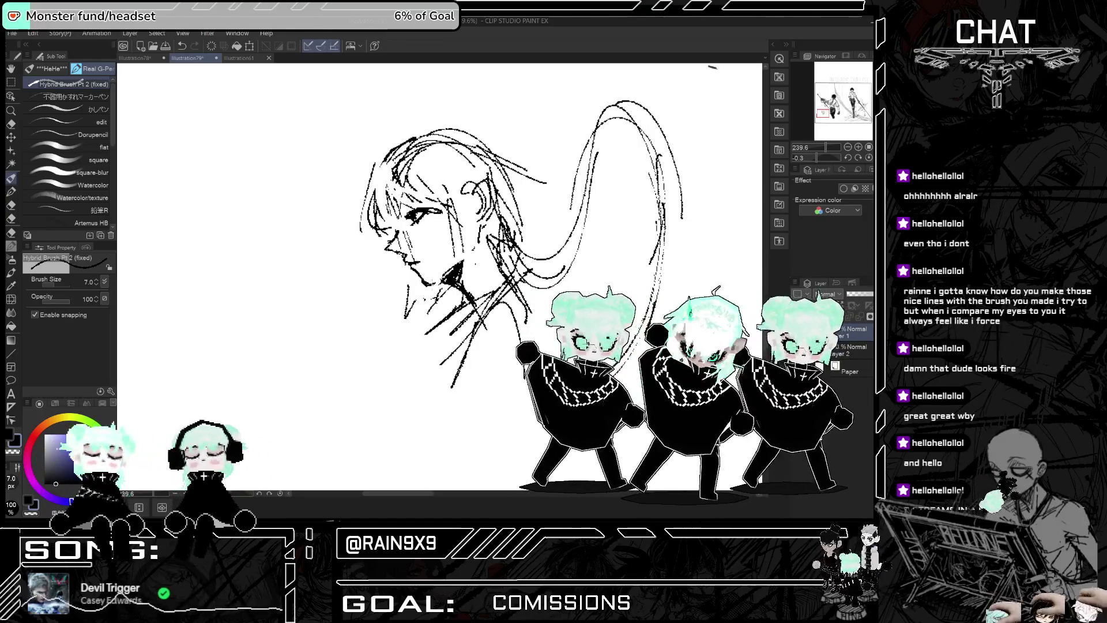
Step: Draw two more hair strokes beside the face, then zoom back out
key(h)
key(h)
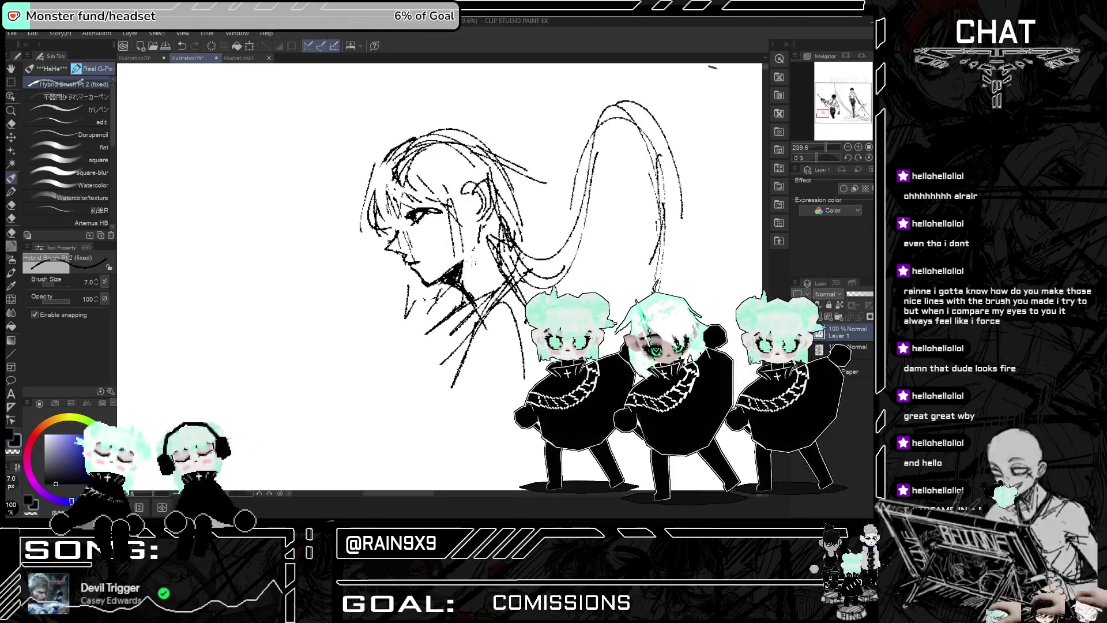
drag(408, 186, 383, 225)
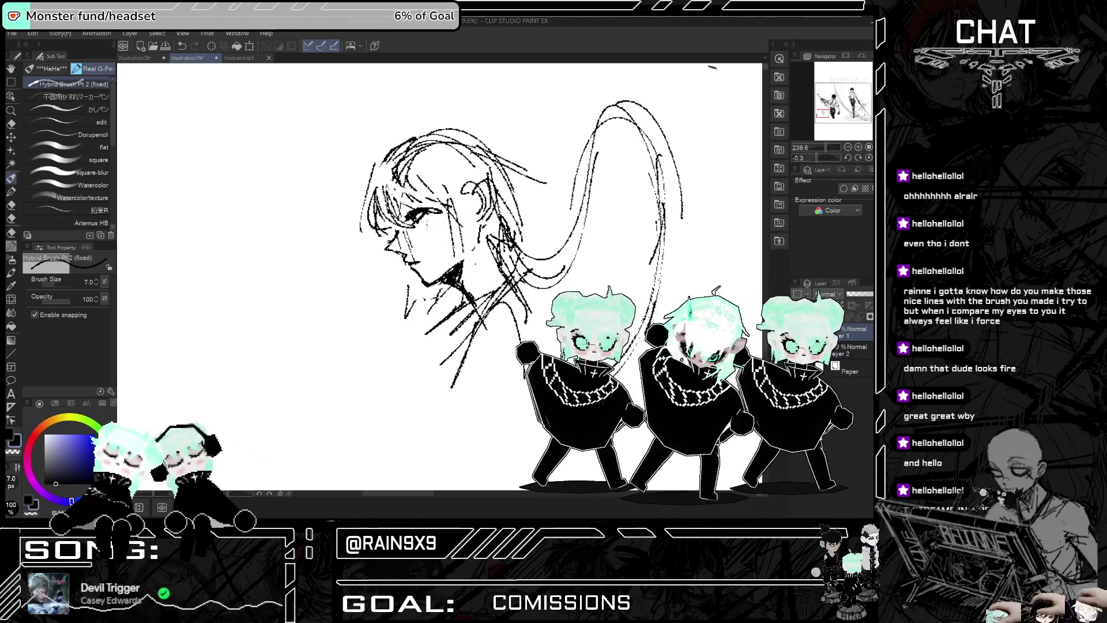
key(h)
key(h)
scroll(437, 220, down, 5)
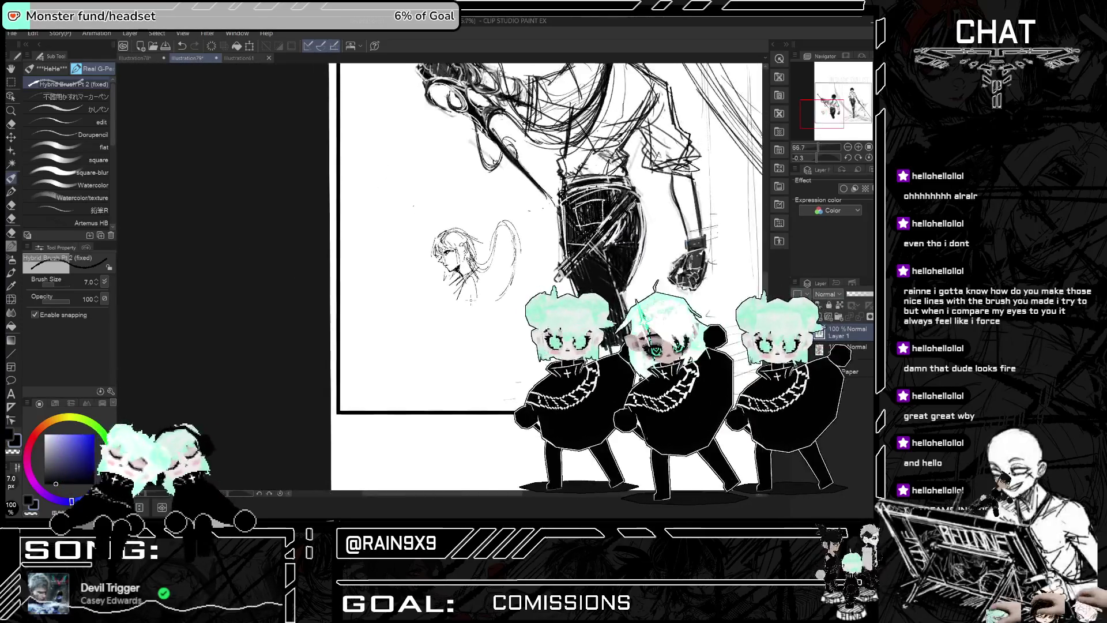
scroll(486, 290, down, 3)
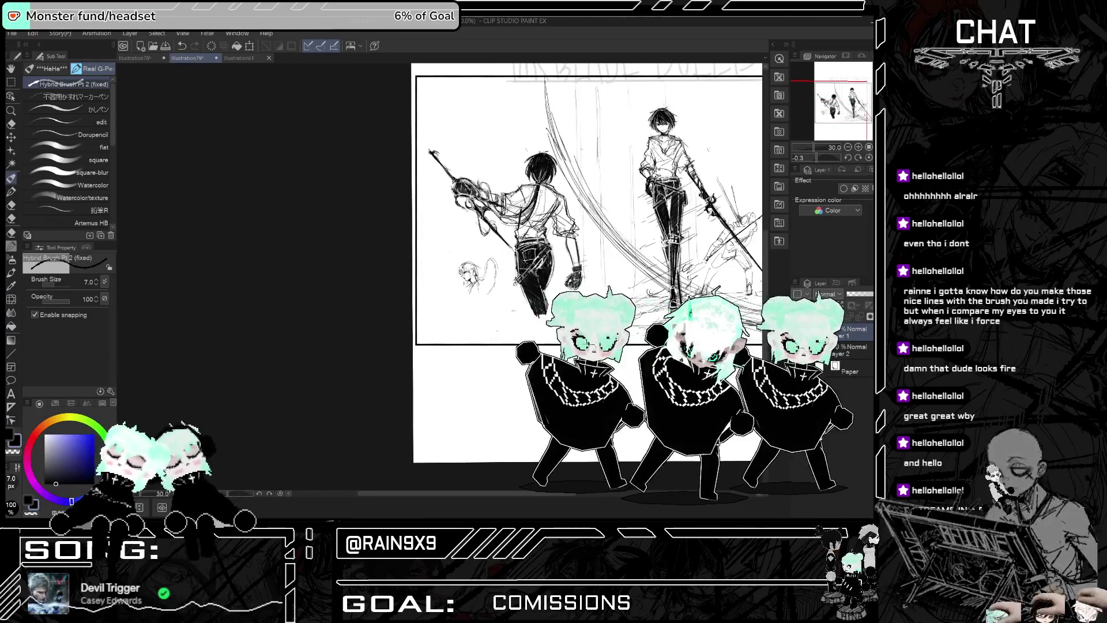
key(h)
key(h)
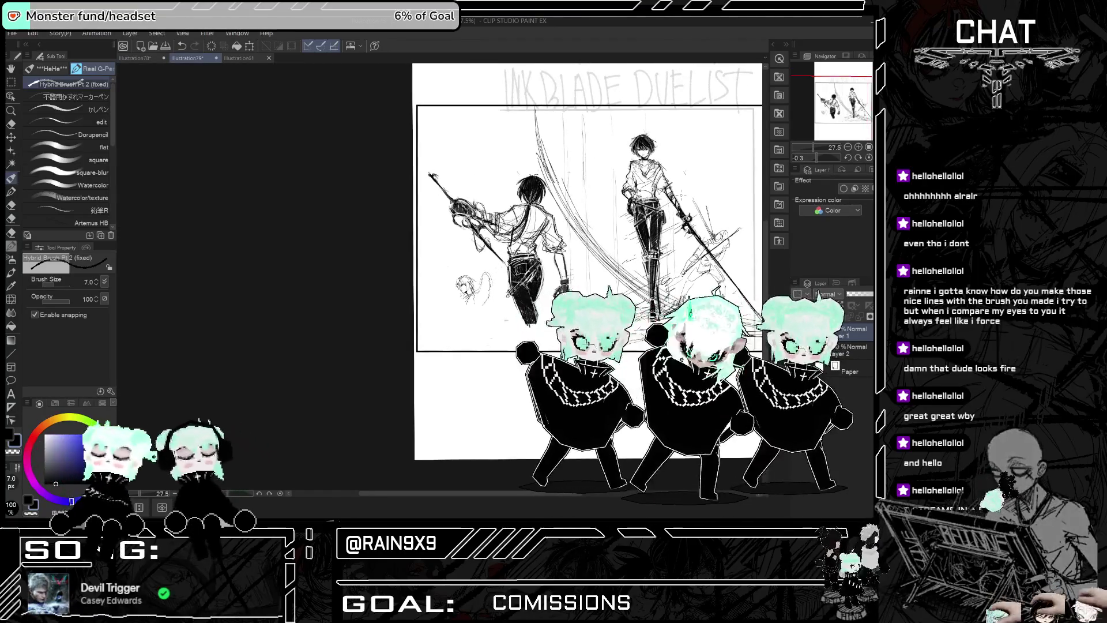
scroll(576, 277, up, 1)
scroll(553, 277, down, 1)
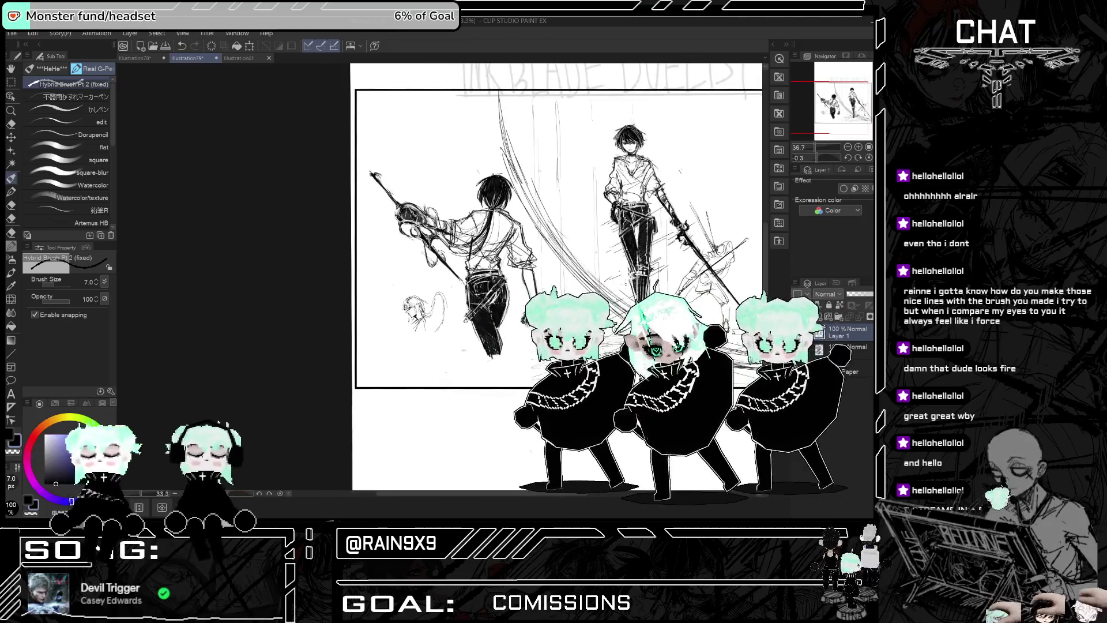
scroll(553, 277, down, 1)
scroll(554, 276, up, 2)
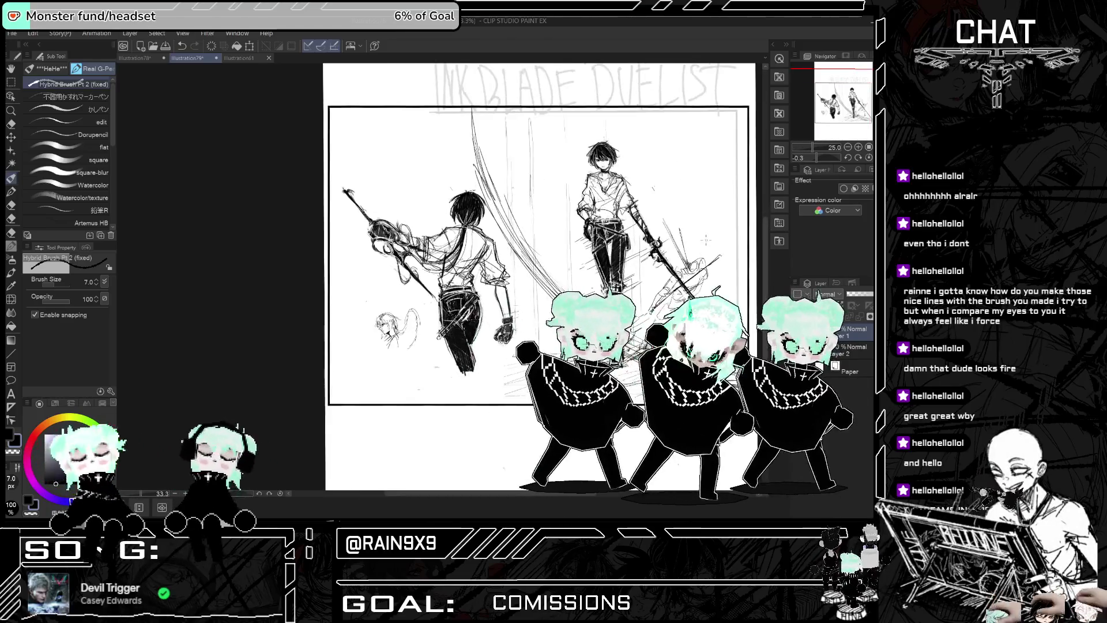
key(super+shift+s)
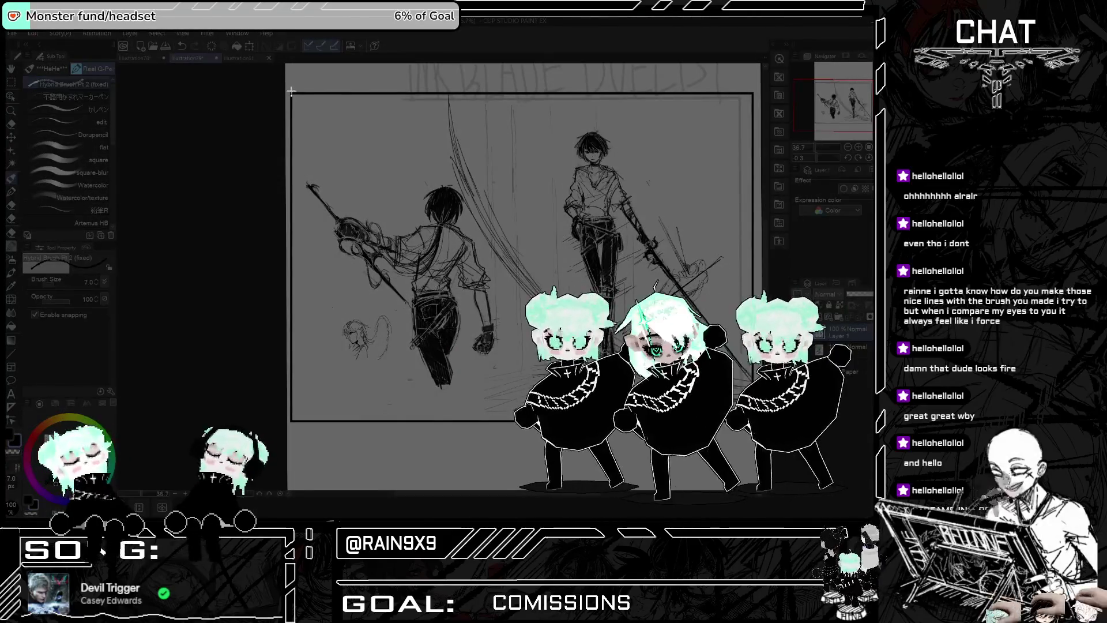
mouse_move(292, 93)
mouse_down()
mouse_move(691, 220)
mouse_move(753, 421)
mouse_up()
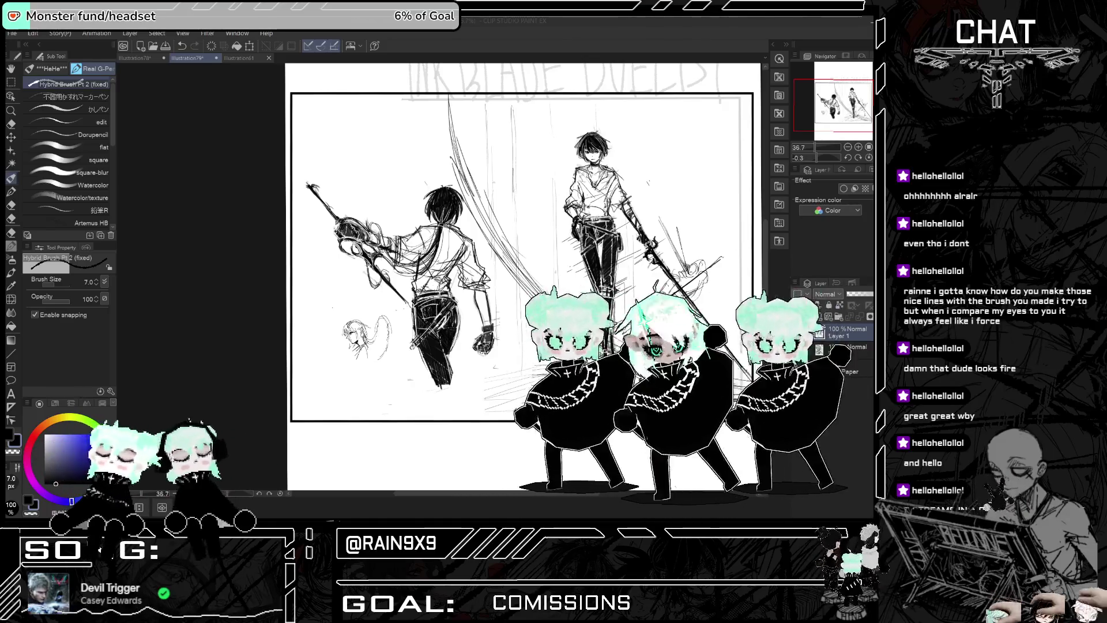
Step: Lasso the head sketch, scale it to about 187% shifted left, then lower the layer opacity
scroll(293, 365, up, 5)
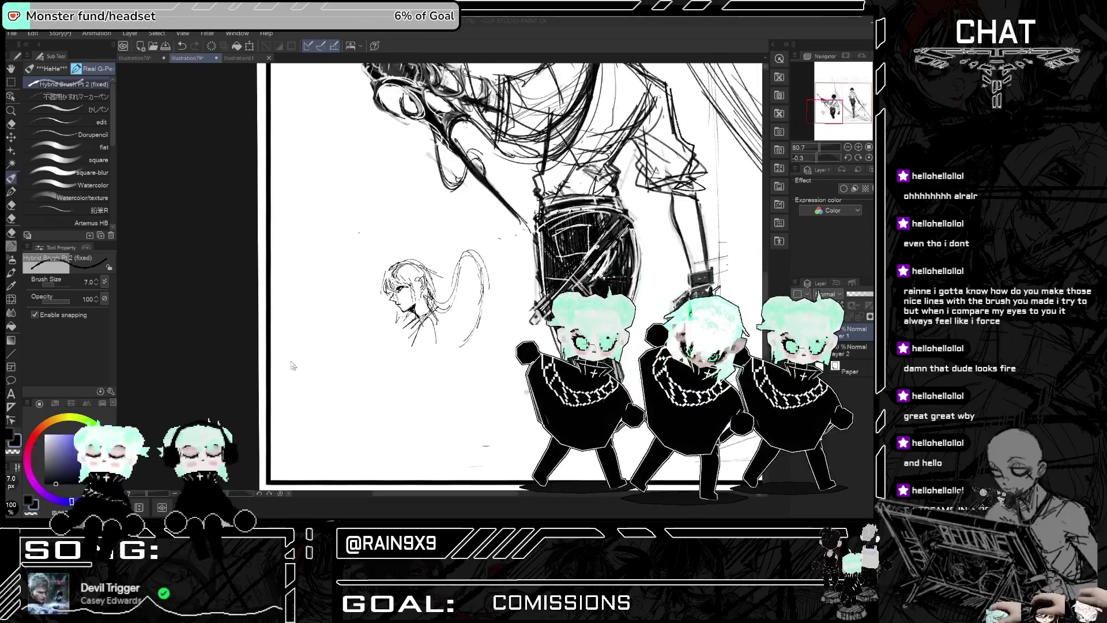
key(m)
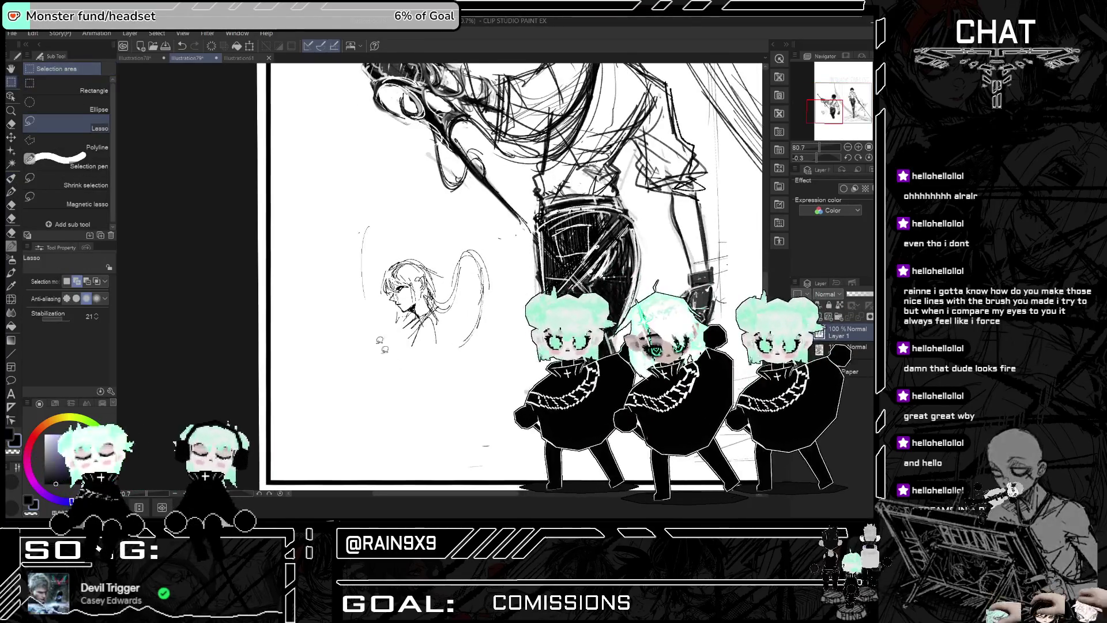
drag(362, 233, 433, 218)
click(473, 395)
drag(404, 300, 352, 398)
drag(301, 222, 270, 163)
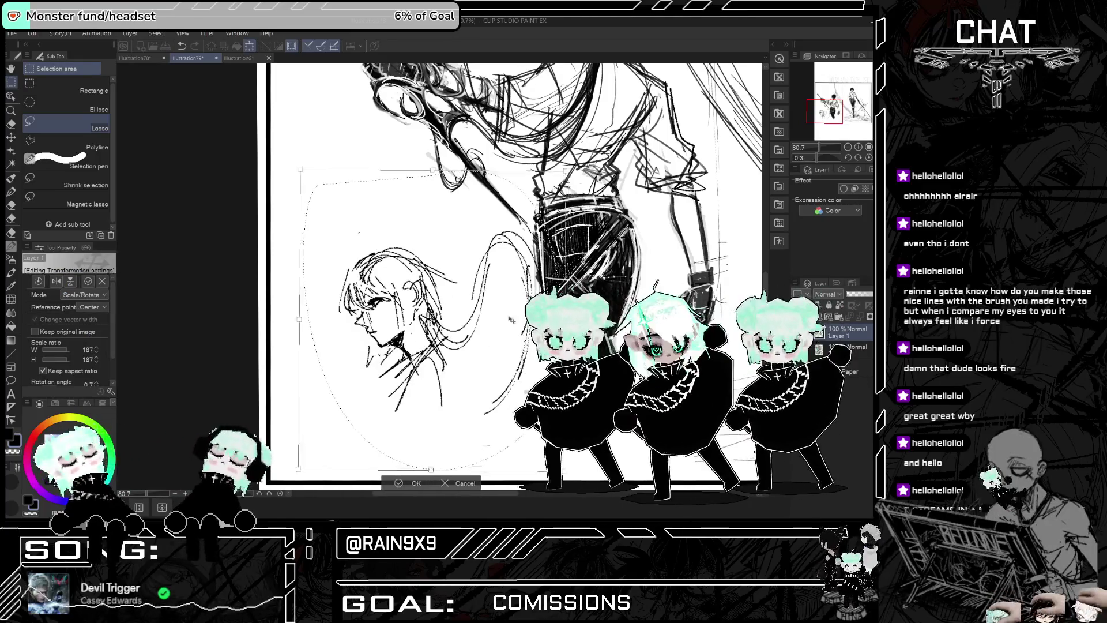
drag(477, 363, 445, 355)
click(384, 483)
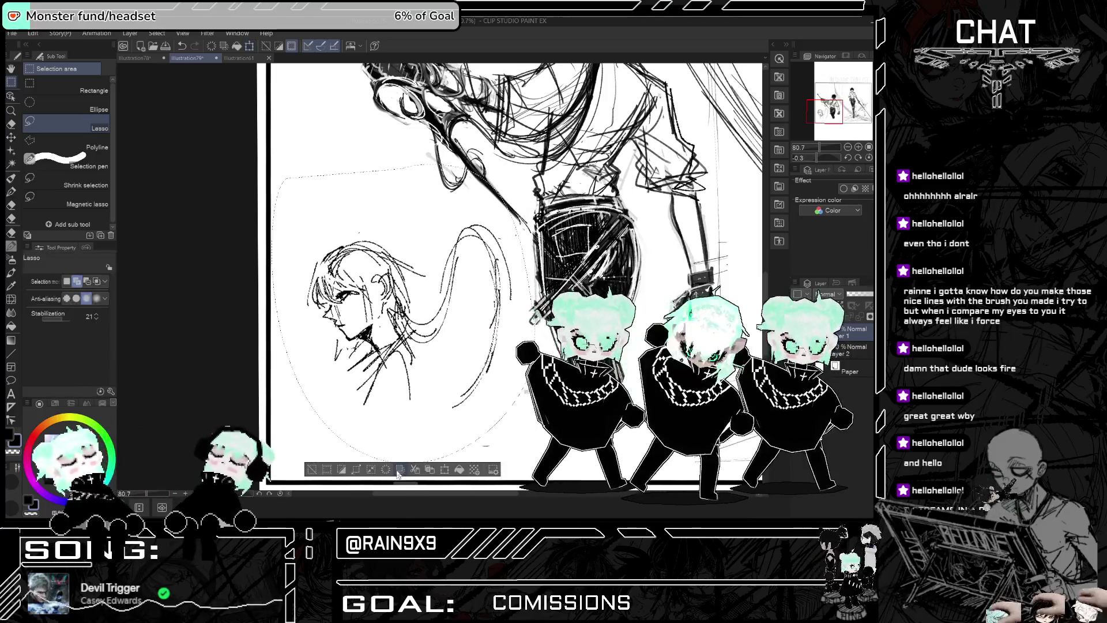
click(398, 472)
drag(856, 297, 849, 296)
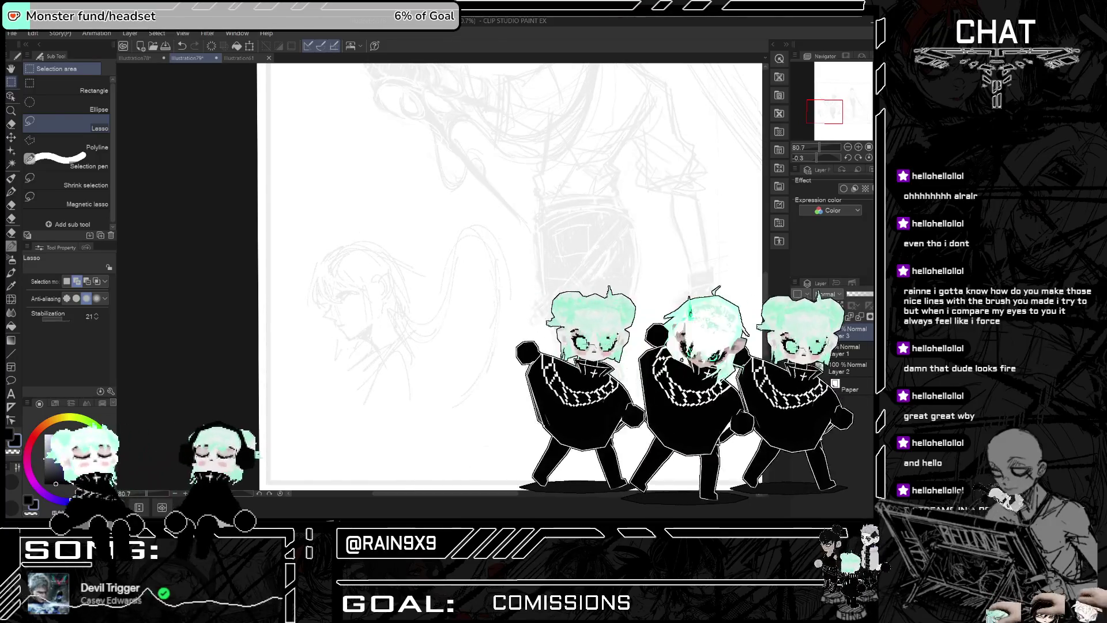
Step: Choose the rough marker pen and ink the upper eyelid and a stroke under the eye
click(11, 177)
click(81, 96)
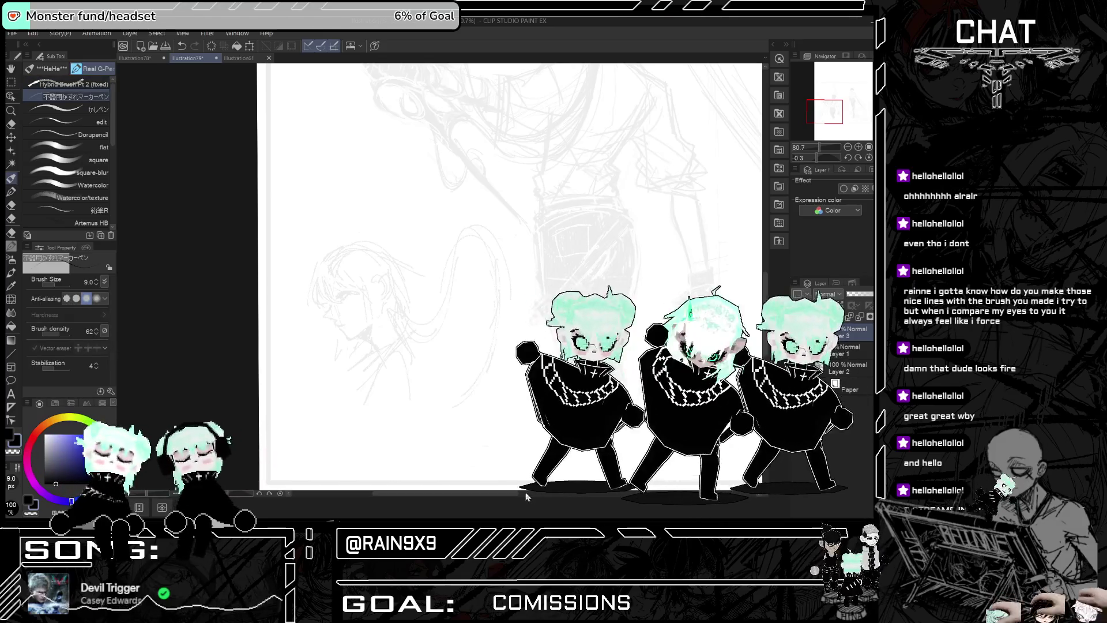
scroll(407, 297, up, 2)
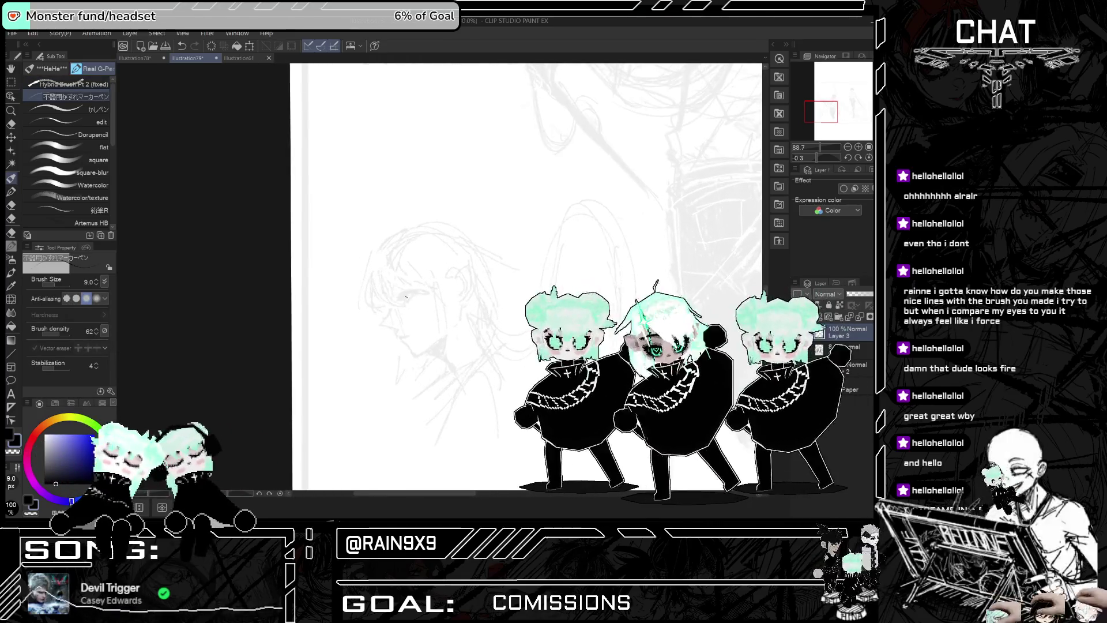
scroll(406, 297, up, 3)
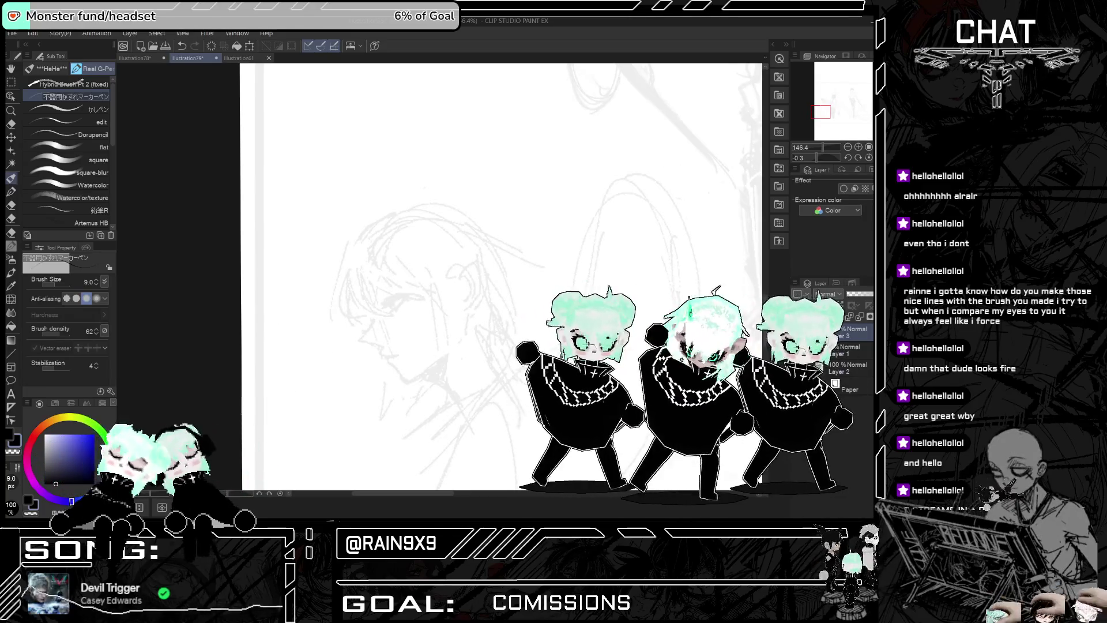
scroll(387, 301, up, 2)
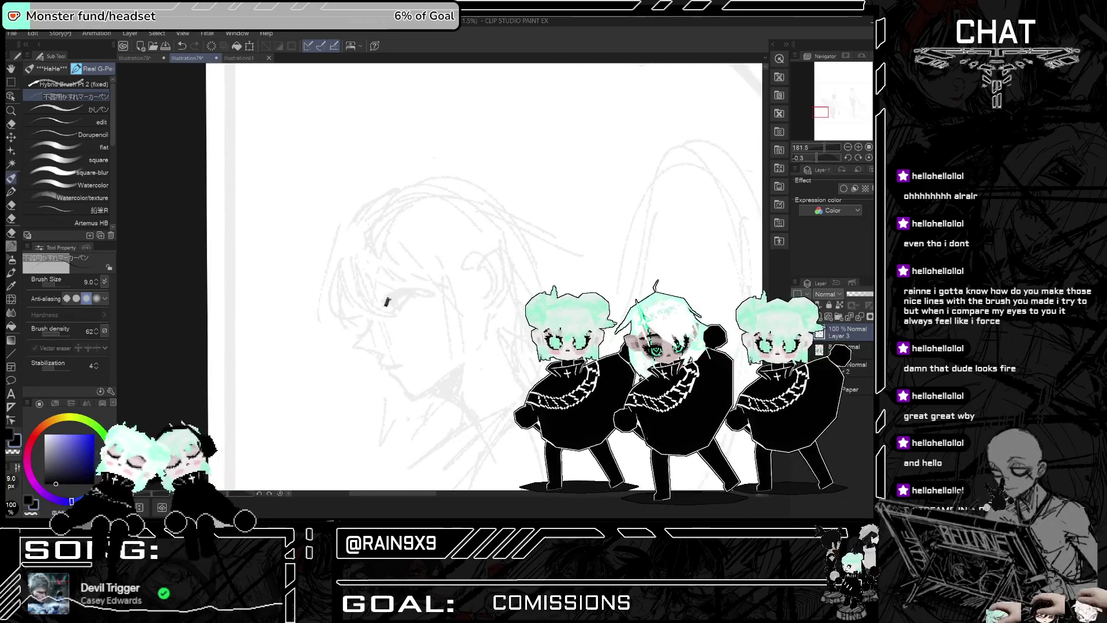
drag(383, 303, 414, 291)
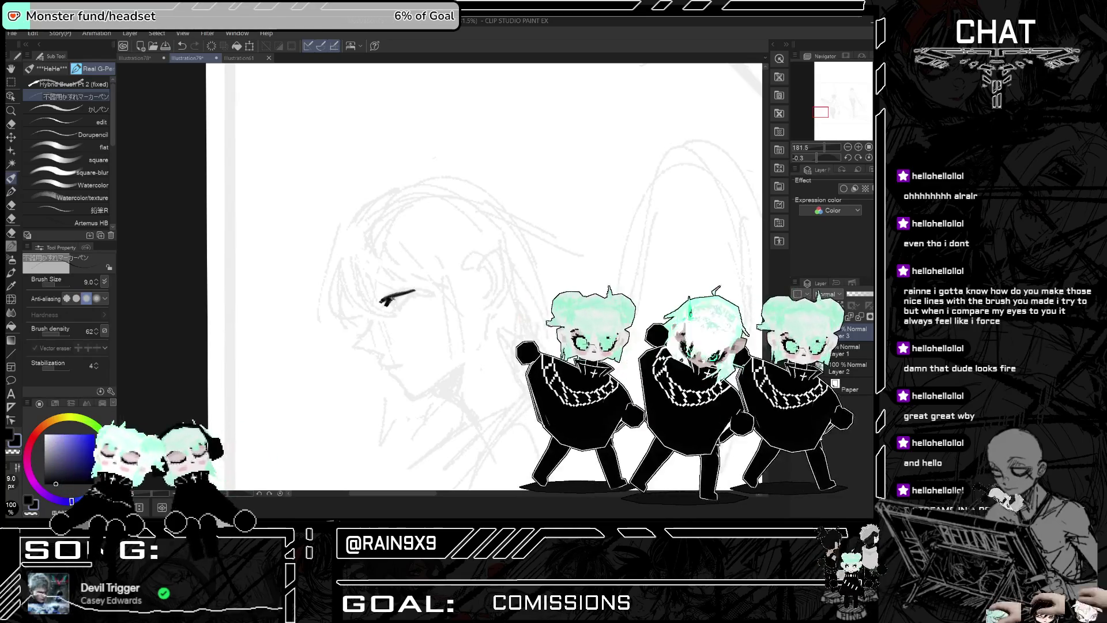
key(ctrl+z)
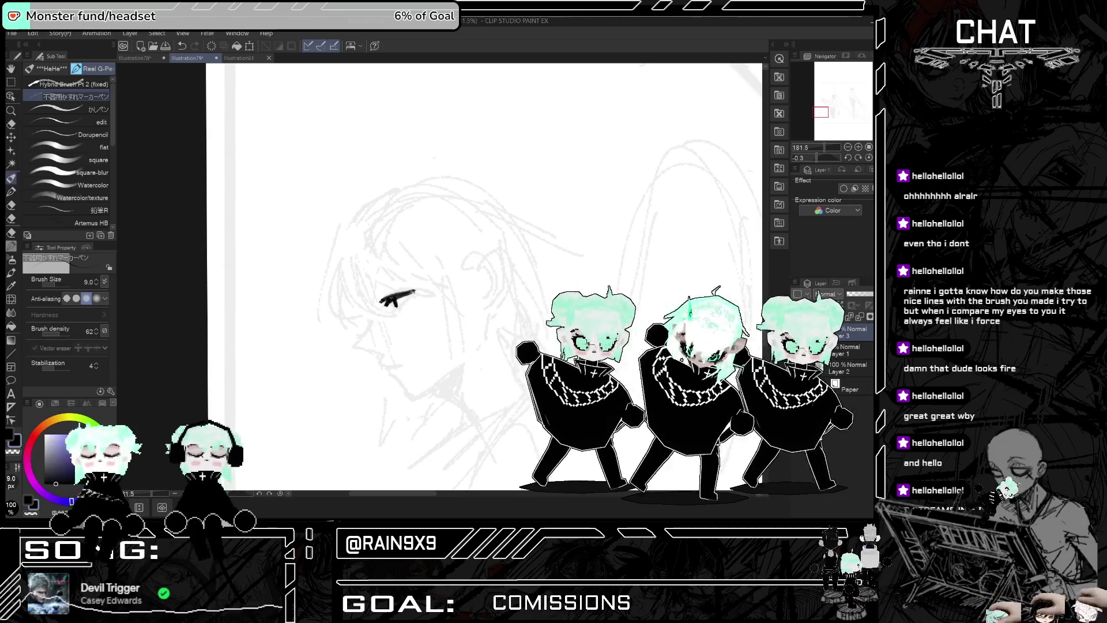
drag(394, 311, 404, 304)
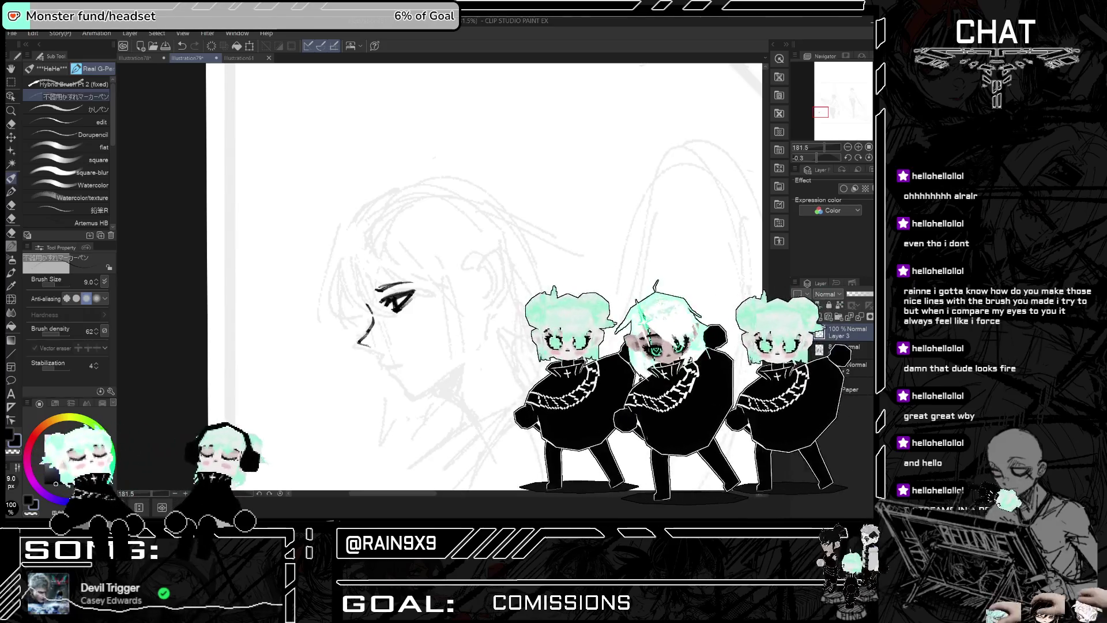
key(ctrl+z)
Step: Ink the profile from below the nose down to the chin and extend the chin line
mouse_move(372, 322)
mouse_down()
mouse_move(356, 346)
mouse_move(376, 349)
mouse_up()
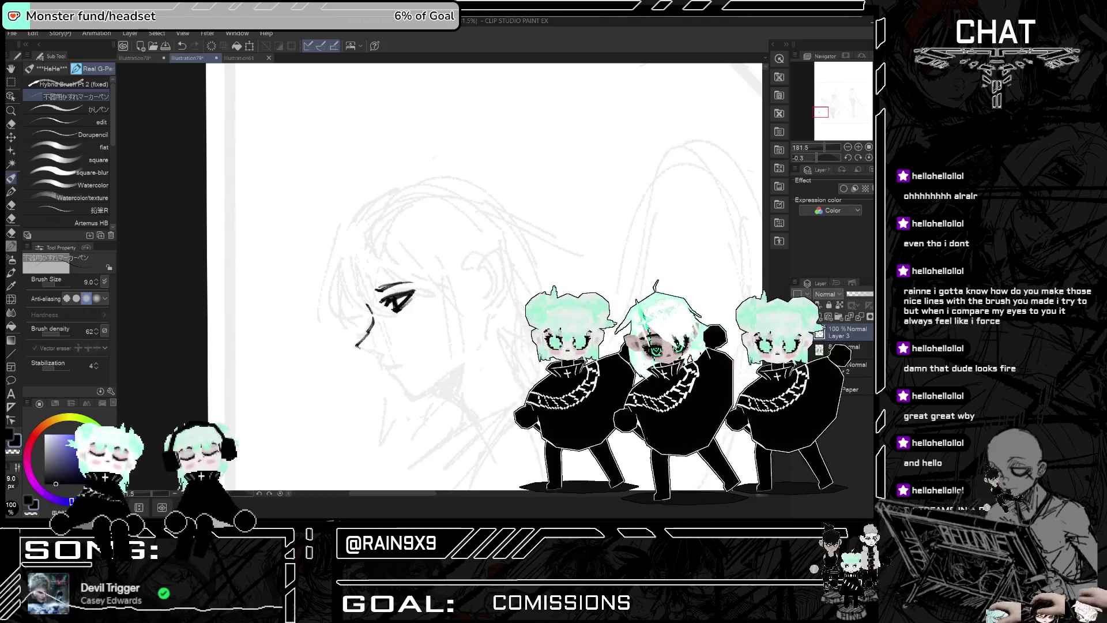
key(ctrl+z)
key(ctrl+y)
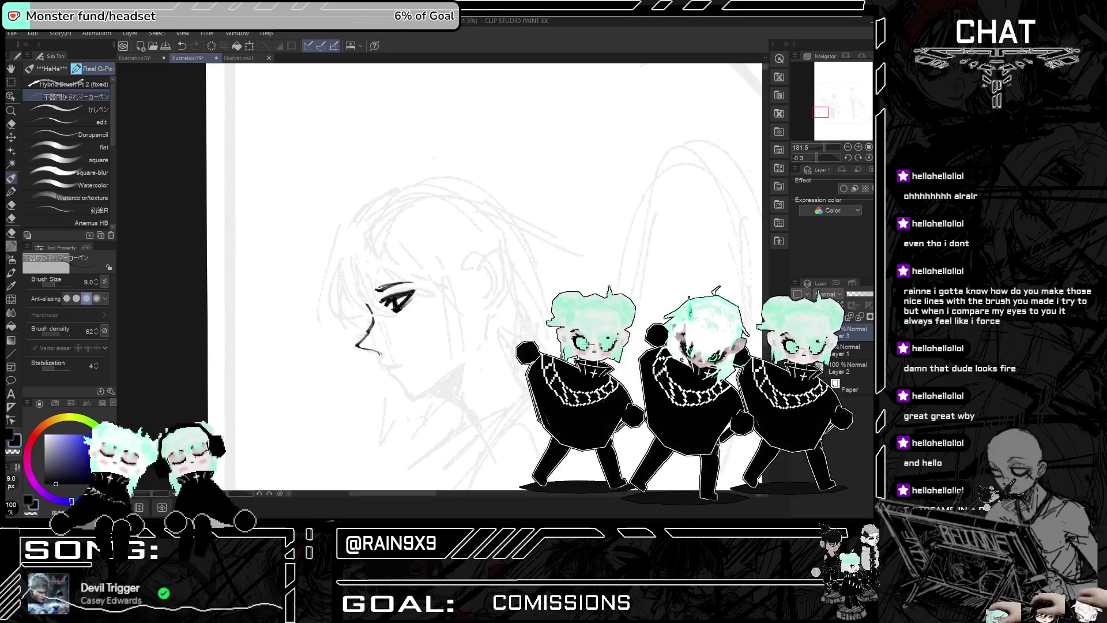
drag(378, 357, 382, 365)
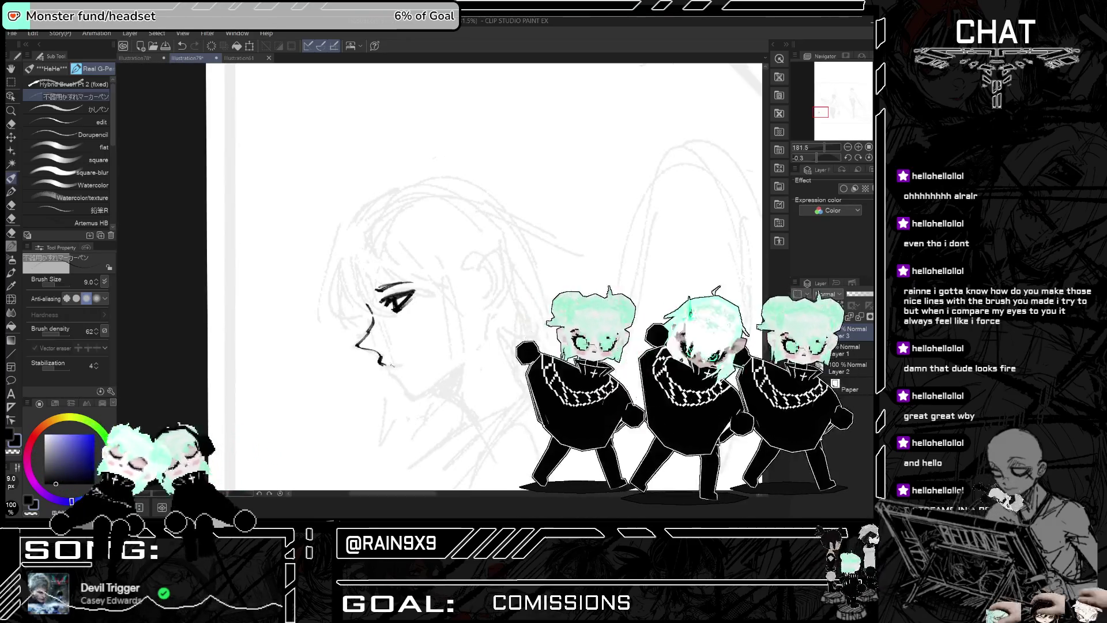
mouse_move(390, 365)
mouse_down()
mouse_move(403, 364)
mouse_move(402, 379)
mouse_up()
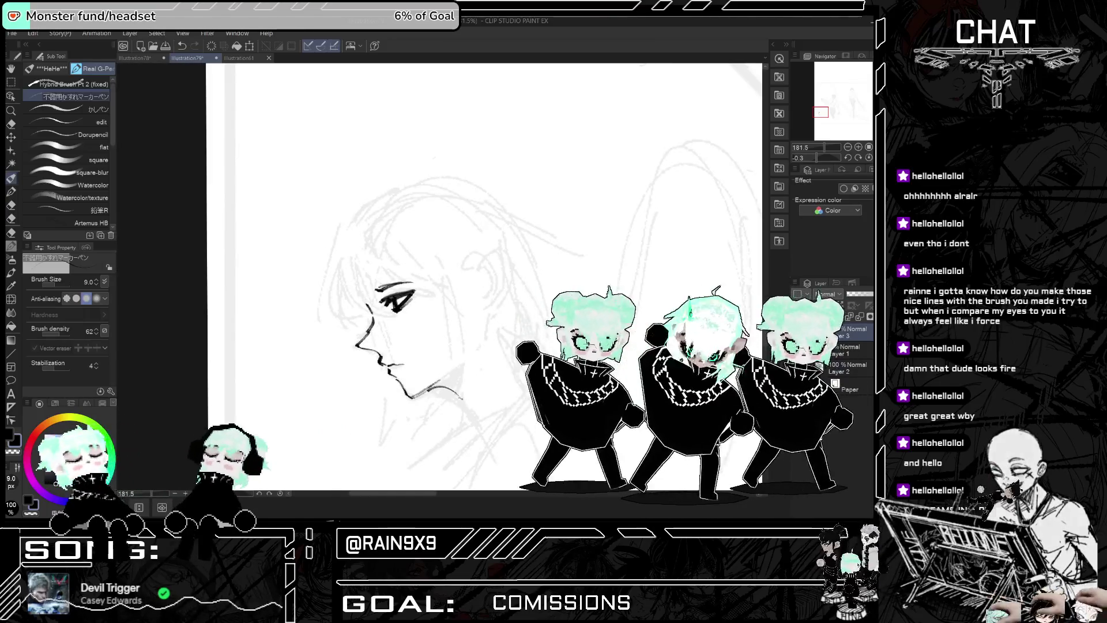
Step: Redraw the chin line toward the neck and add the neck line and ear curve
key(ctrl+z)
key(ctrl+z)
drag(427, 392, 463, 398)
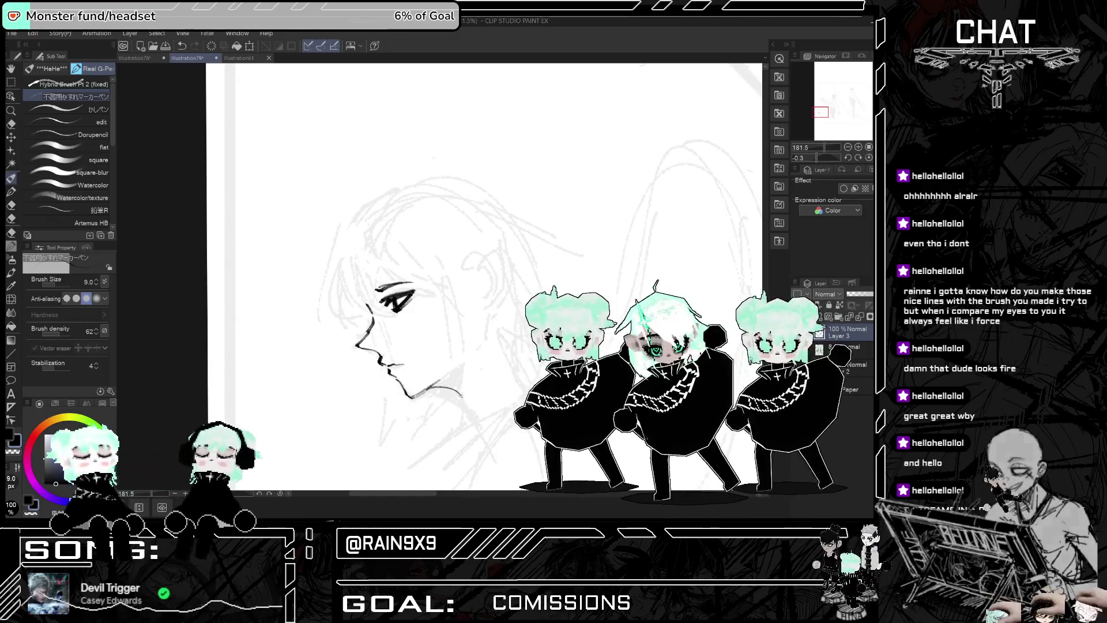
key(ctrl+z)
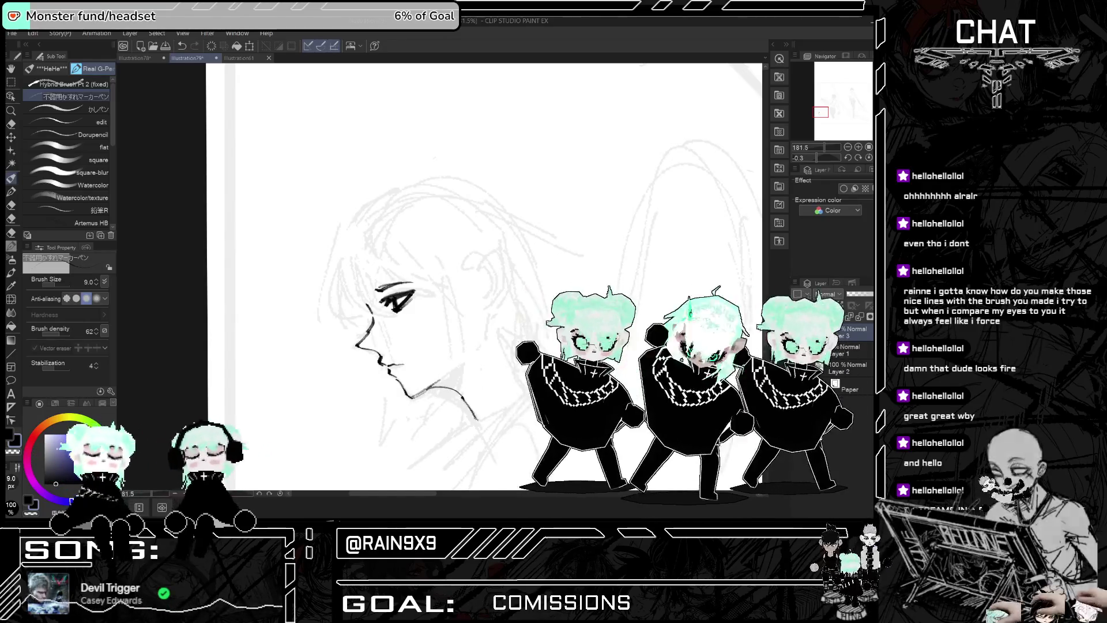
drag(447, 388, 481, 417)
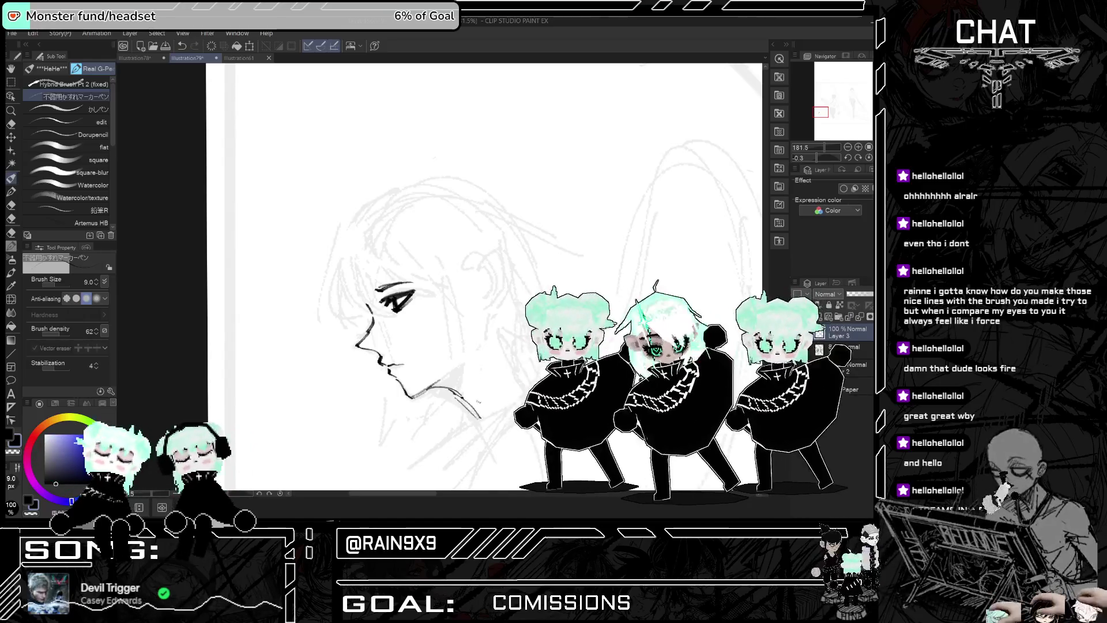
drag(495, 333, 532, 384)
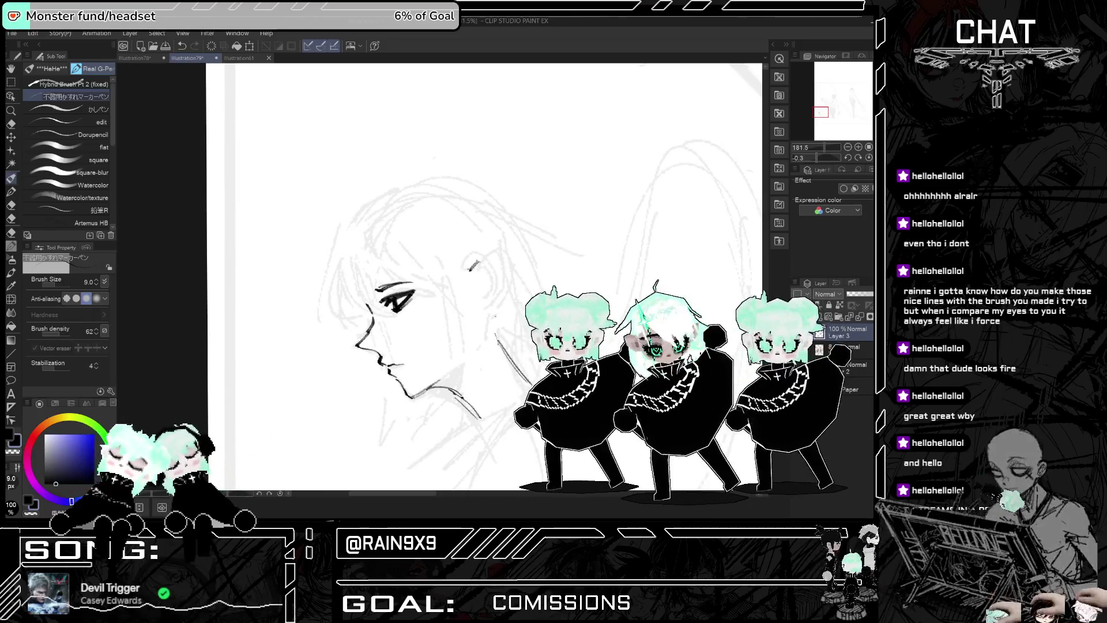
mouse_move(471, 270)
mouse_down()
mouse_move(480, 262)
mouse_move(499, 291)
mouse_move(490, 314)
mouse_move(479, 303)
mouse_move(474, 350)
mouse_up()
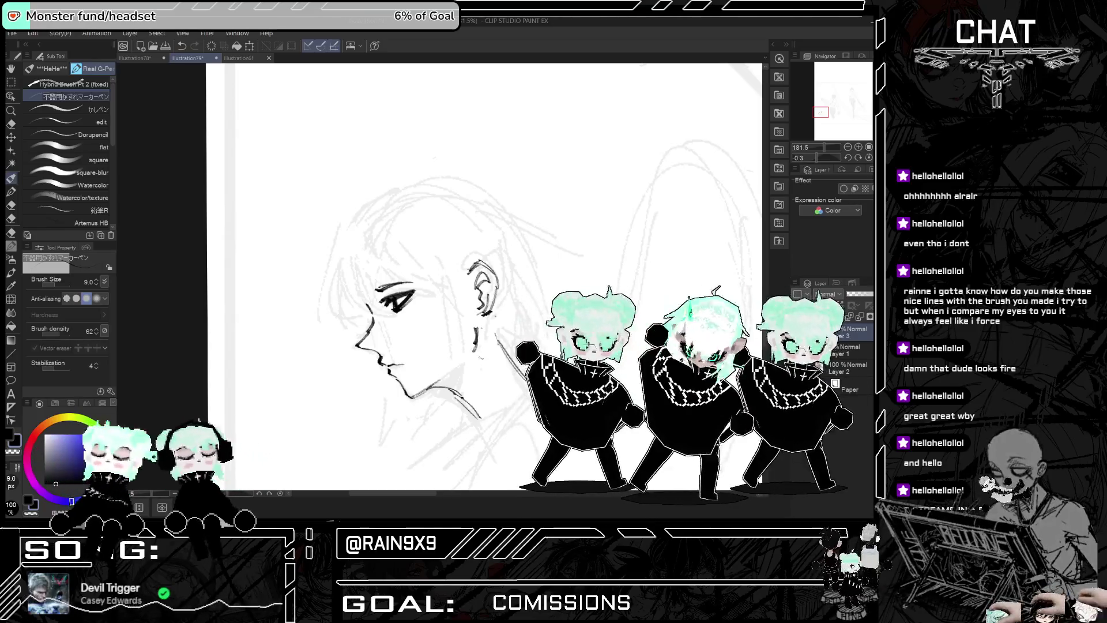
scroll(505, 299, down, 3)
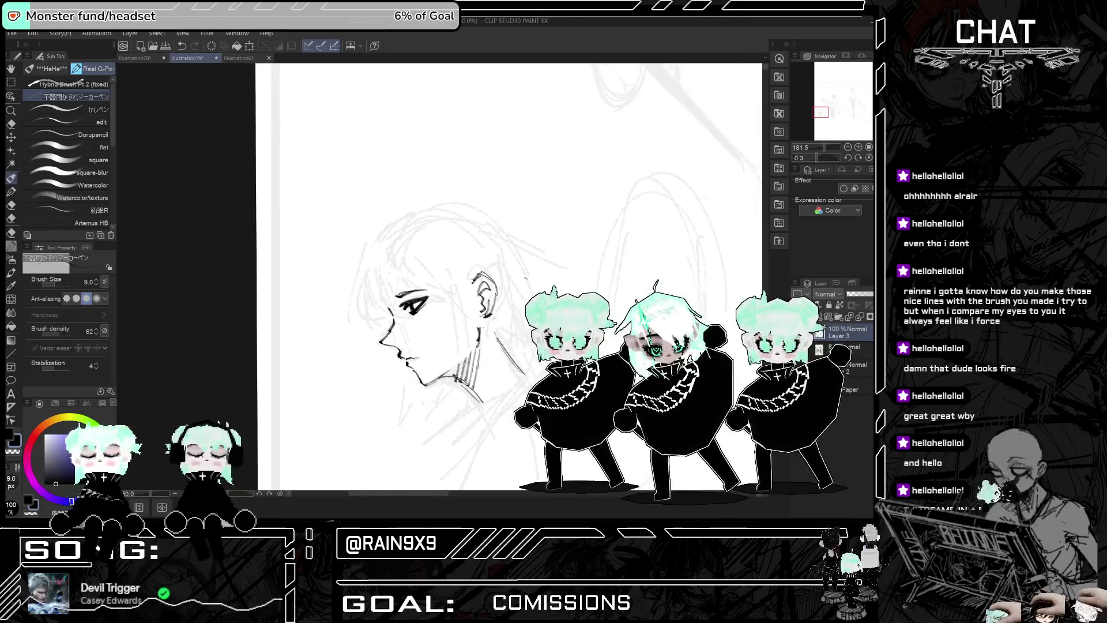
Step: Add a short neck stroke and ink strands along the hairline framing the face
key(ctrl+z)
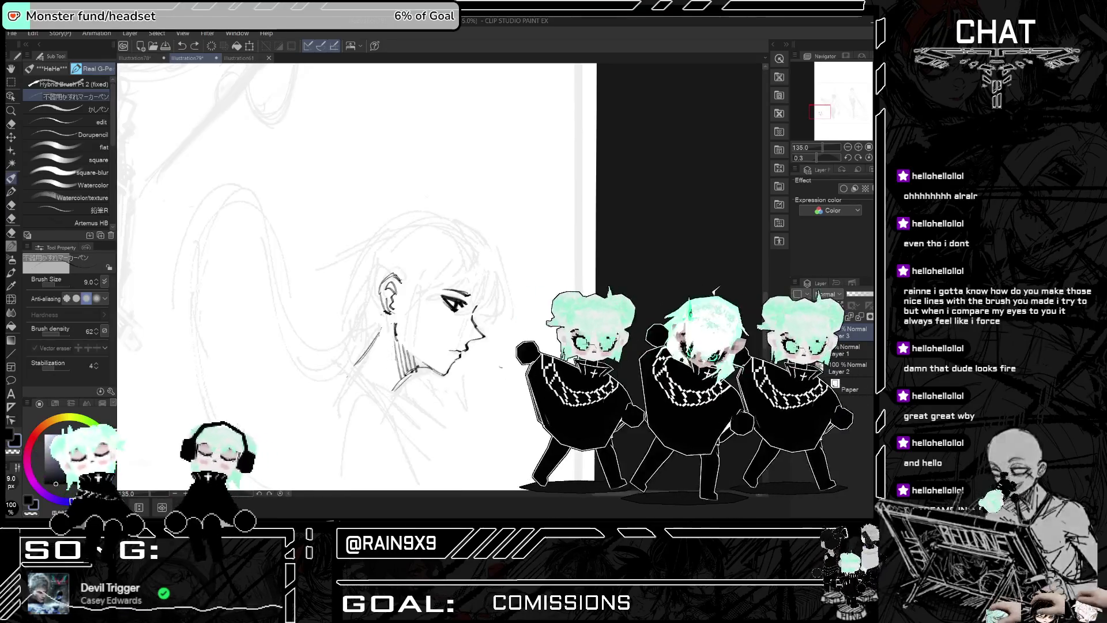
drag(492, 383, 493, 398)
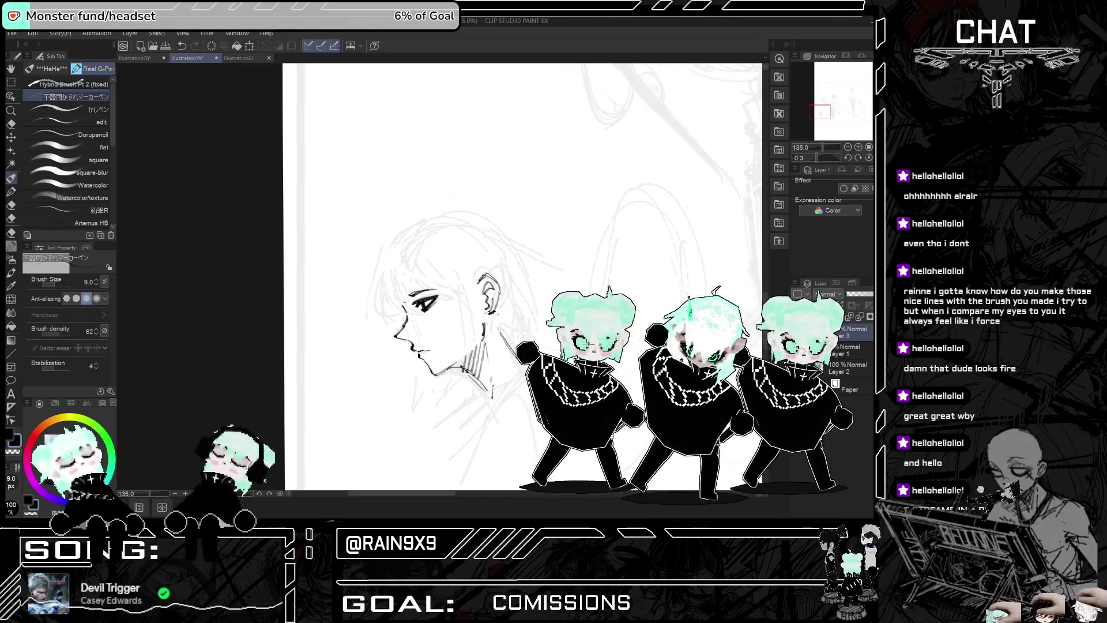
drag(406, 259, 395, 301)
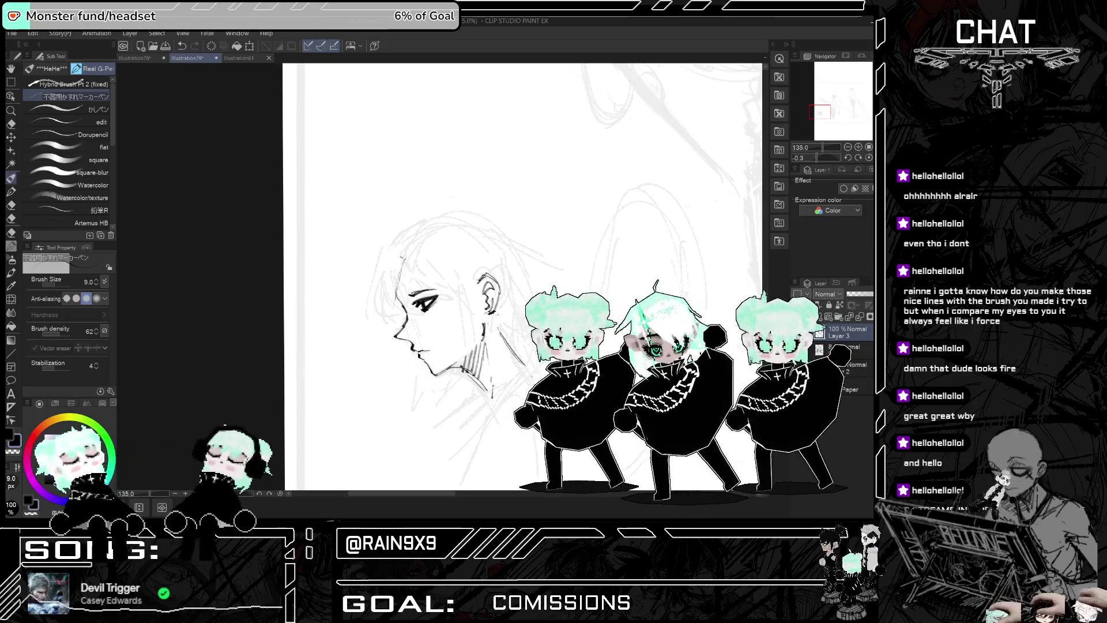
drag(392, 260, 383, 324)
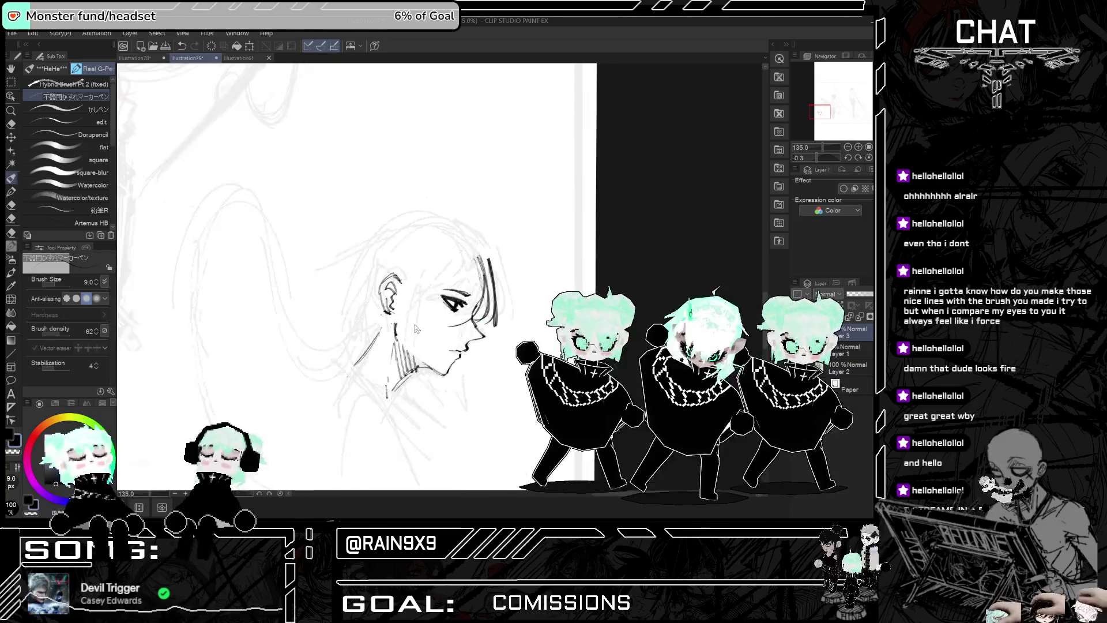
mouse_move(404, 262)
mouse_down()
mouse_move(434, 299)
mouse_move(405, 275)
mouse_up()
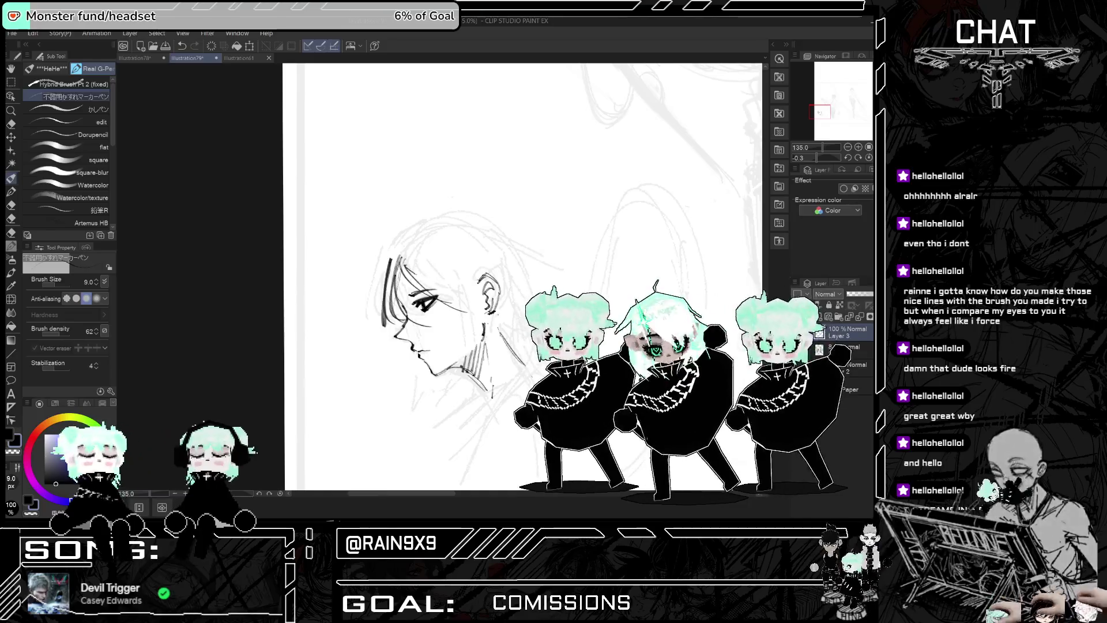
key(h)
key(h)
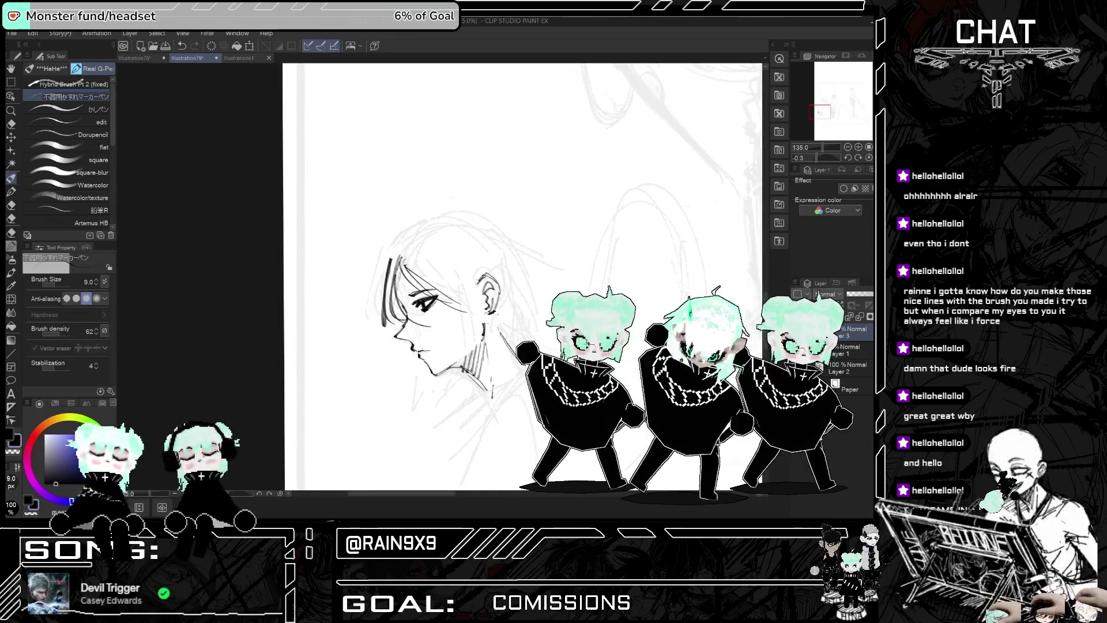
Step: Add vertical hatching along the neck and below the chin, plus another face-framing strand
mouse_move(441, 271)
mouse_down()
mouse_move(467, 312)
mouse_move(478, 309)
mouse_up()
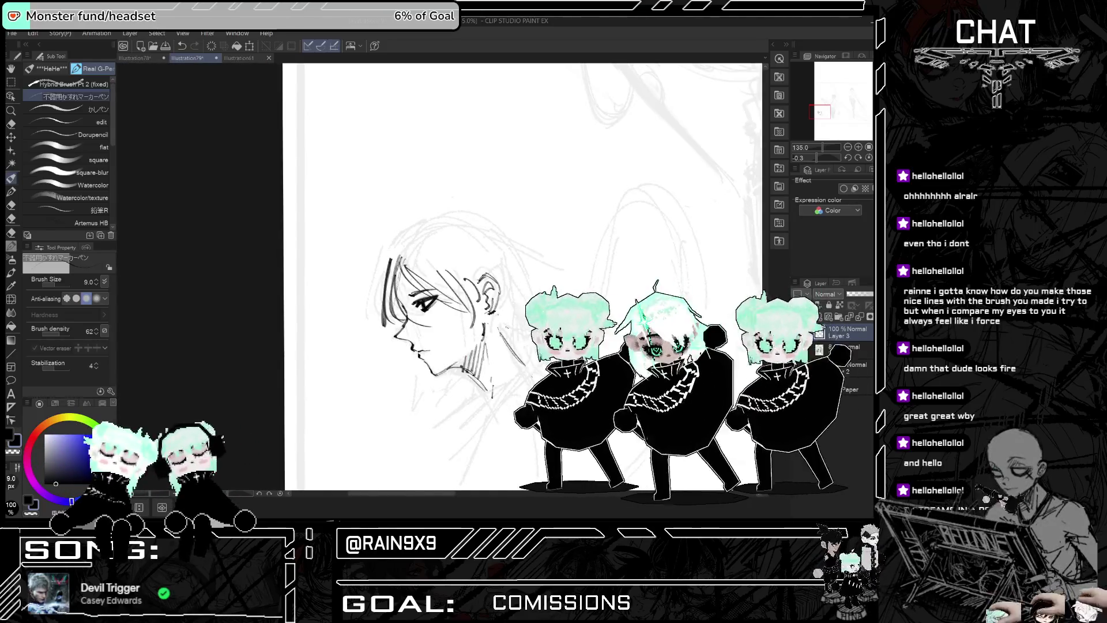
key(h)
key(h)
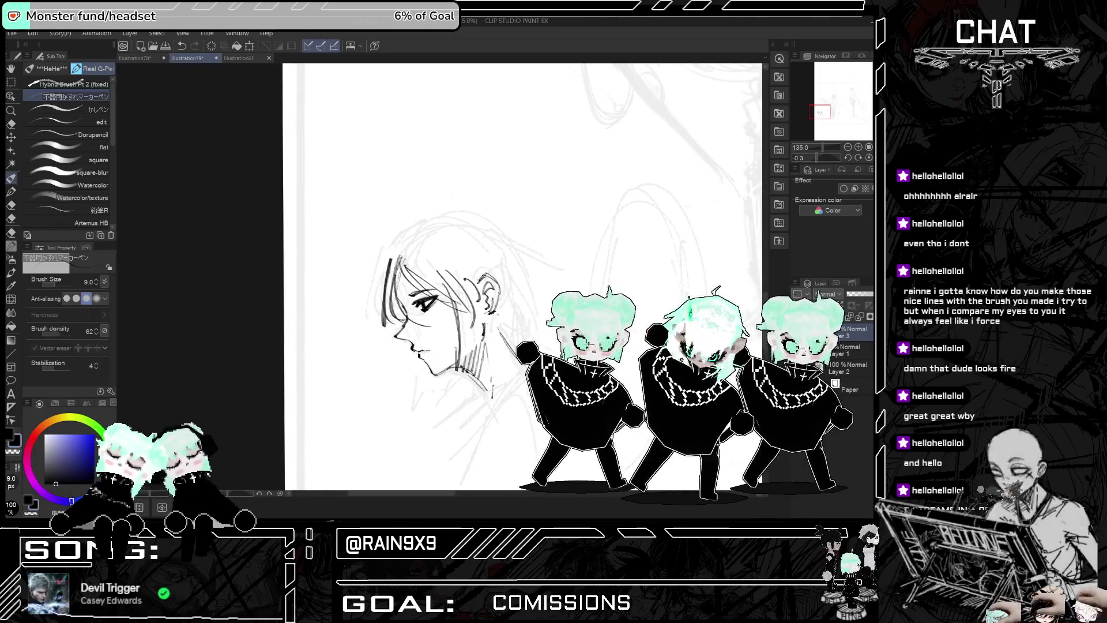
drag(468, 293, 462, 366)
drag(465, 332, 461, 360)
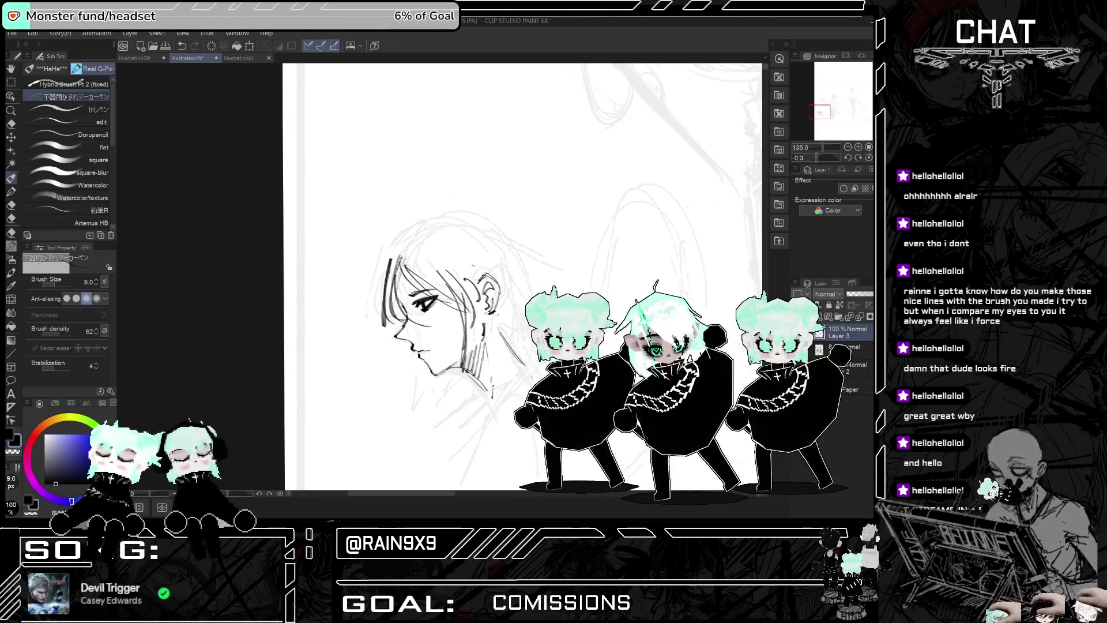
mouse_move(391, 265)
mouse_down()
mouse_move(378, 338)
mouse_move(417, 408)
mouse_up()
drag(420, 365, 421, 408)
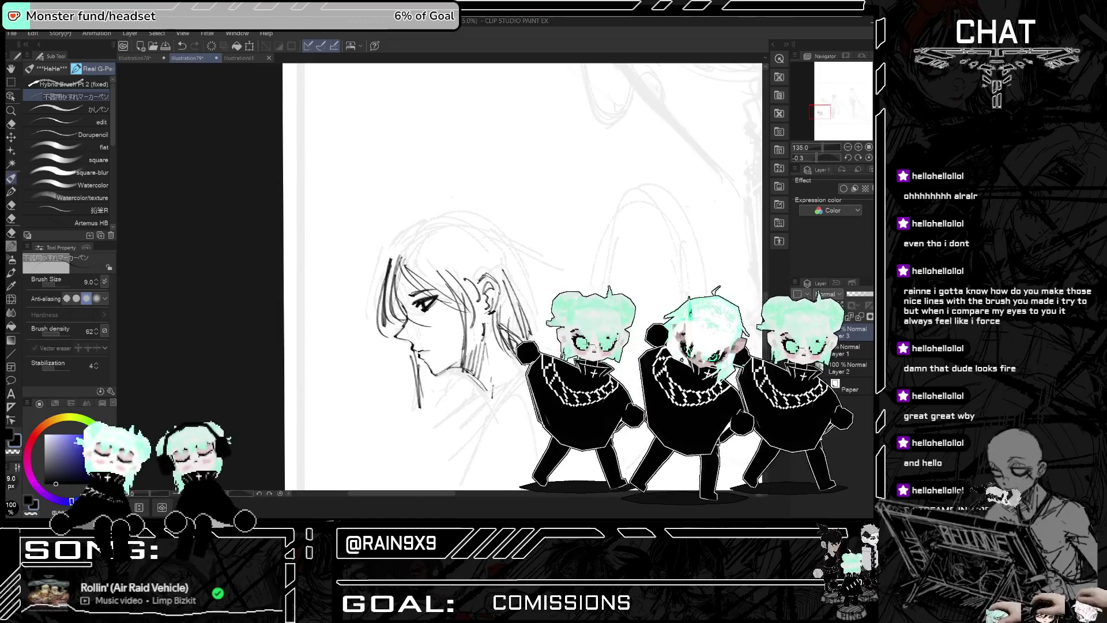
Step: Ink hair strands over the back and top of the head
key(h)
drag(381, 249, 340, 317)
drag(369, 272, 347, 304)
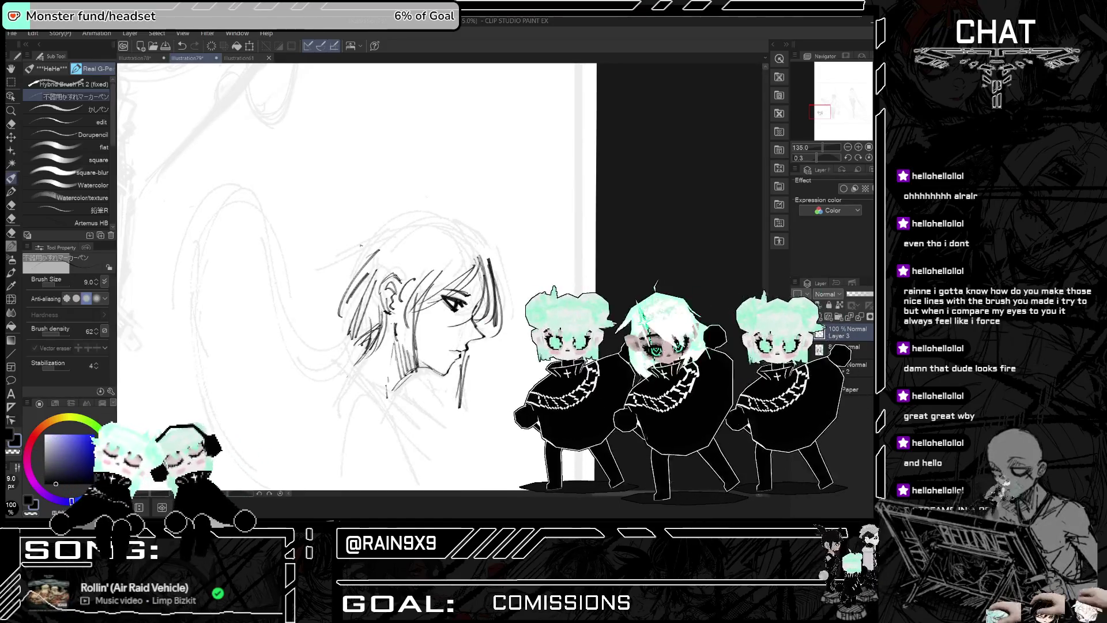
drag(362, 247, 344, 274)
key(h)
drag(429, 224, 390, 257)
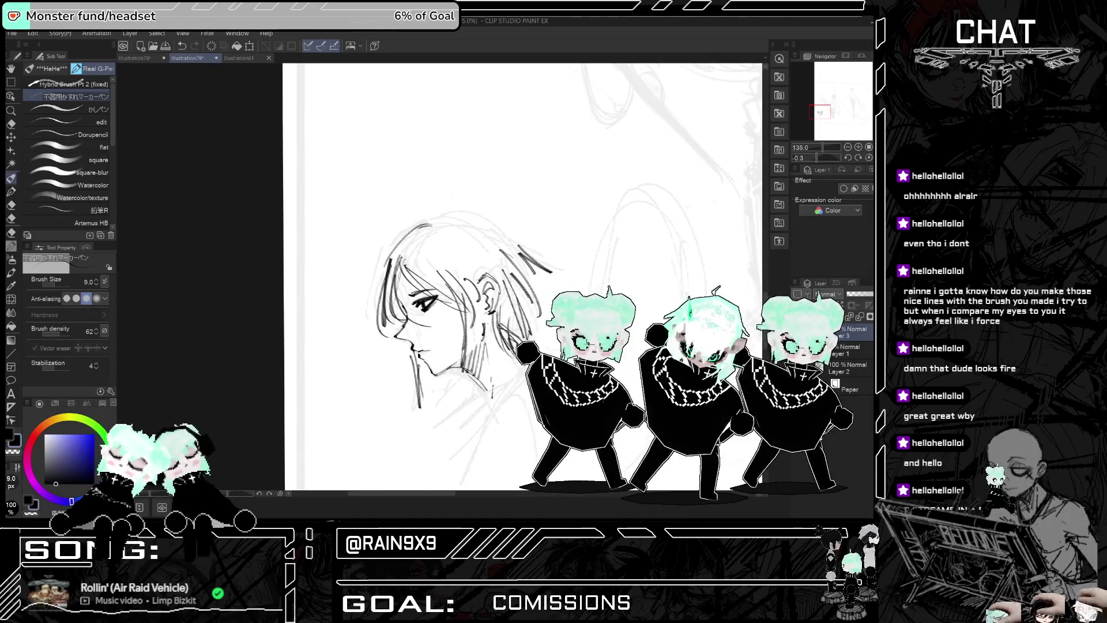
drag(467, 254, 427, 288)
drag(432, 233, 496, 266)
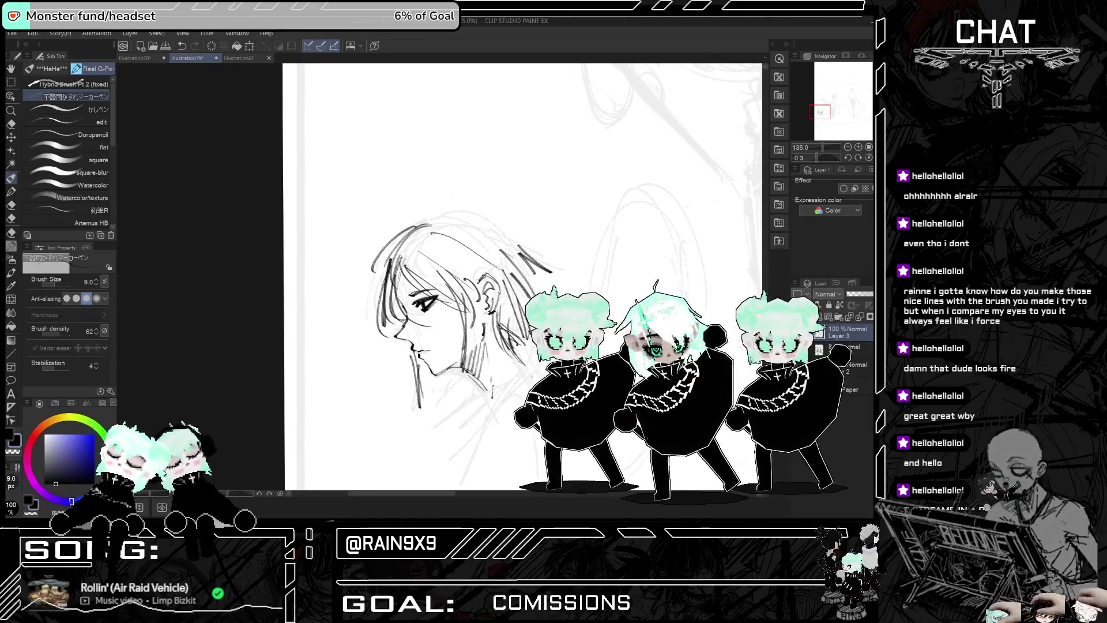
mouse_move(492, 215)
mouse_down()
mouse_move(470, 225)
mouse_move(522, 242)
mouse_up()
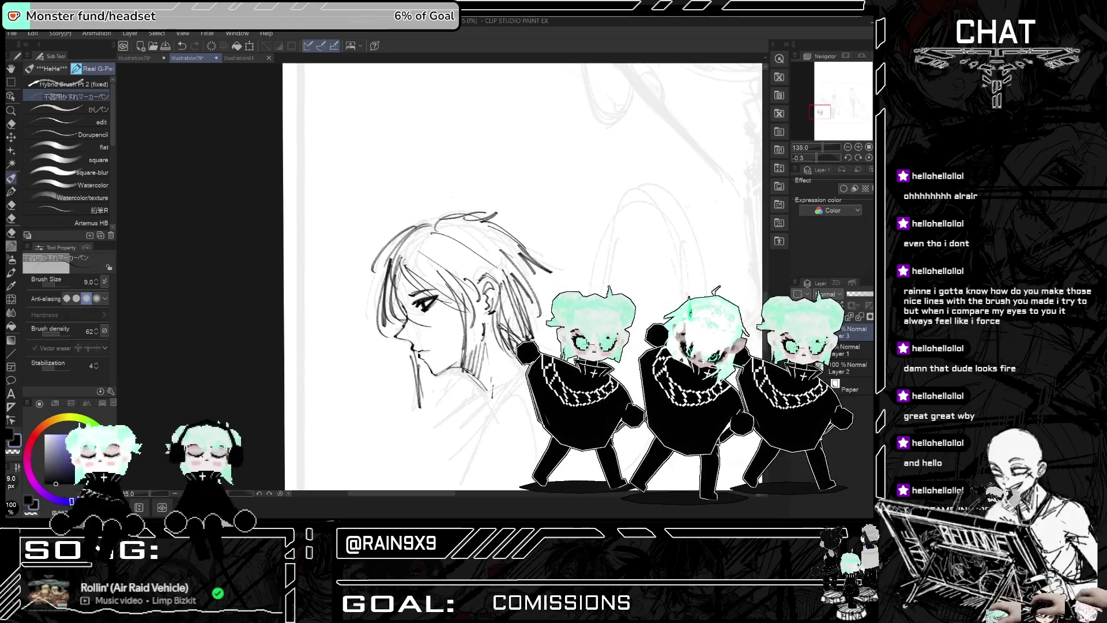
Step: Draw the arching hair loop behind the head, then reset the view to 100%
drag(612, 279, 669, 277)
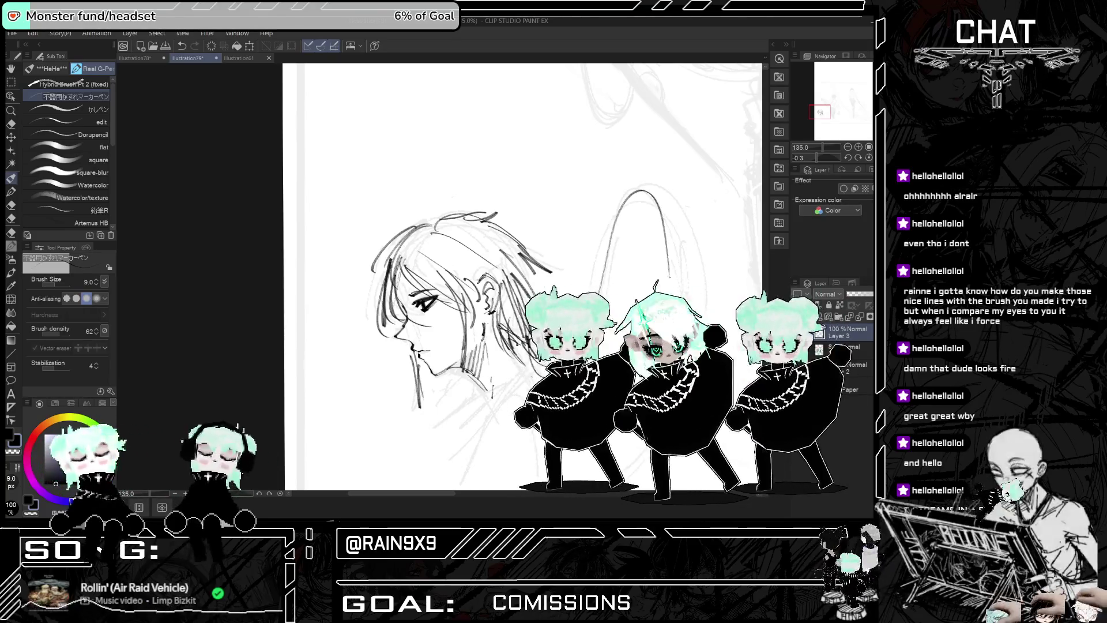
drag(626, 209, 663, 247)
drag(461, 214, 398, 257)
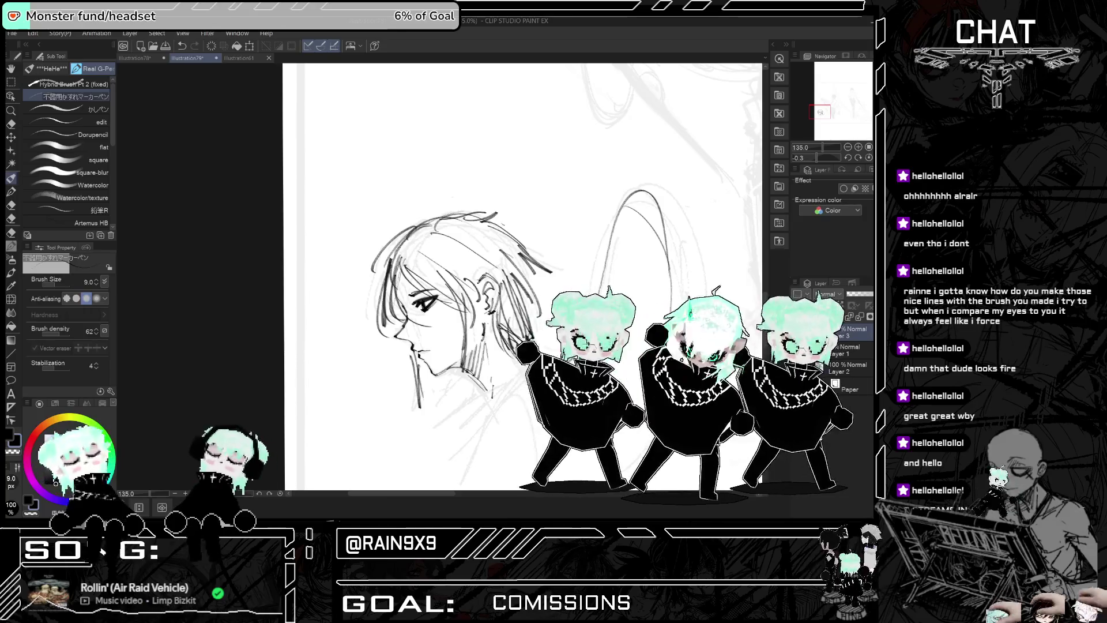
mouse_move(424, 306)
mouse_down()
mouse_move(482, 253)
mouse_move(396, 260)
mouse_move(457, 248)
mouse_move(453, 283)
mouse_up()
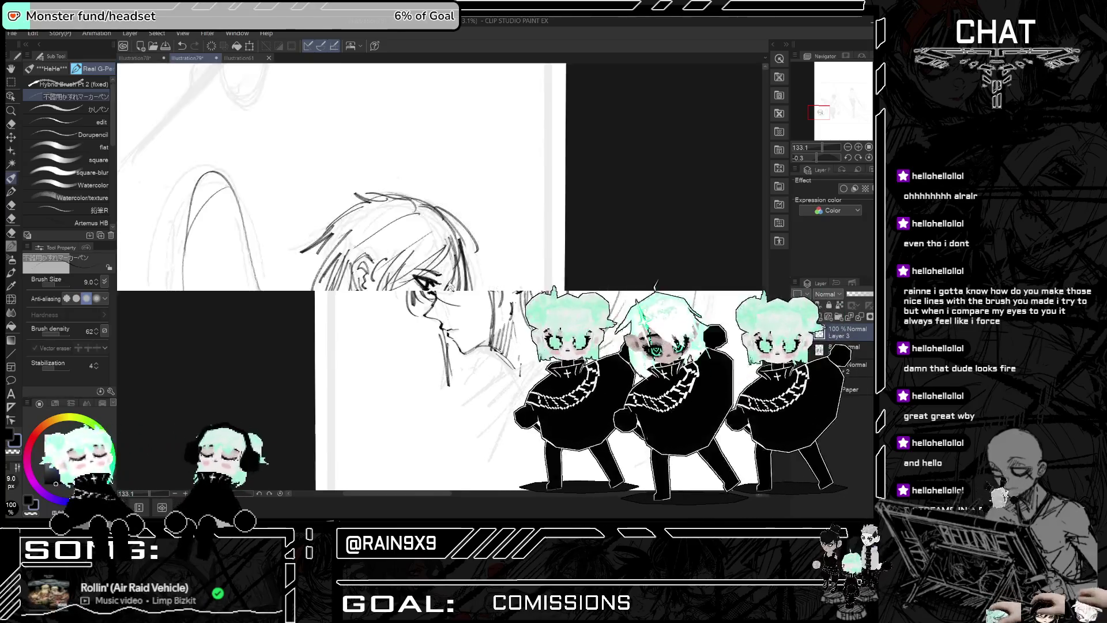
scroll(547, 353, down, 2)
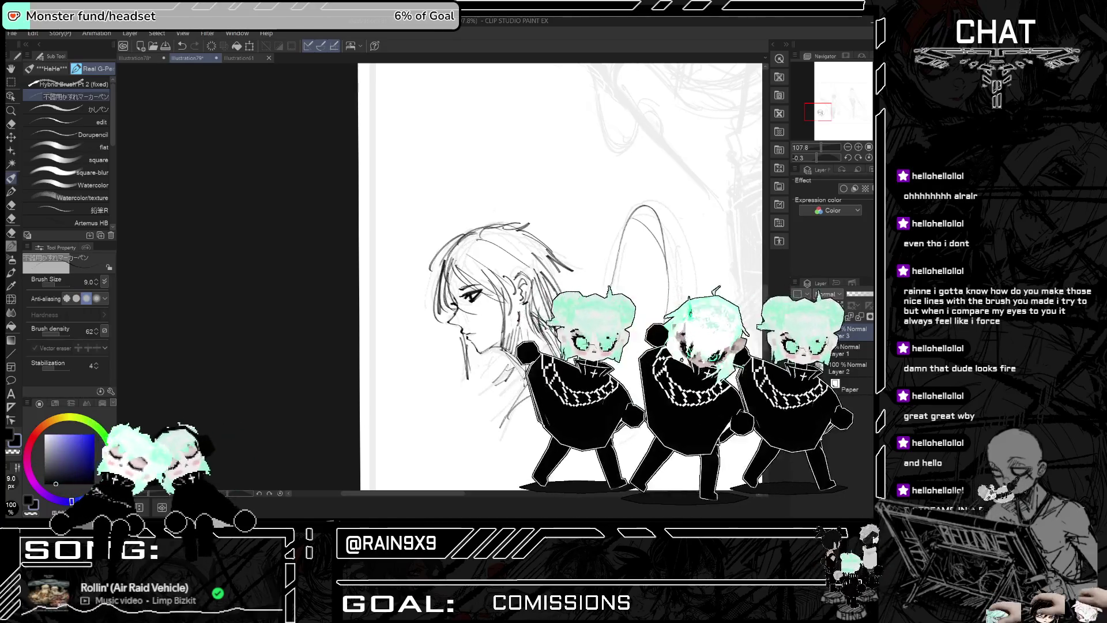
key(h)
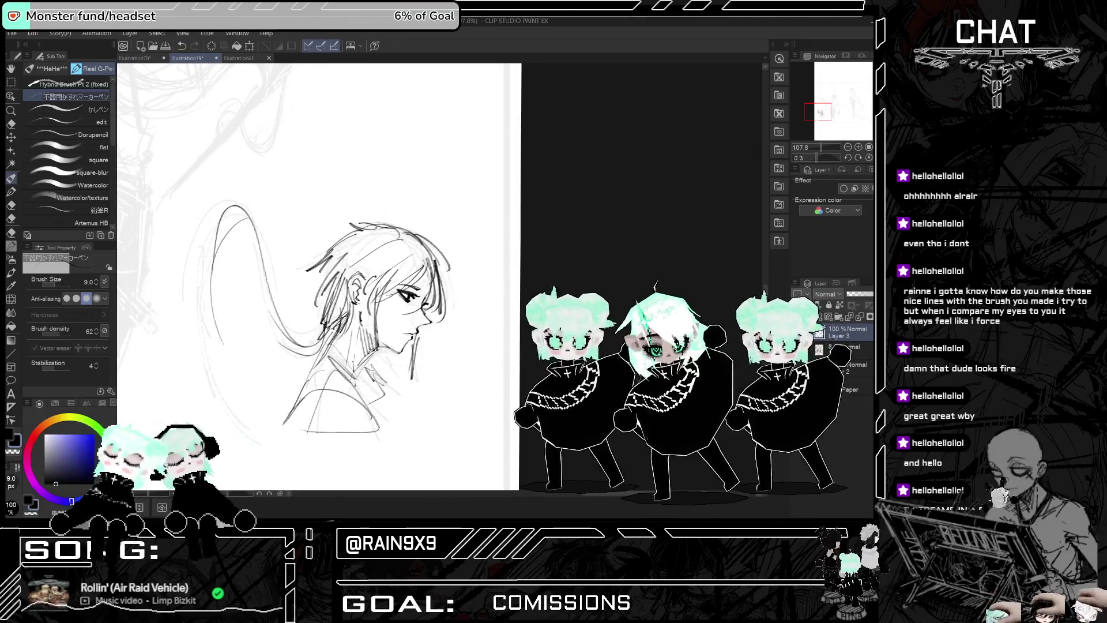
key(ctrl+alt+0)
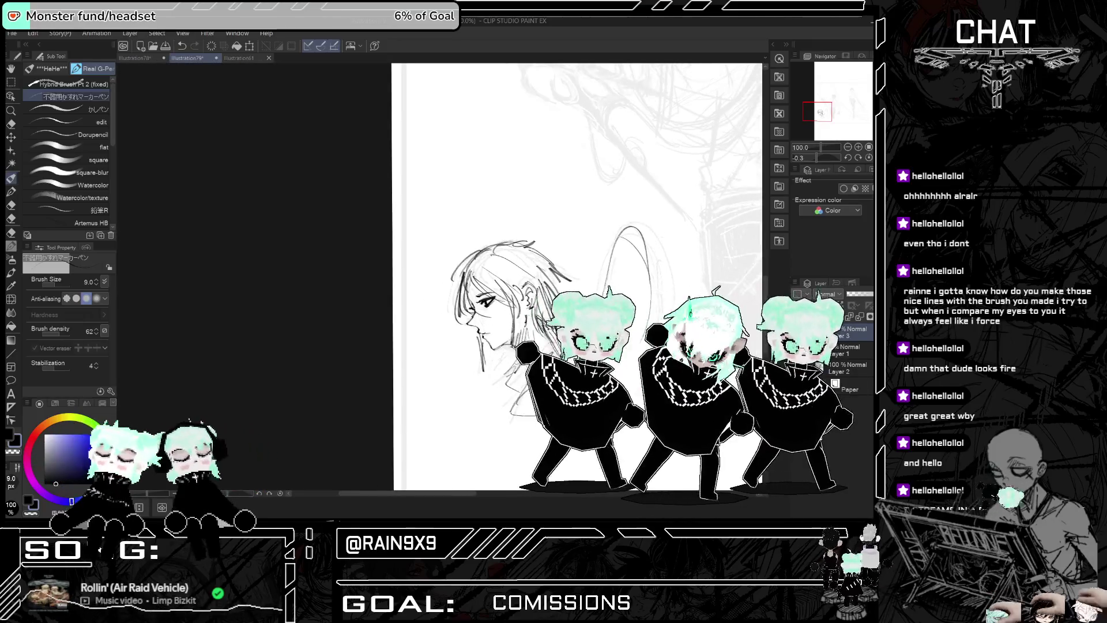
Step: Redraw the hair loop in a new shape with a longer tail
scroll(487, 491, down, 2)
drag(502, 497, 498, 497)
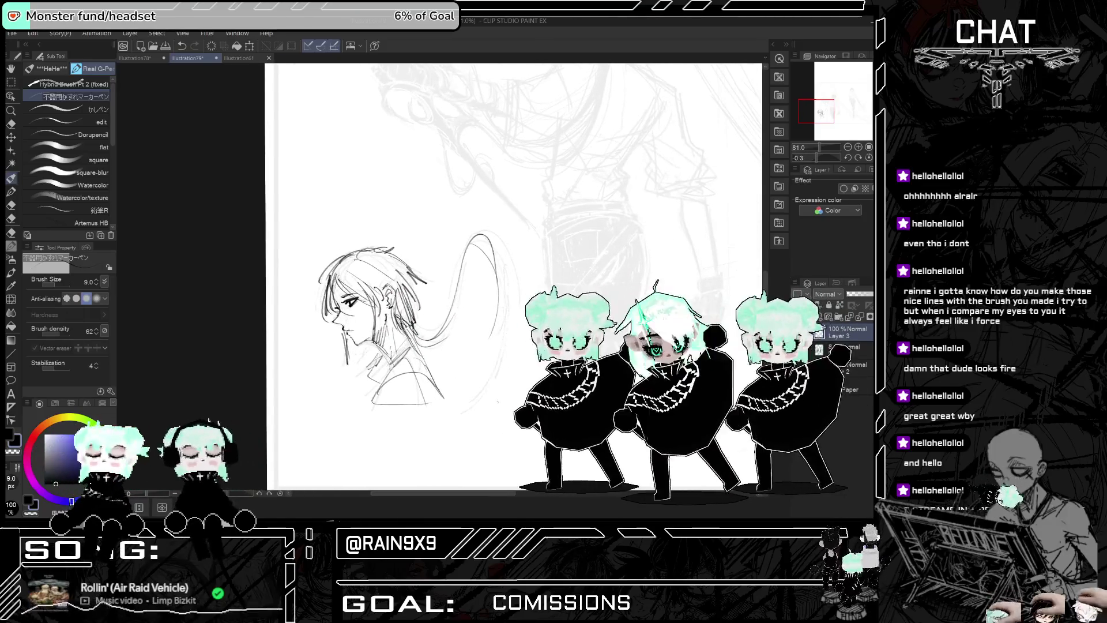
key(ctrl+z)
drag(424, 346, 486, 312)
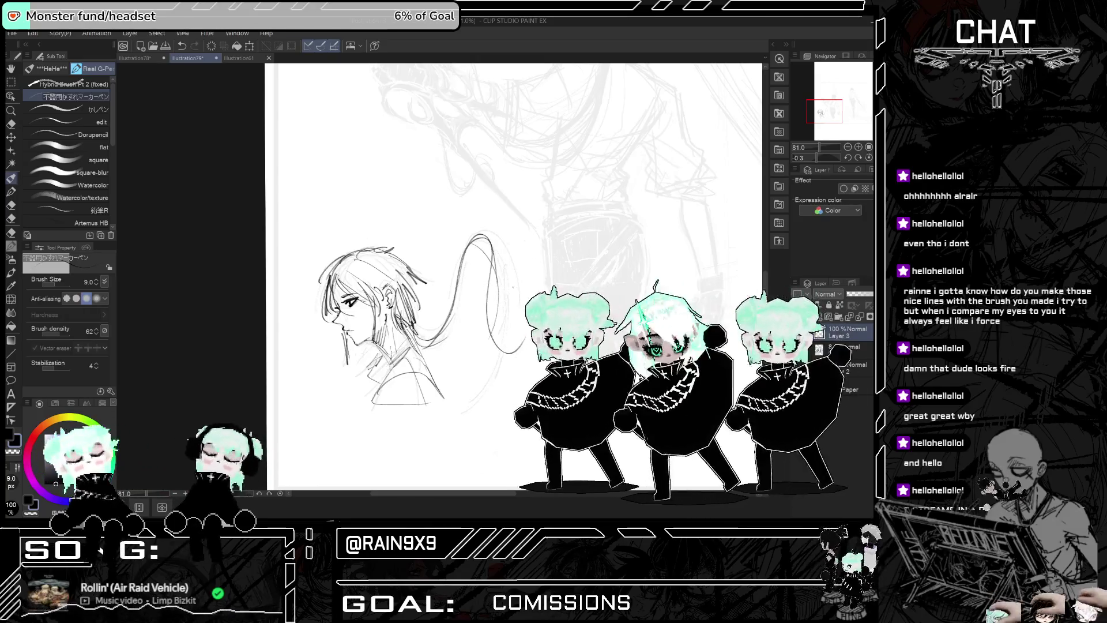
mouse_move(424, 346)
mouse_down()
mouse_move(495, 300)
mouse_move(522, 349)
mouse_up()
mouse_move(514, 277)
mouse_down()
mouse_move(496, 254)
mouse_move(514, 278)
mouse_up()
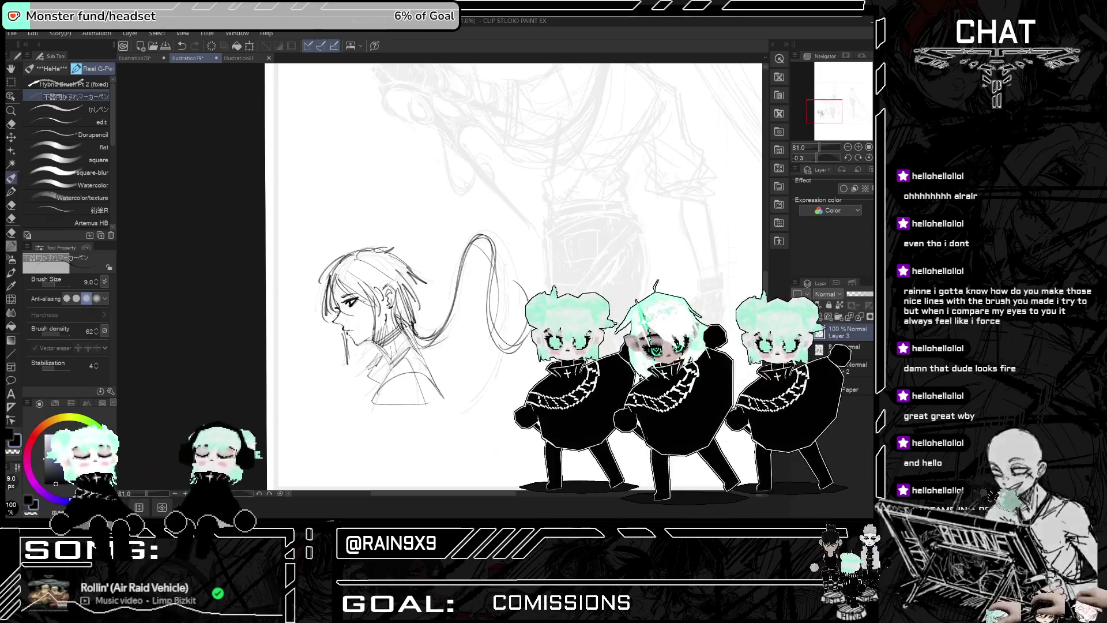
Step: Zoom out and add more hair strands to the profile head
key(h)
key(h)
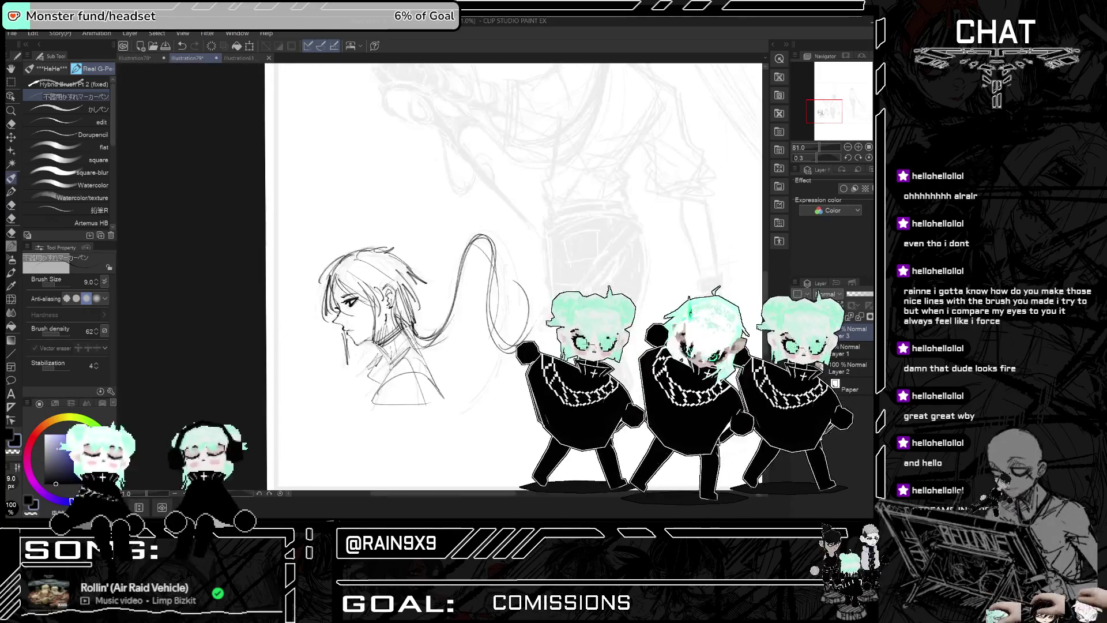
key(ctrl+minus)
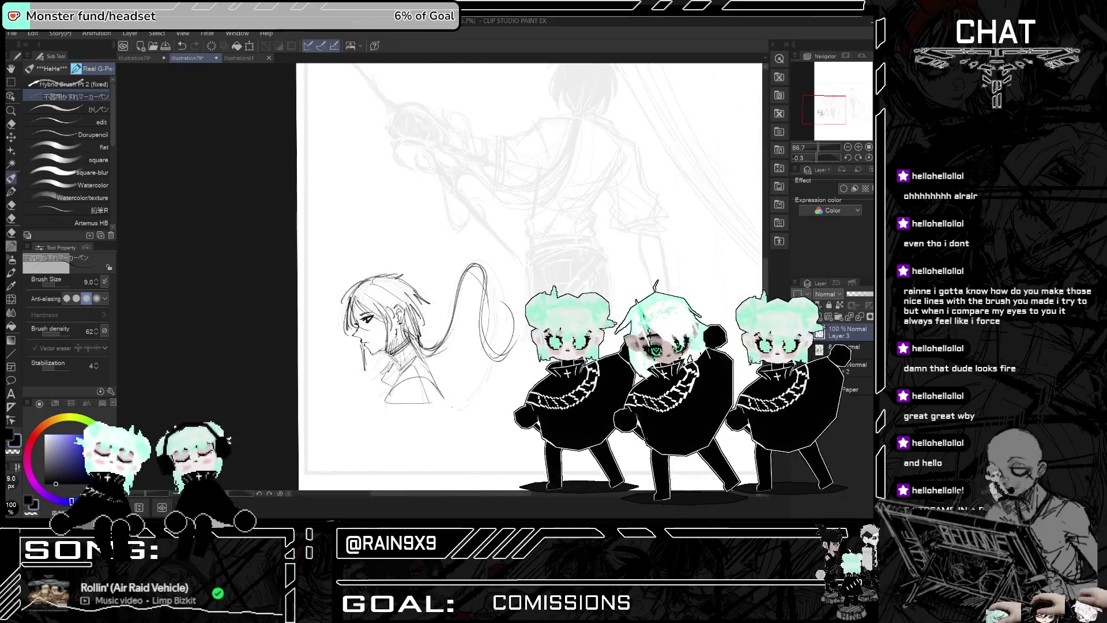
scroll(439, 427, up, 2)
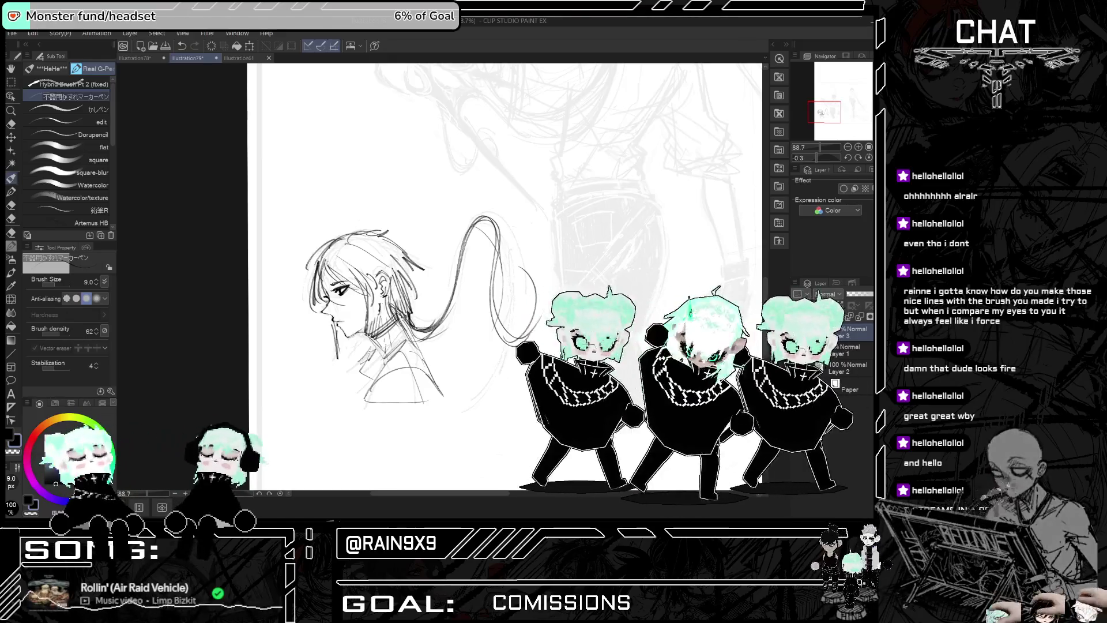
drag(389, 287, 409, 324)
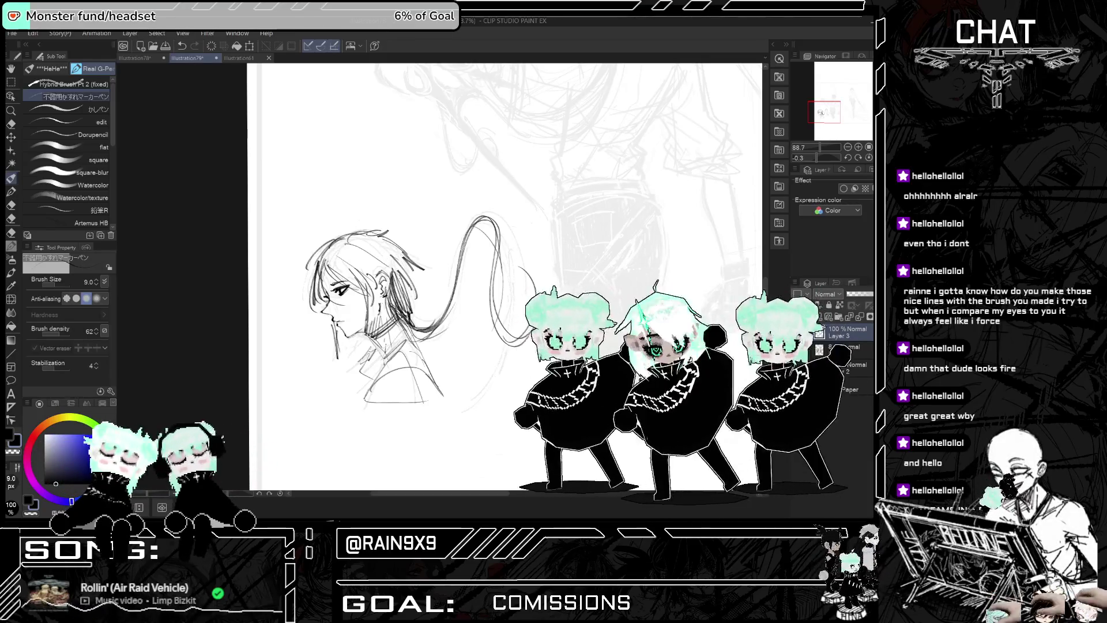
Step: Redraw the hair strands behind the head and ear, undoing and restoring strokes until they fit
key(ctrl+z)
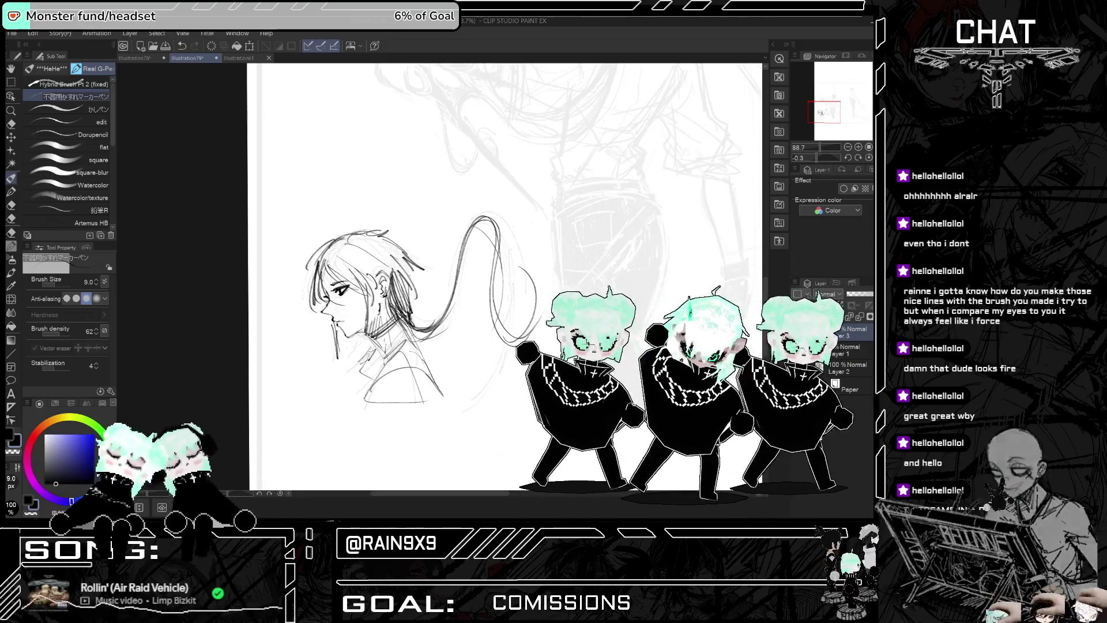
drag(415, 326, 404, 275)
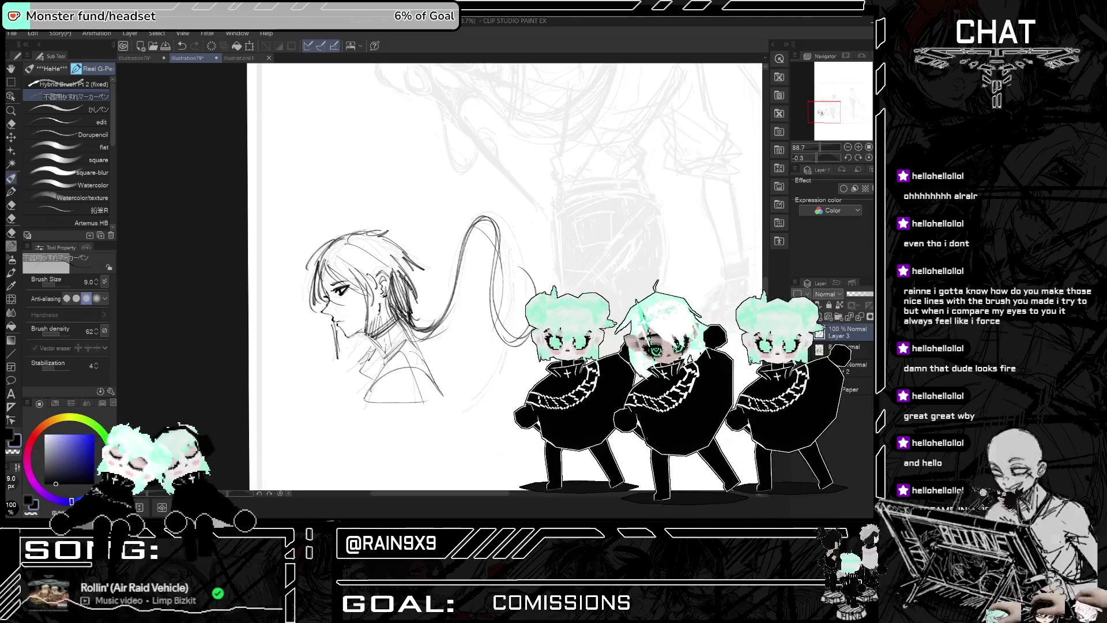
key(h)
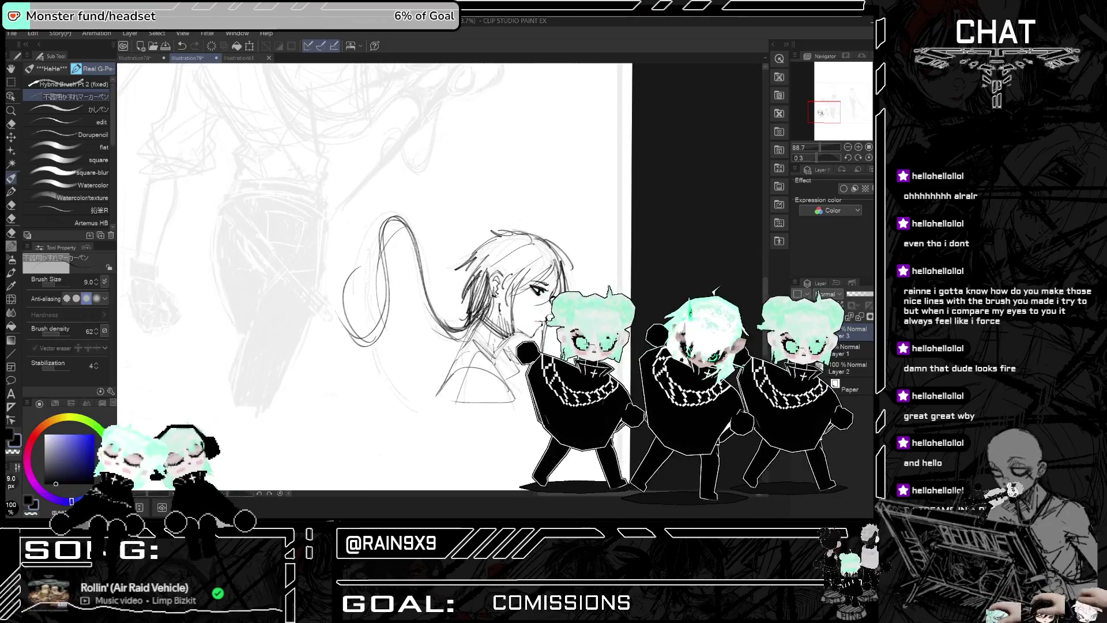
key(ctrl+z)
drag(455, 291, 470, 266)
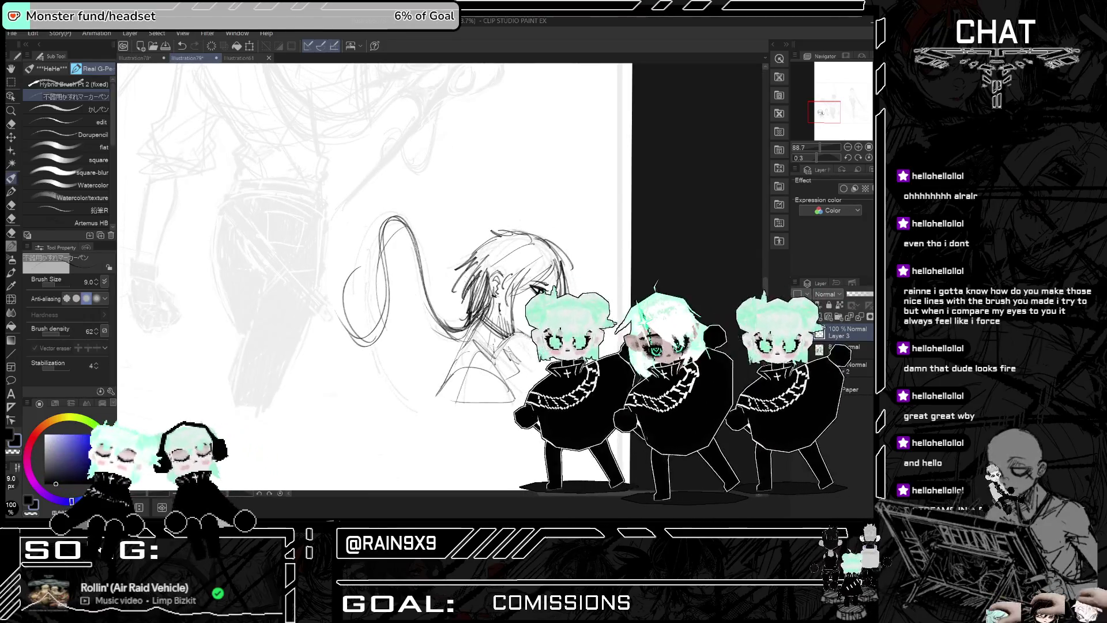
key(ctrl+z)
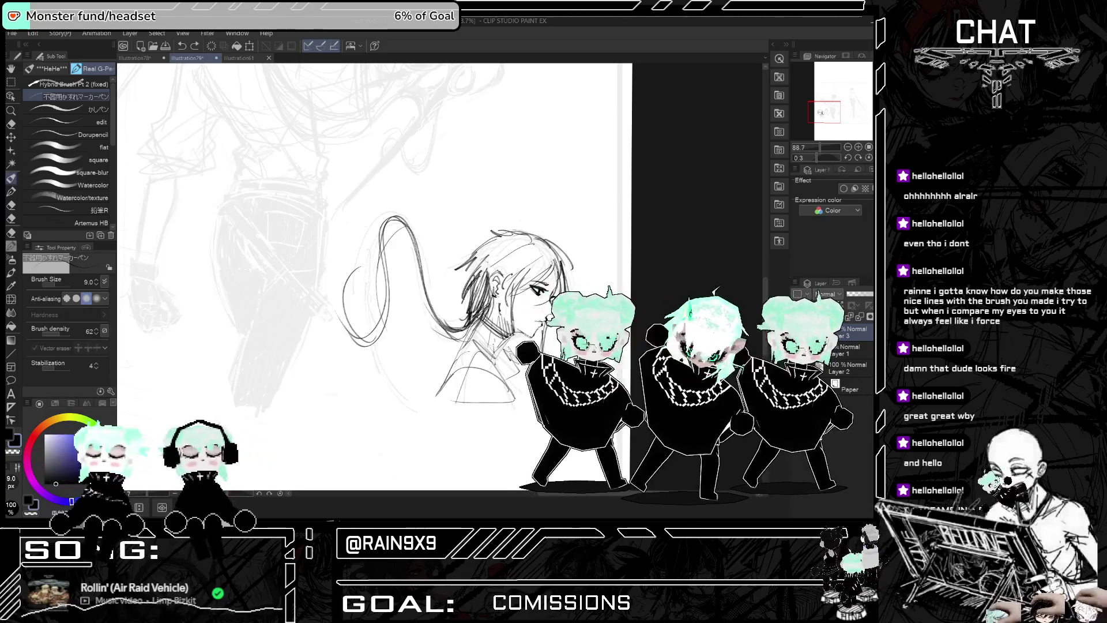
key(ctrl+y)
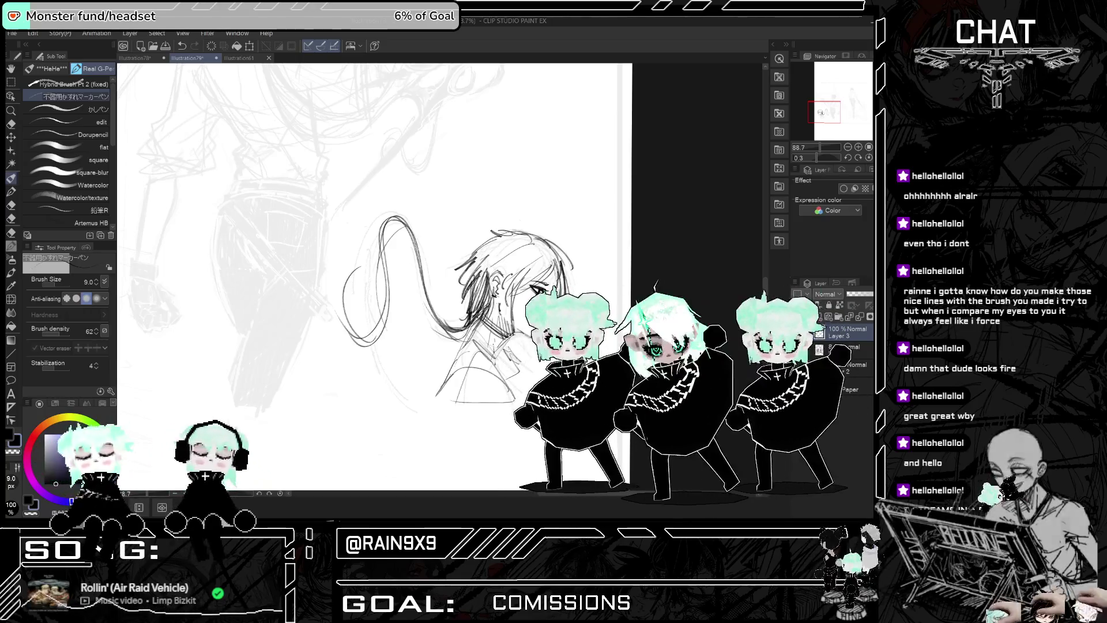
drag(476, 261, 465, 293)
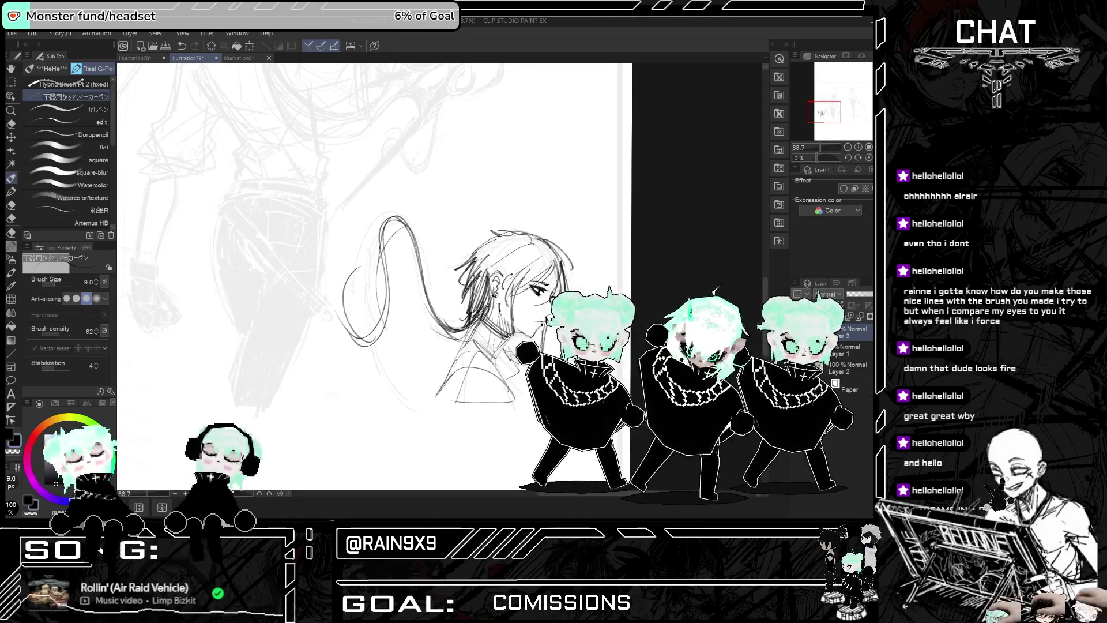
Step: Flip the canvas view horizontally several times to check the head, ending in normal orientation
key(h)
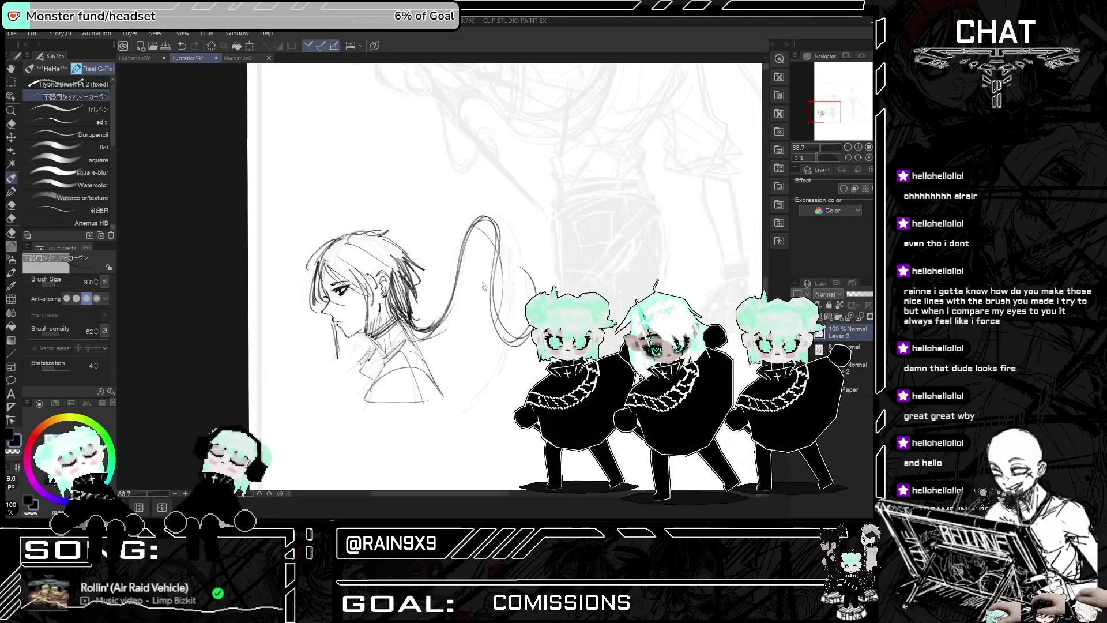
key(h)
key(h)
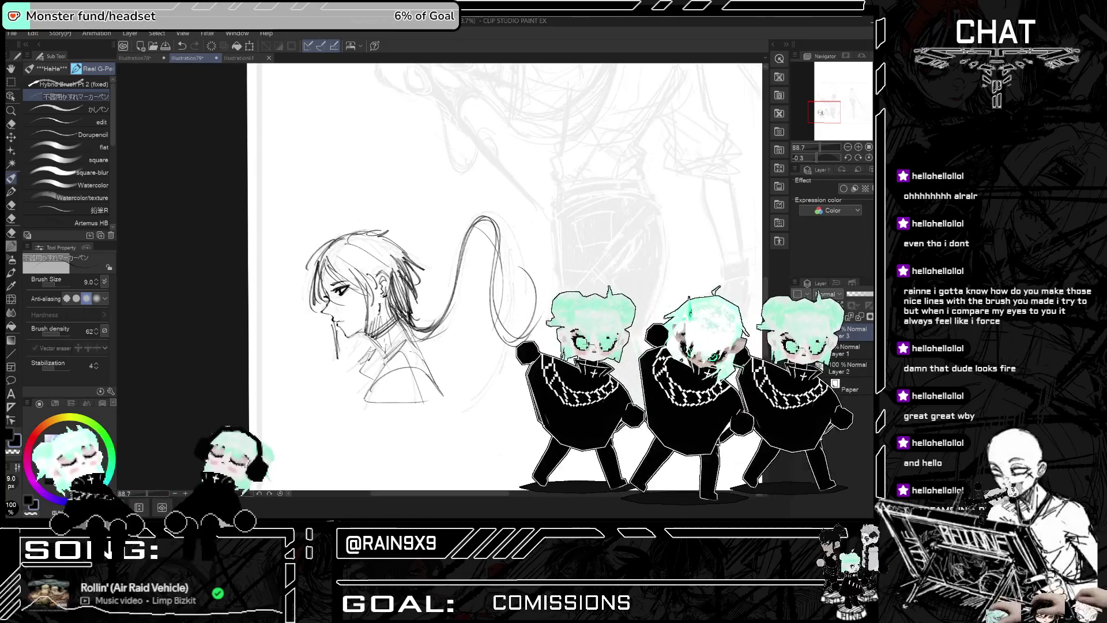
key(h)
key(h)
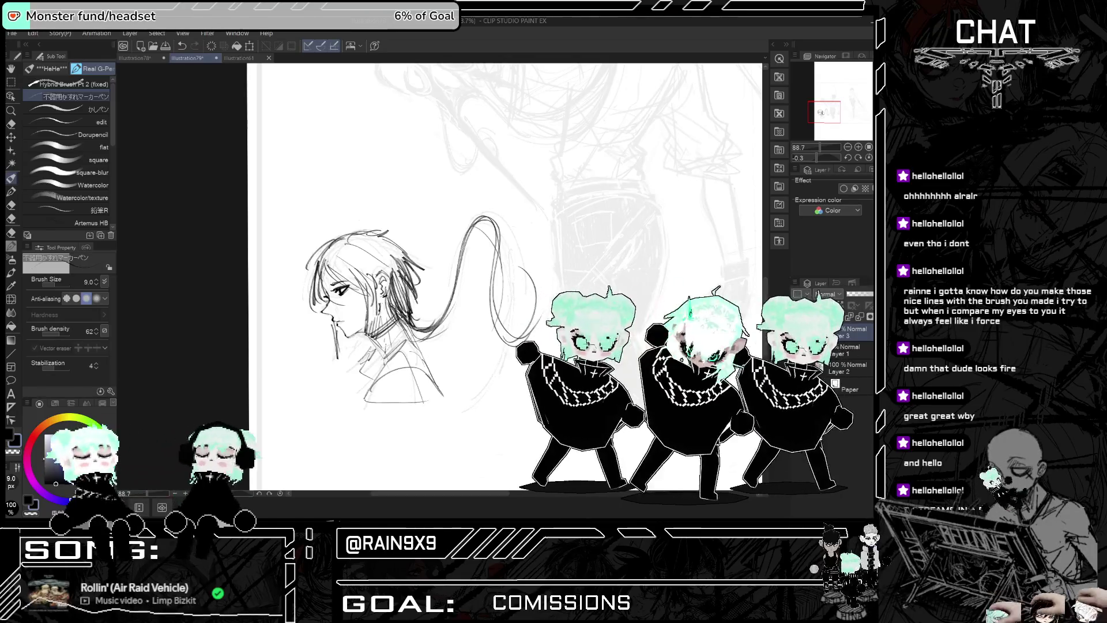
key(h)
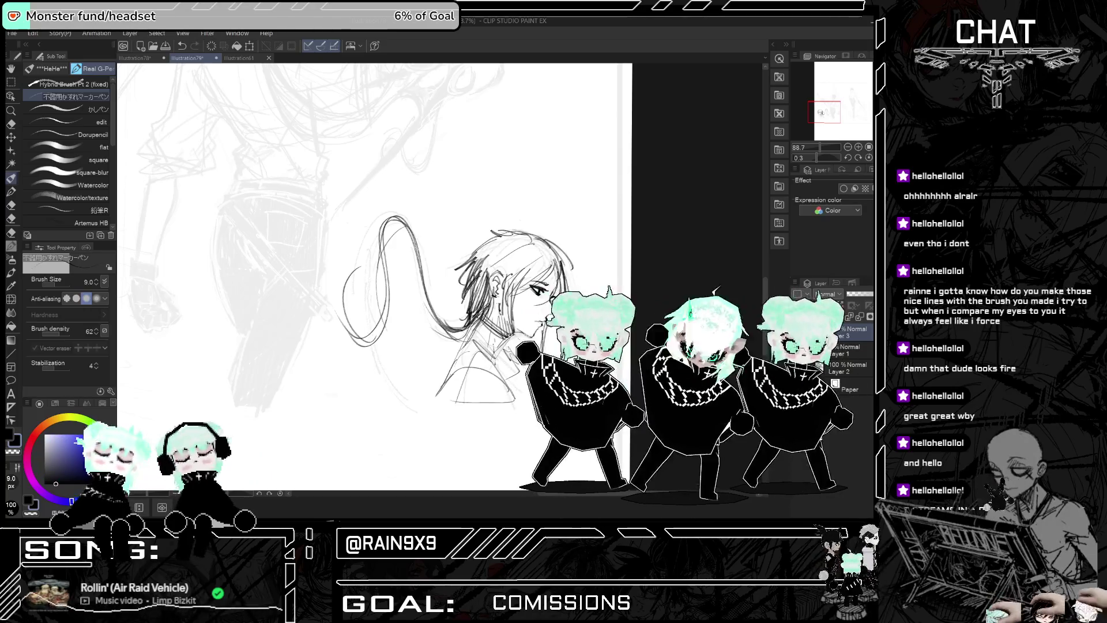
key(h)
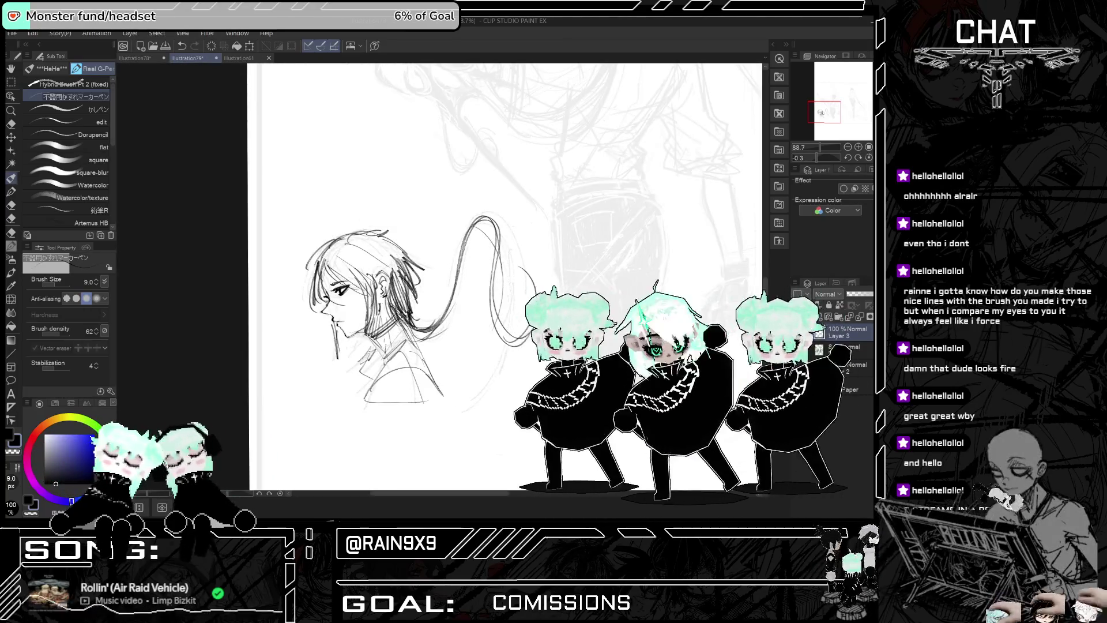
key(h)
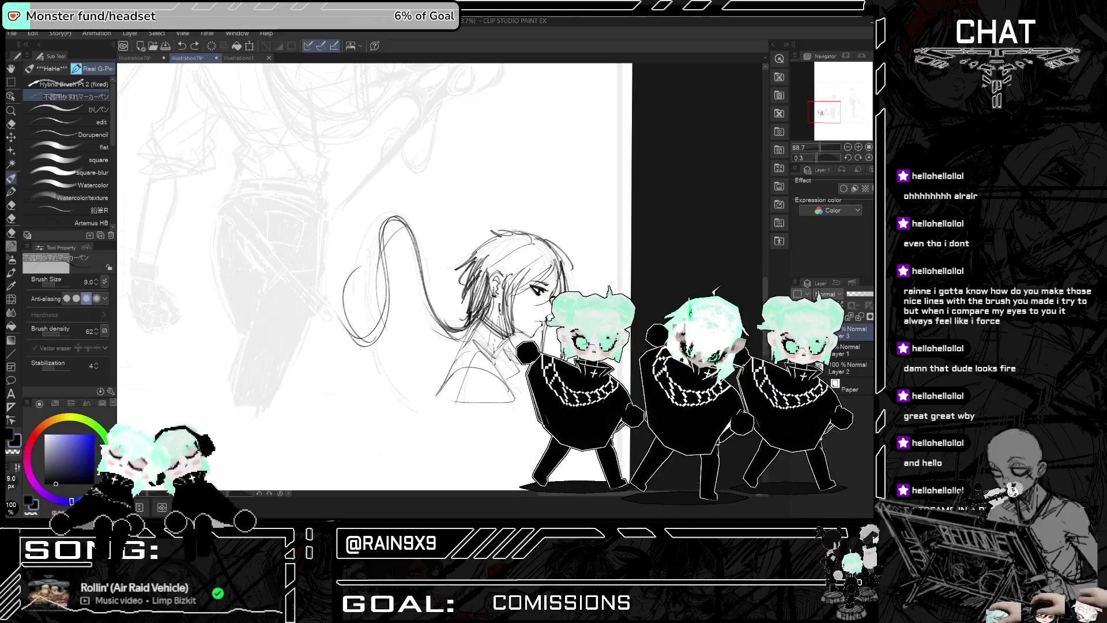
key(ctrl+h)
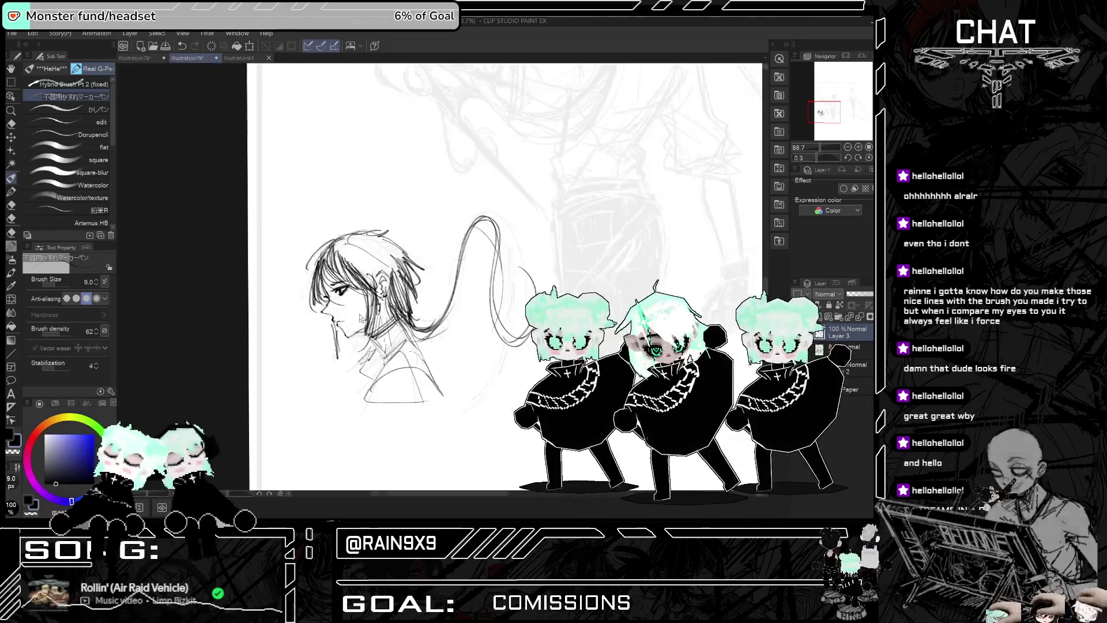
Step: Darken the collar and shoulder lines around the neck, redrawing one collar stroke
key(h)
key(h)
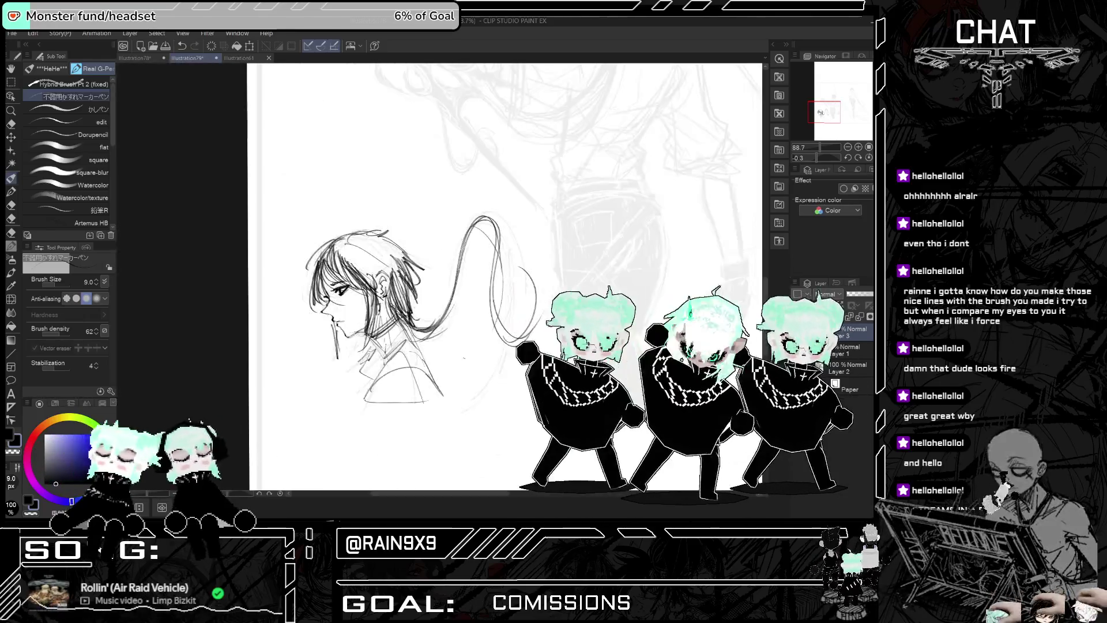
mouse_move(358, 369)
mouse_down()
mouse_move(372, 359)
mouse_move(375, 376)
mouse_move(398, 357)
mouse_move(433, 355)
mouse_move(413, 346)
mouse_move(417, 369)
mouse_up()
key(ctrl+z)
drag(409, 394, 435, 342)
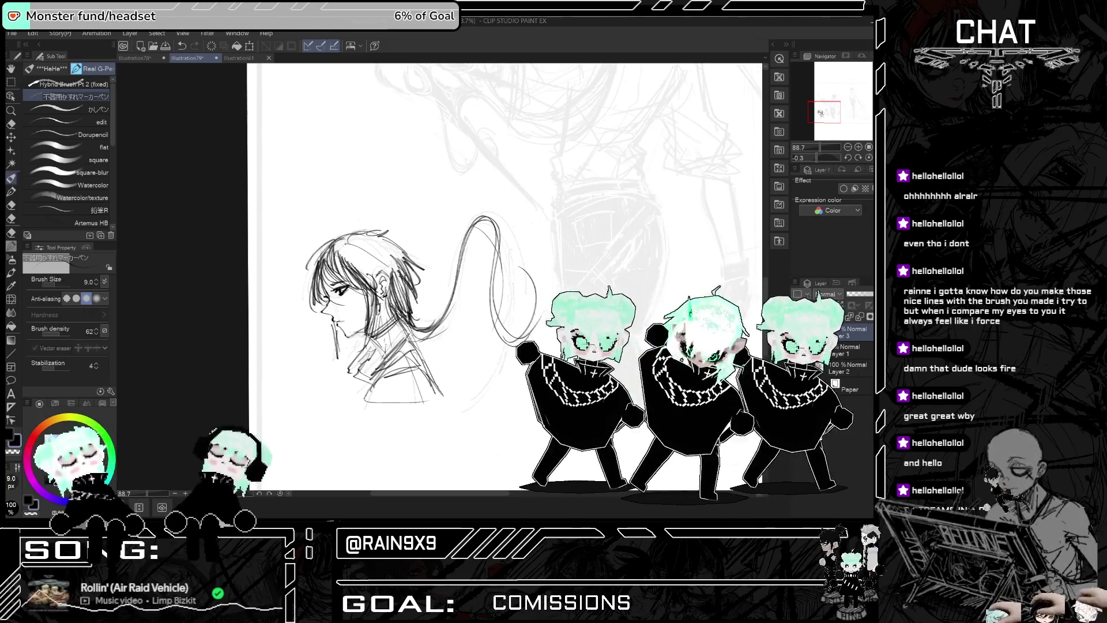
key(h)
key(h)
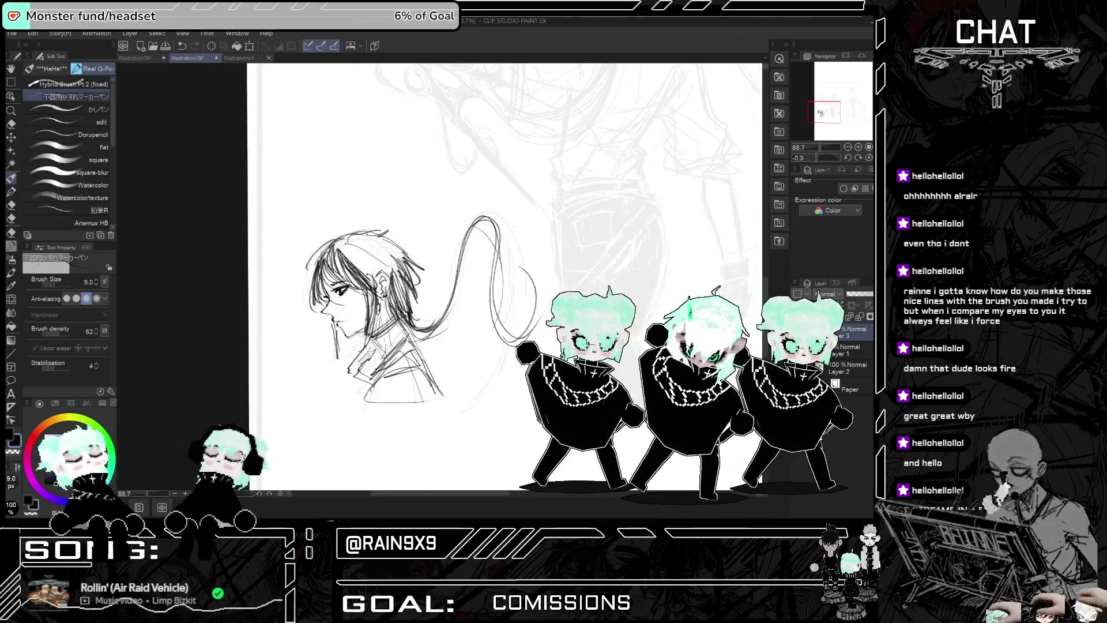
key(h)
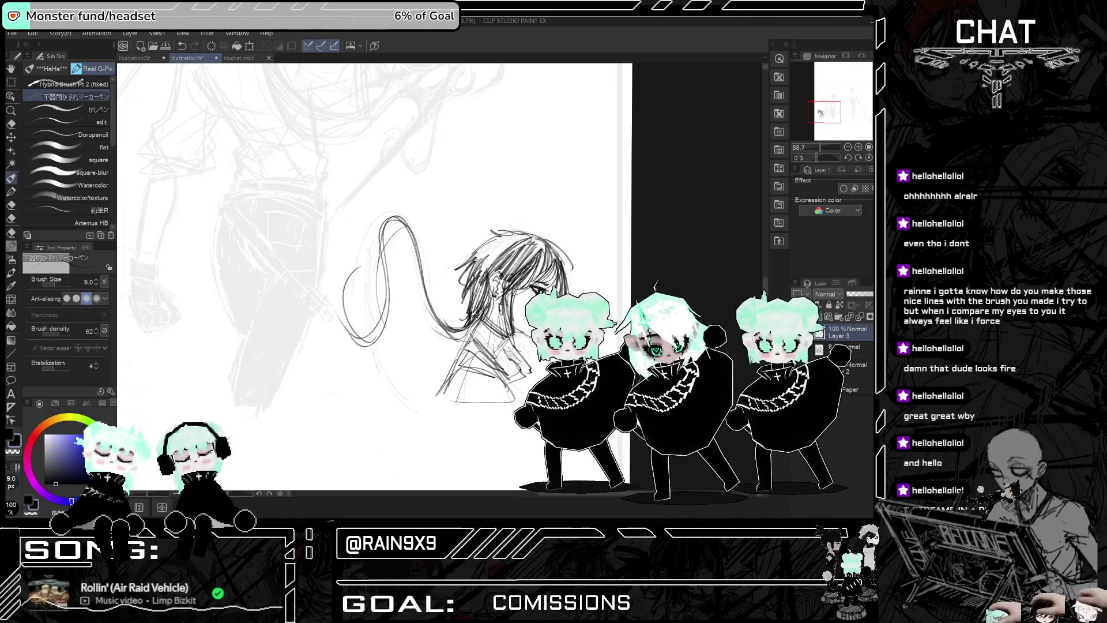
Step: Add short strokes to thicken the hair near the ear, checking it in a mirrored view
drag(496, 257, 490, 283)
mouse_move(519, 238)
mouse_down()
mouse_move(485, 268)
mouse_move(467, 266)
mouse_up()
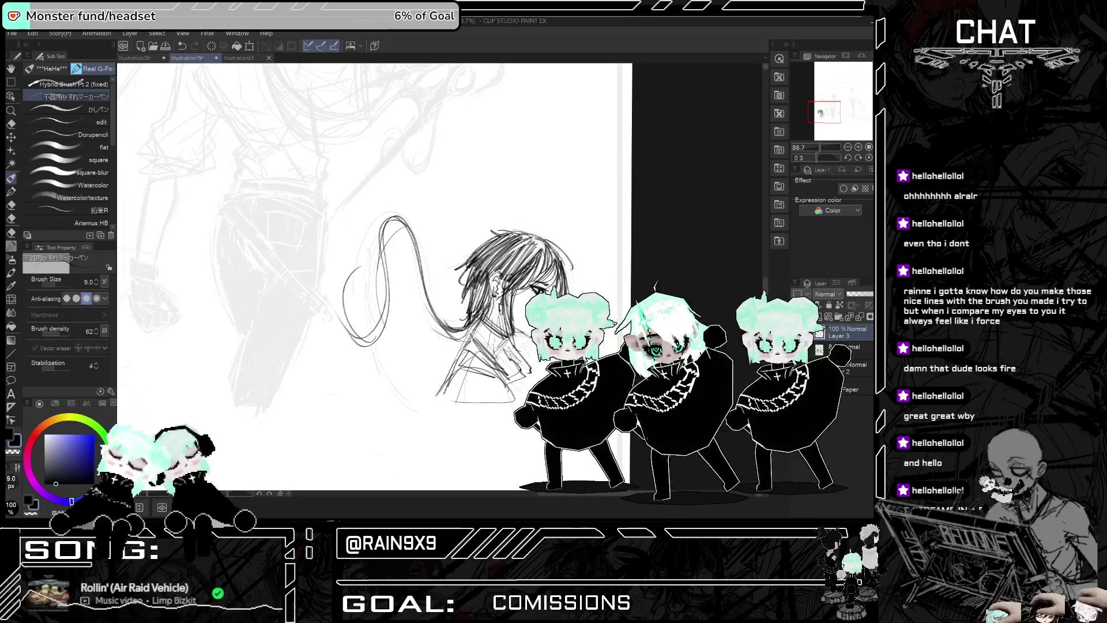
key(h)
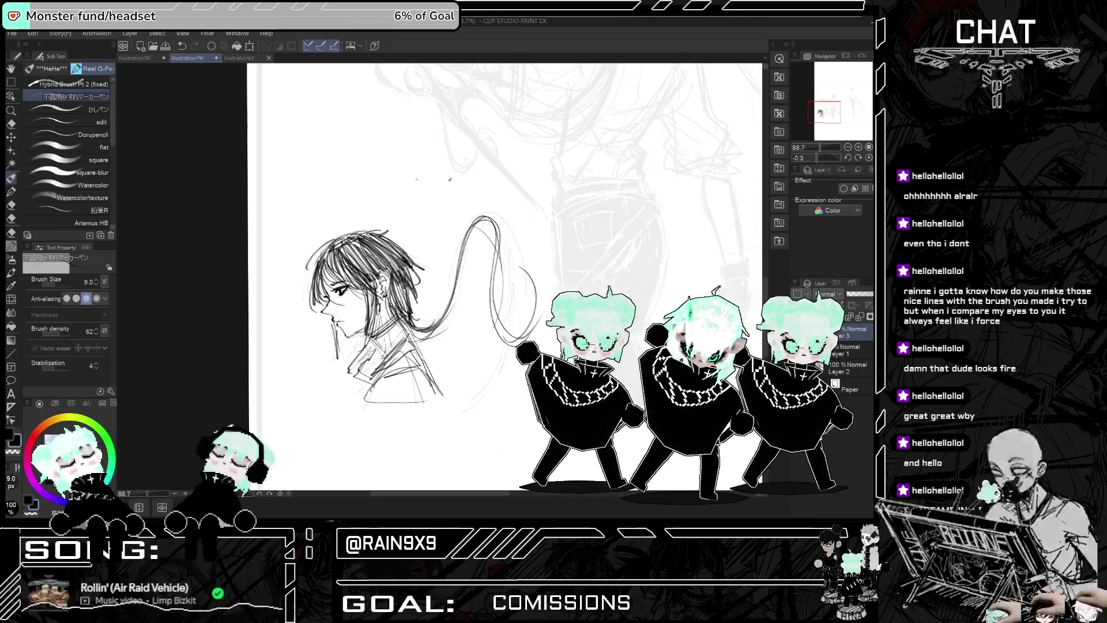
key(h)
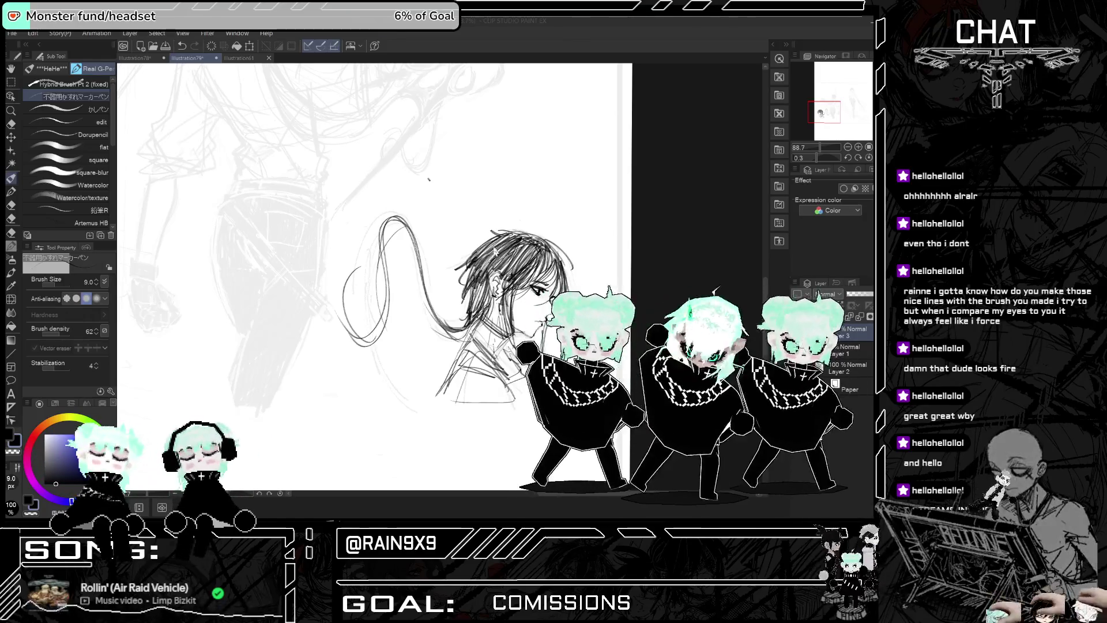
Step: Zoom out onto the head and draw curved strokes beside the hair, redrawing a misplaced one
scroll(507, 249, down, 2)
drag(506, 249, 563, 249)
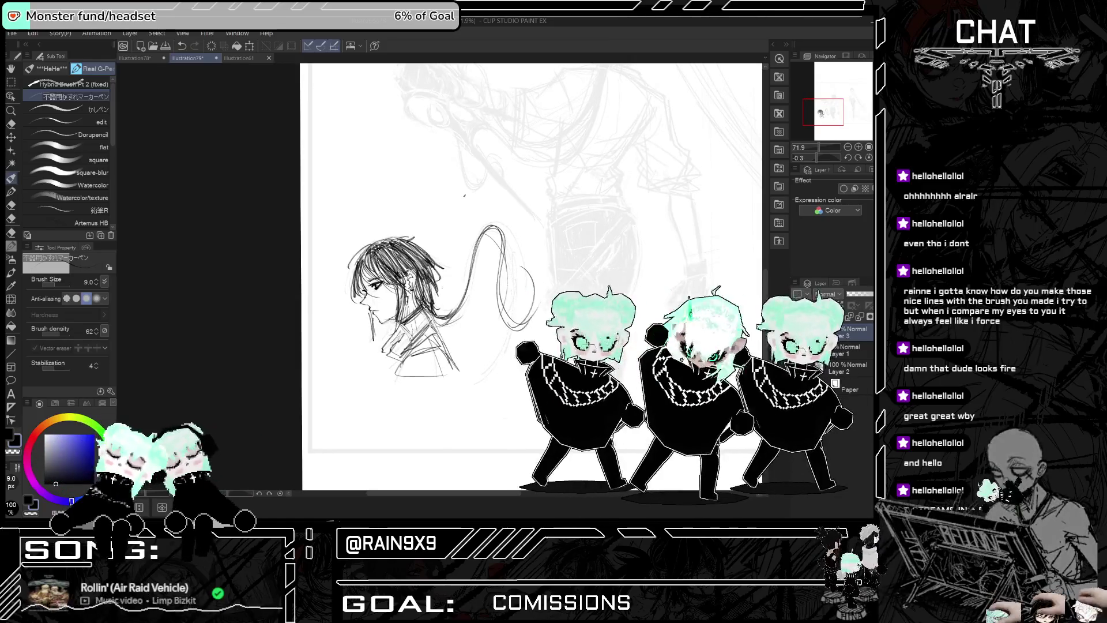
drag(436, 316, 473, 241)
drag(450, 315, 502, 230)
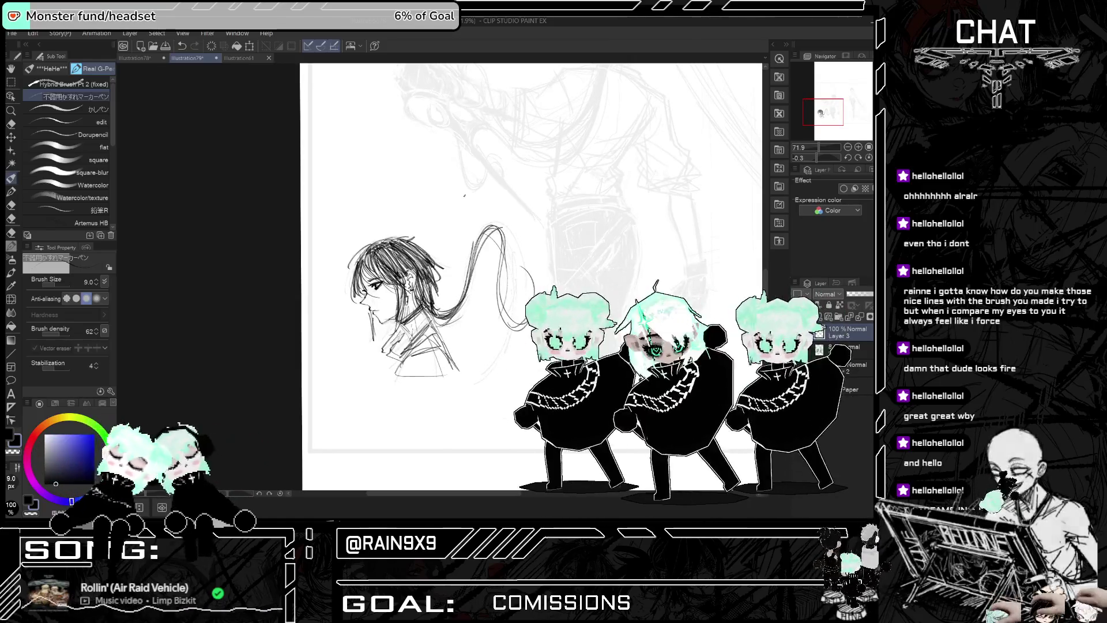
key(ctrl+z)
drag(459, 312, 504, 228)
Step: Trace the left edge of the hair loop with curved strokes, then check it mirrored
drag(493, 265, 497, 296)
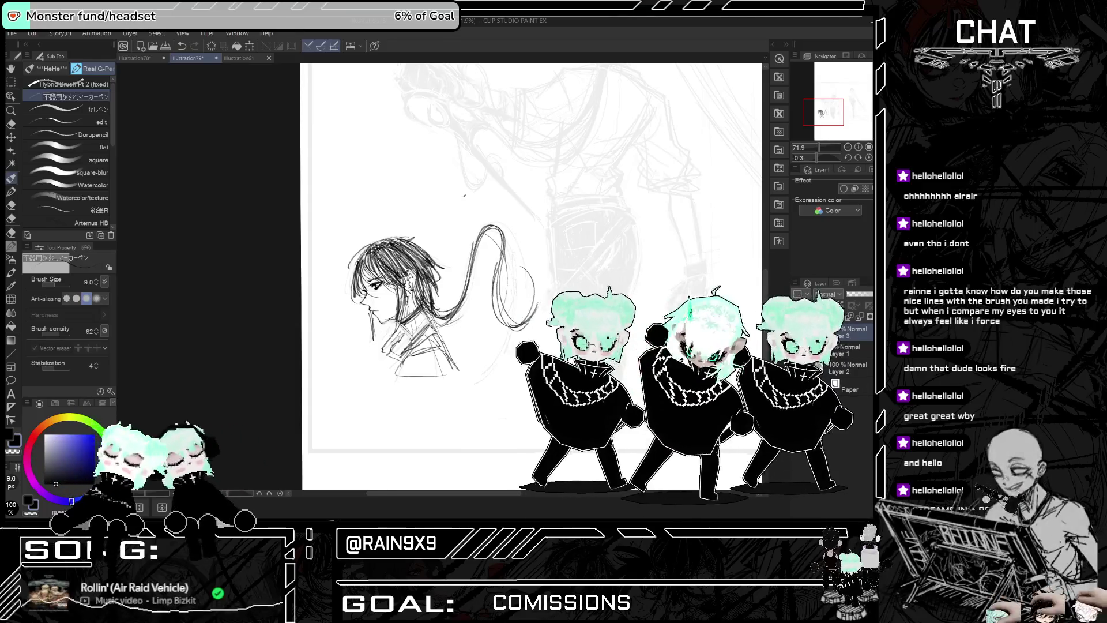
drag(493, 256, 496, 305)
key(ctrl+z)
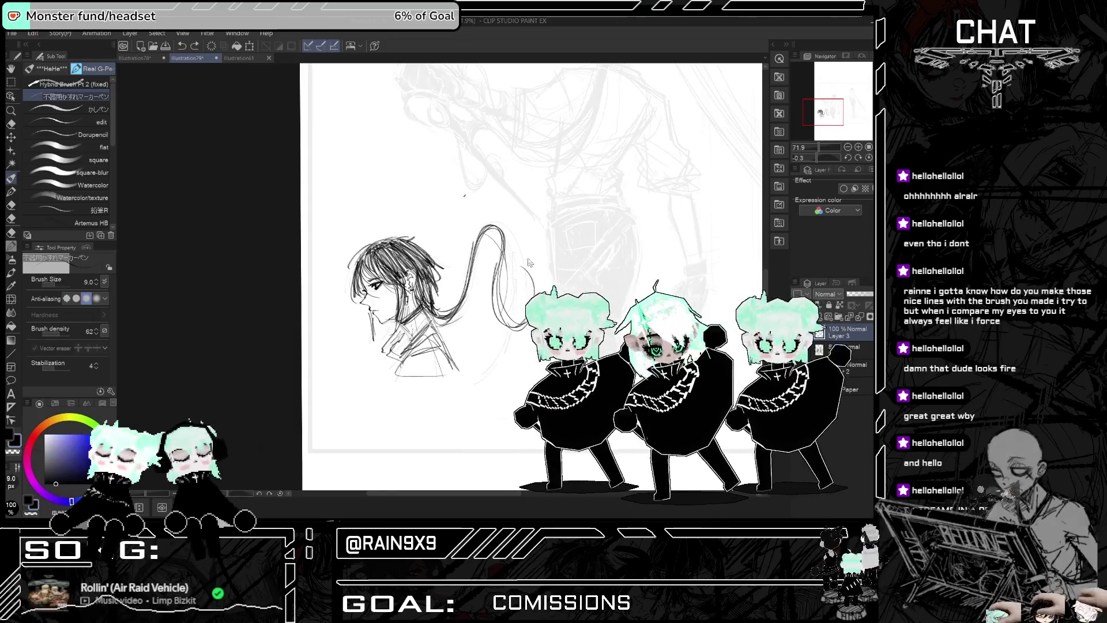
drag(493, 263, 497, 304)
key(h)
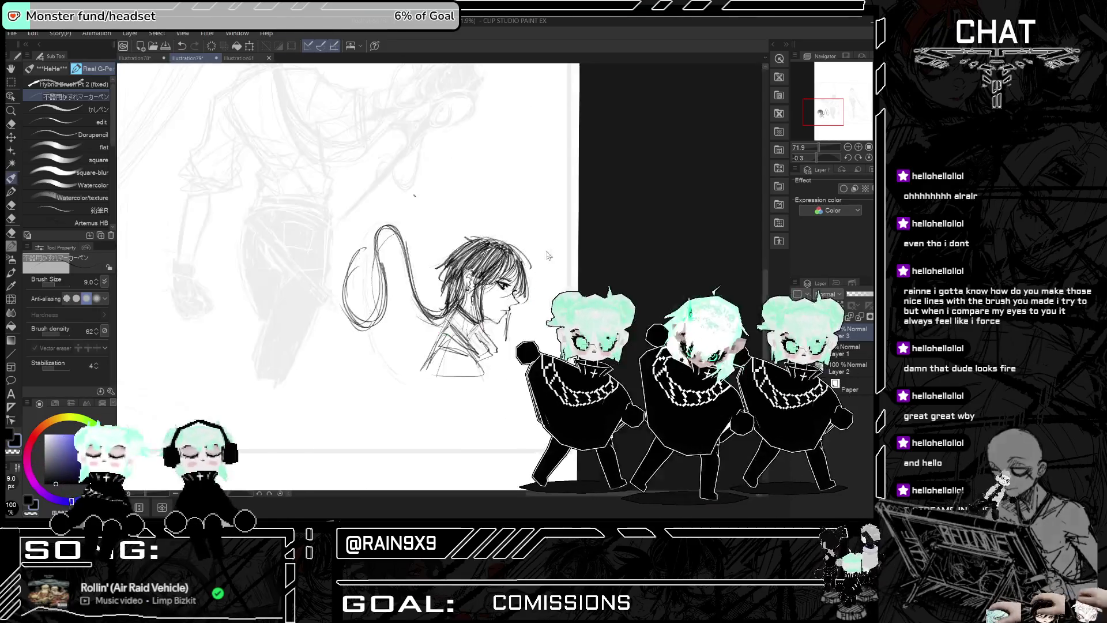
key(h)
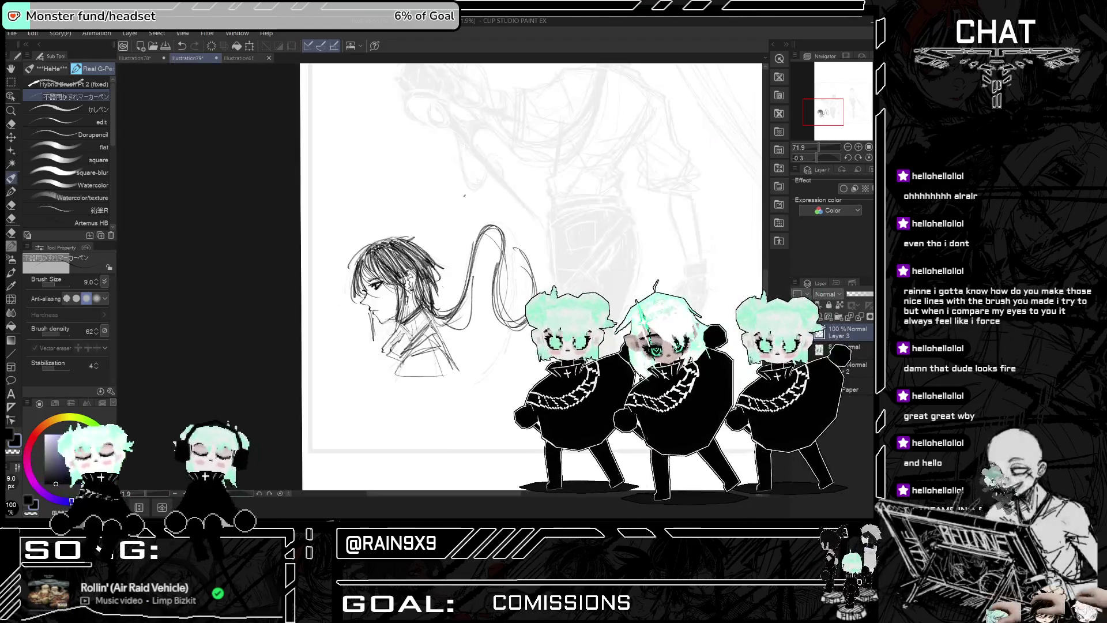
key(h)
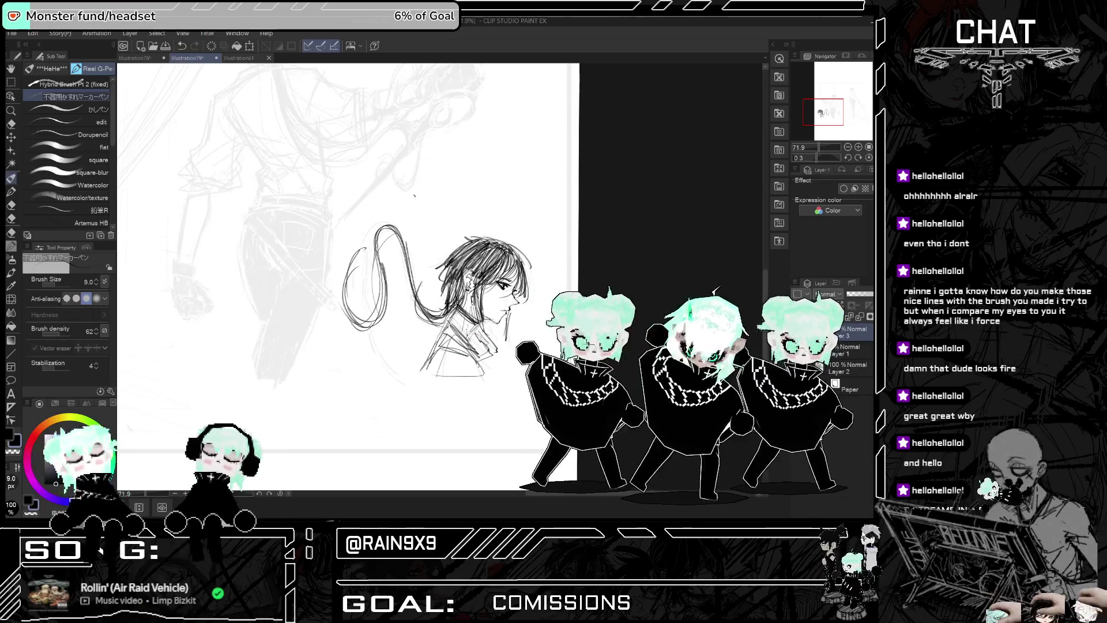
Step: Add a curved hair stroke over the head and short strokes at the neck and collar
key(h)
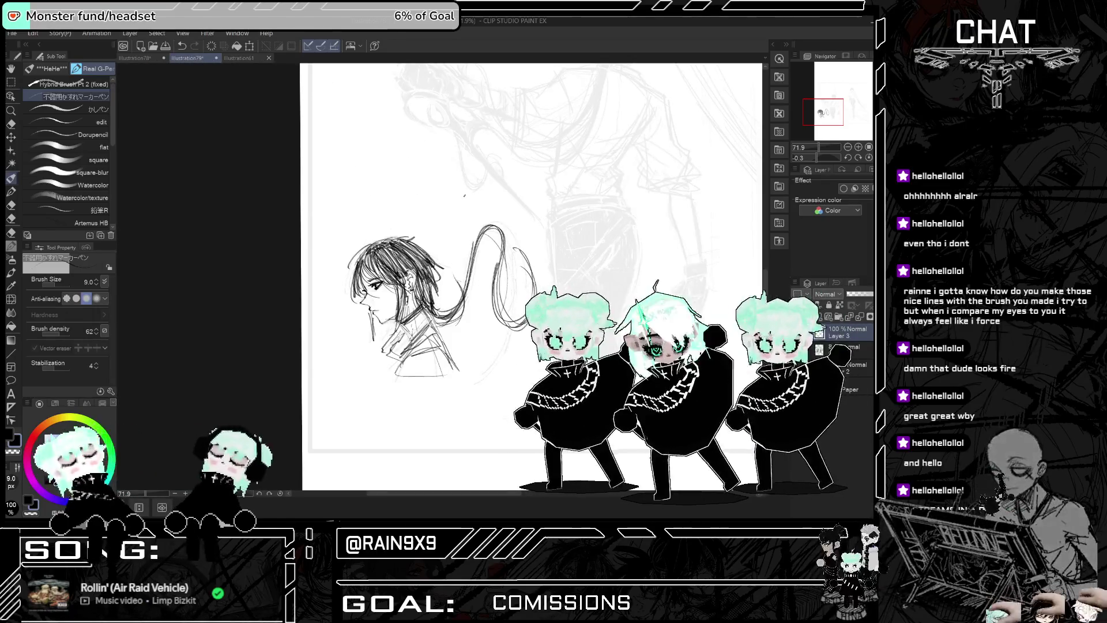
drag(439, 312, 493, 231)
key(h)
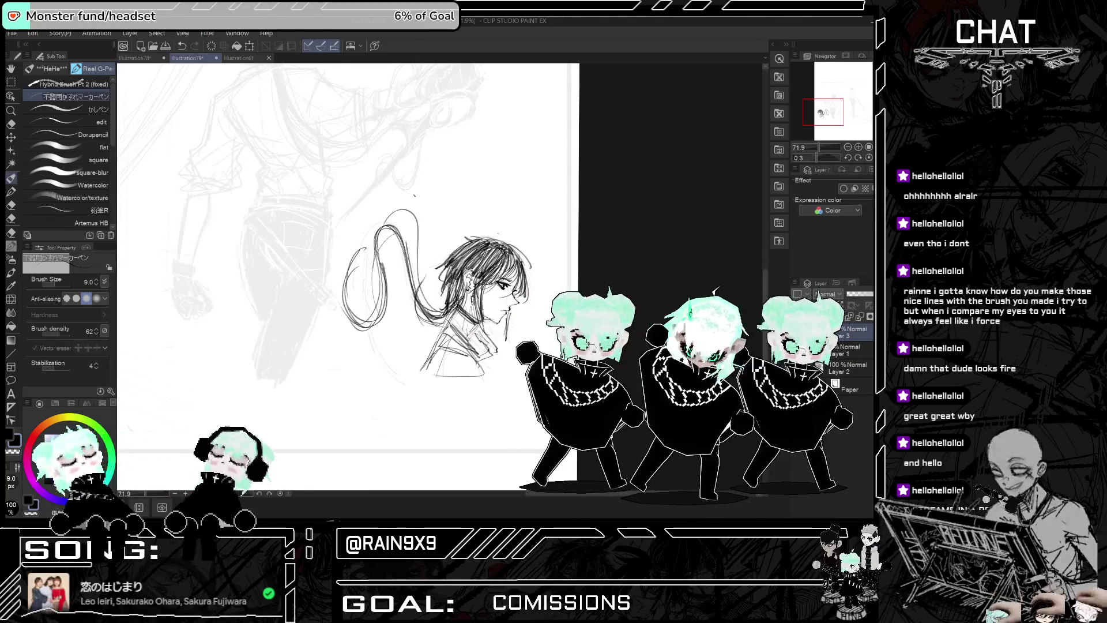
key(h)
drag(432, 337, 375, 370)
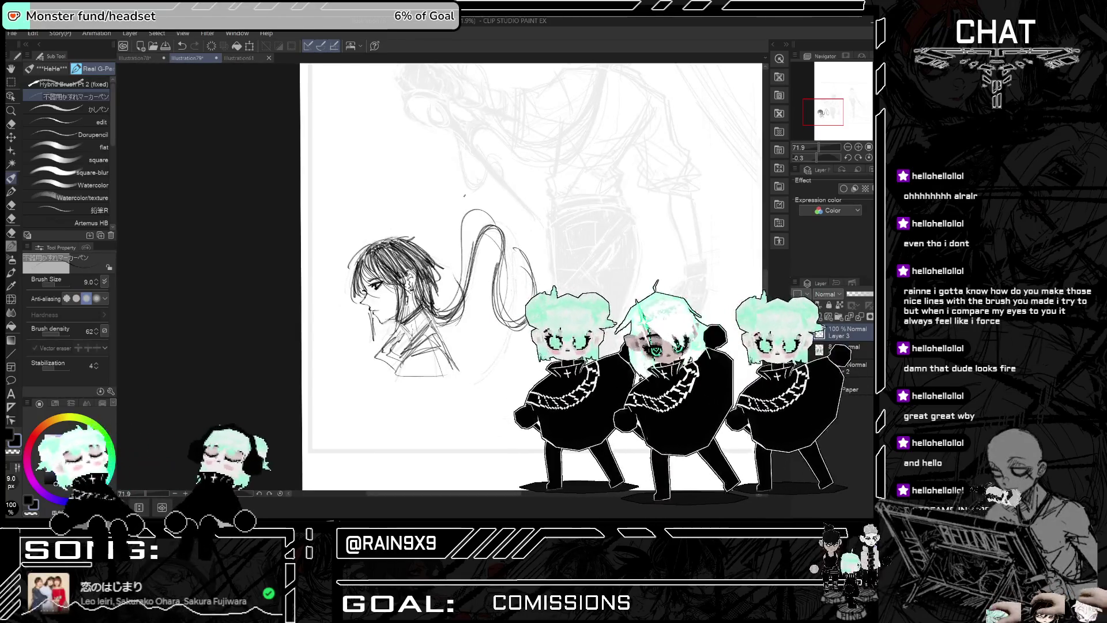
Step: Annotate the head with an arrow, 'Hair =' lettering, and an arrow pointing up at the hair
drag(419, 153, 411, 211)
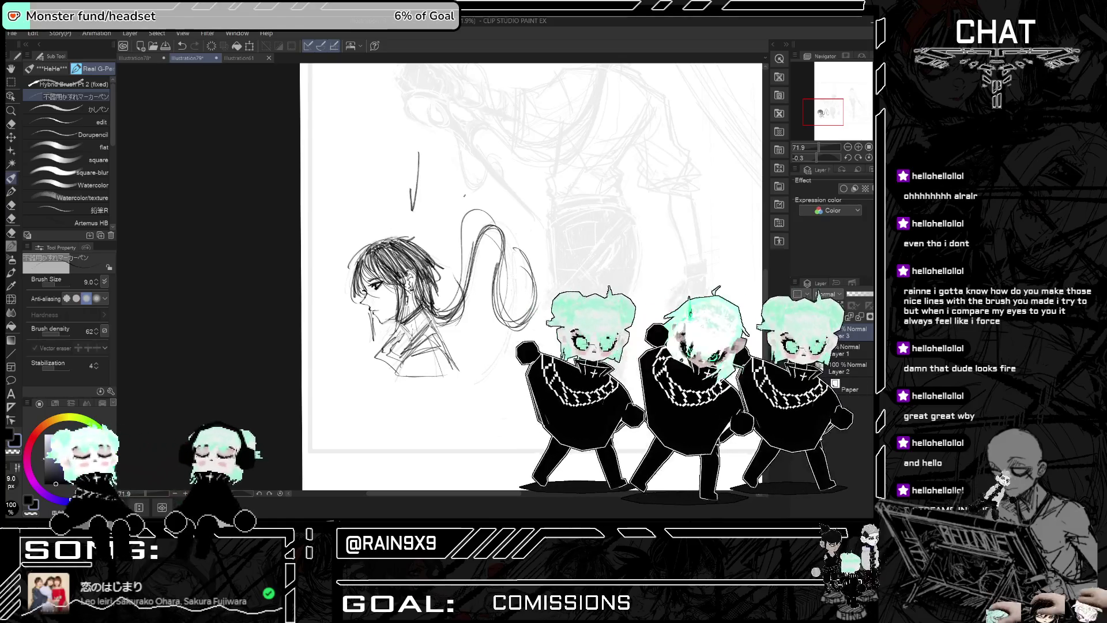
drag(428, 163, 430, 179)
drag(433, 164, 439, 176)
drag(441, 170, 437, 186)
drag(433, 191, 453, 191)
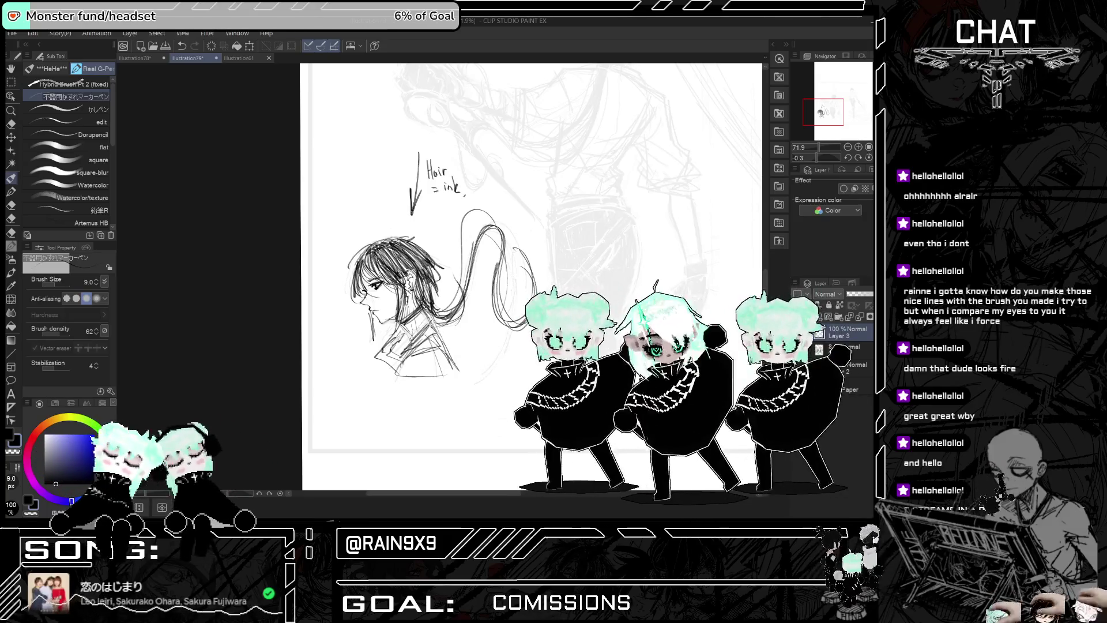
drag(471, 376, 448, 342)
key(ctrl+z)
mouse_move(494, 394)
mouse_down()
mouse_move(449, 337)
mouse_move(450, 349)
mouse_up()
drag(448, 334, 461, 342)
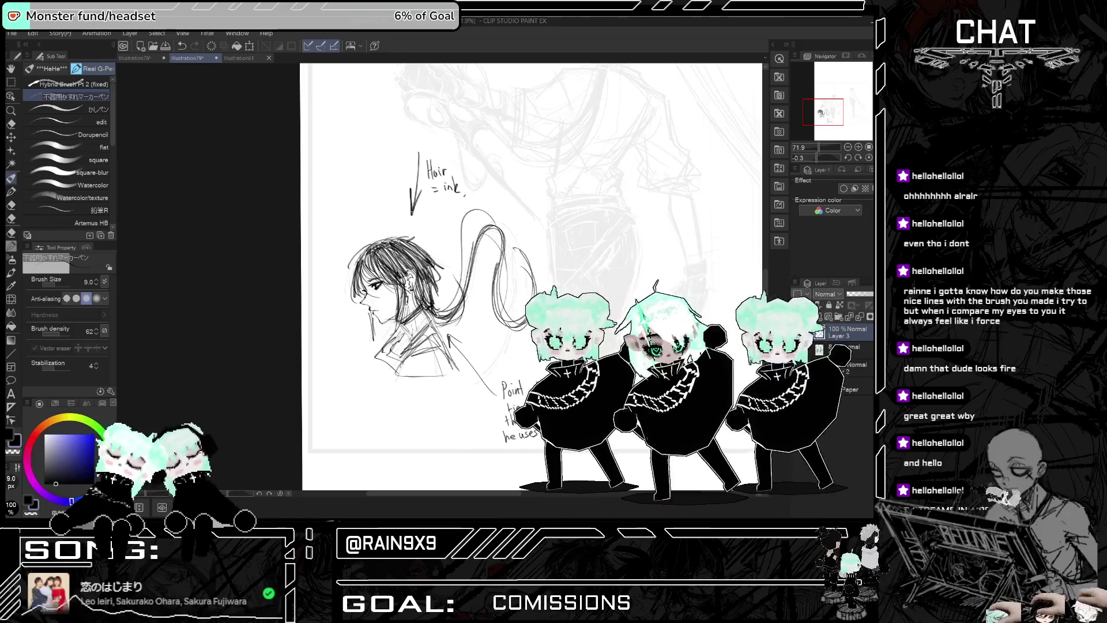
Step: Select Layer 1 and switch to the Eraser at brush size 203.5
click(848, 347)
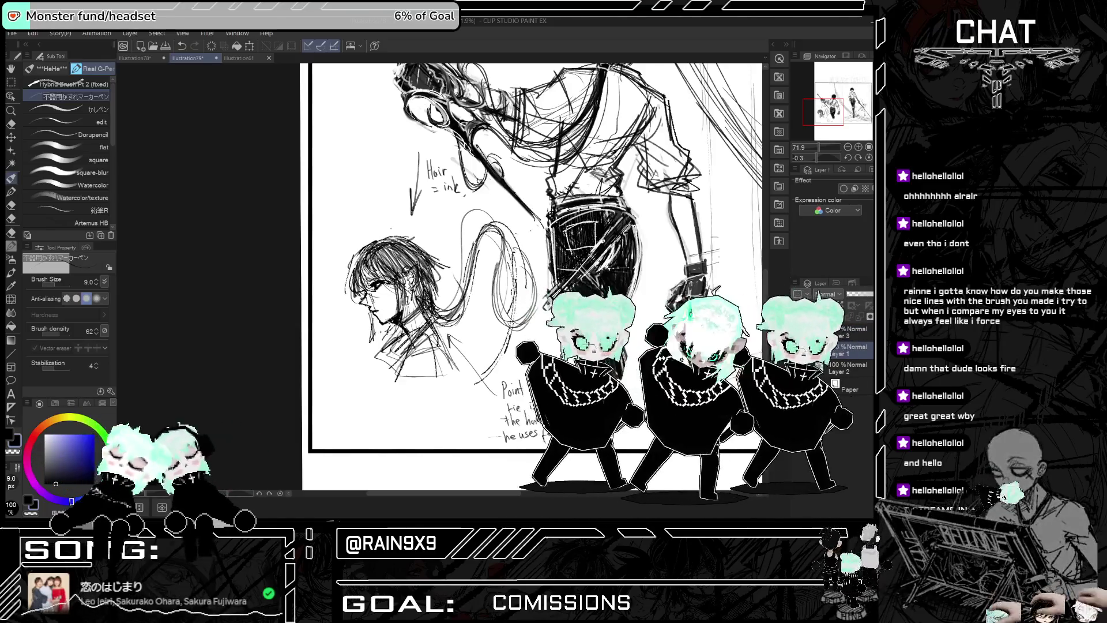
key(e)
drag(60, 282, 65, 288)
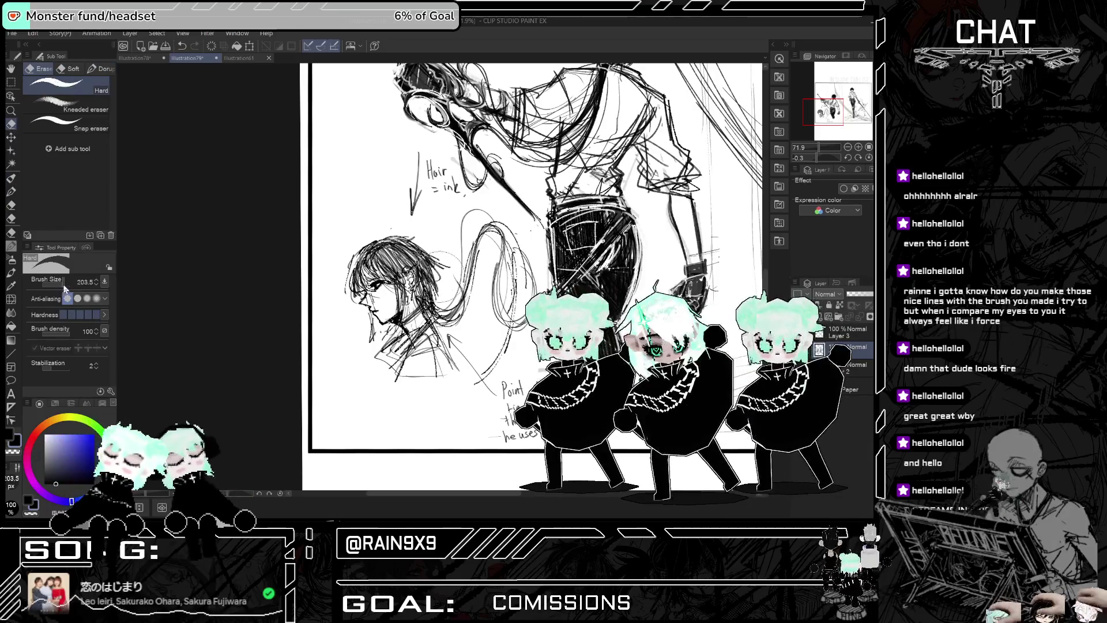
Step: Lightly erase the head sketch's hair and face lines and the wavy lines beside it
drag(369, 242, 403, 346)
mouse_move(470, 288)
mouse_down()
mouse_move(478, 242)
mouse_move(508, 231)
mouse_up()
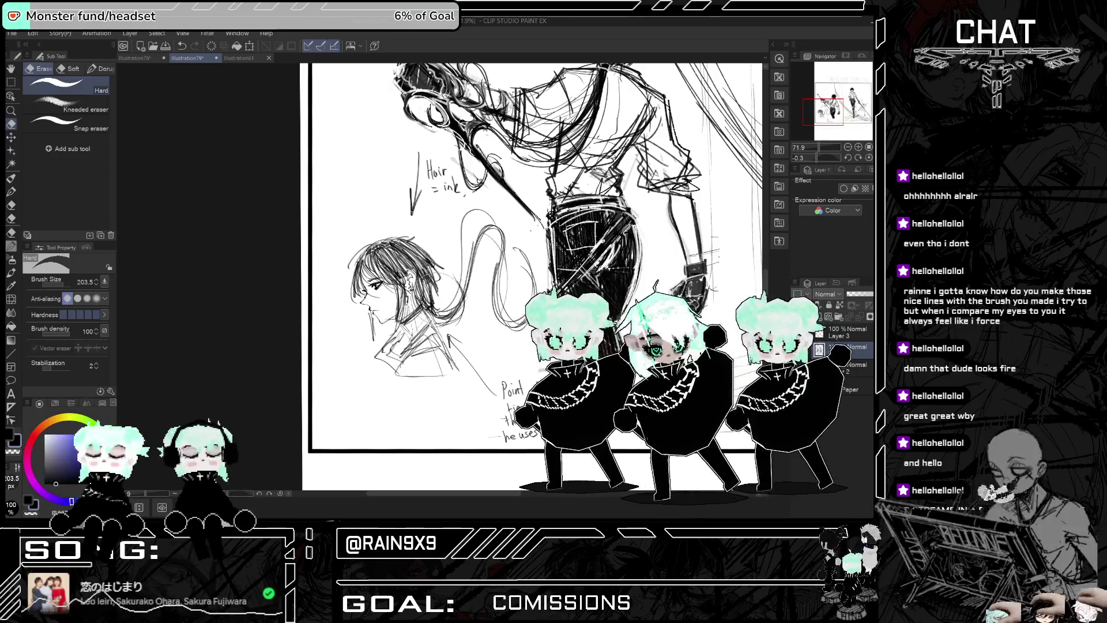
scroll(259, 314, down, 5)
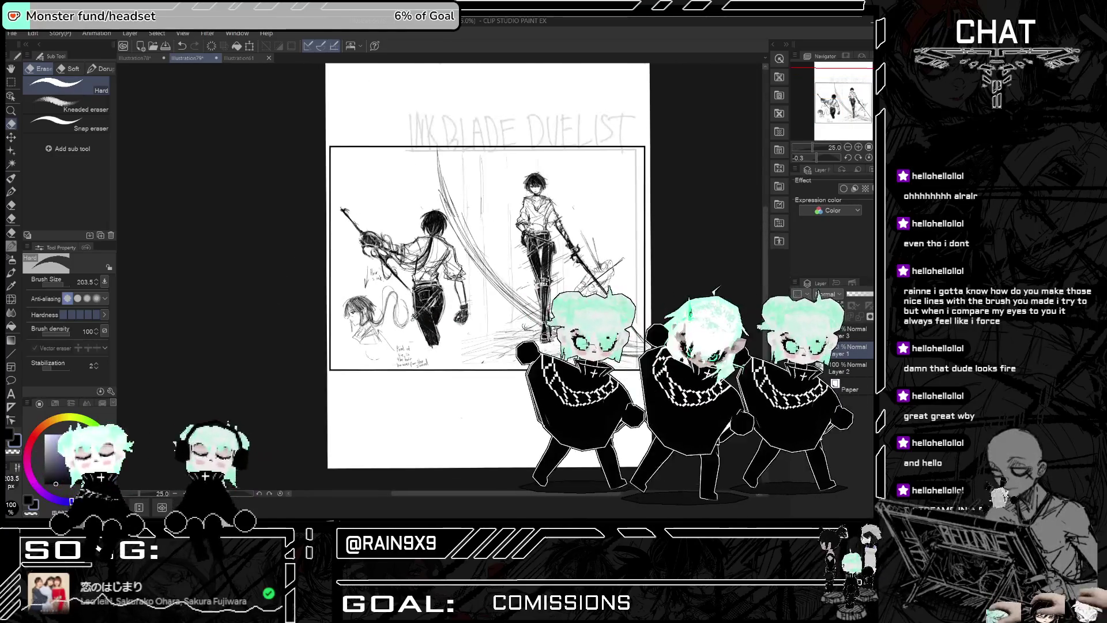
scroll(467, 249, up, 2)
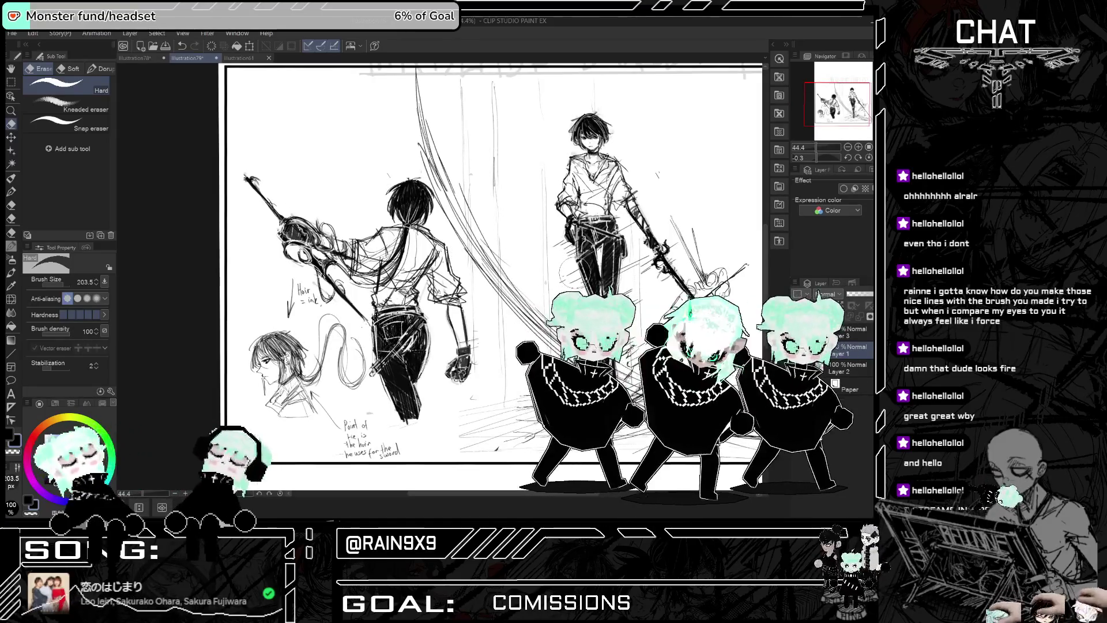
scroll(311, 274, up, 3)
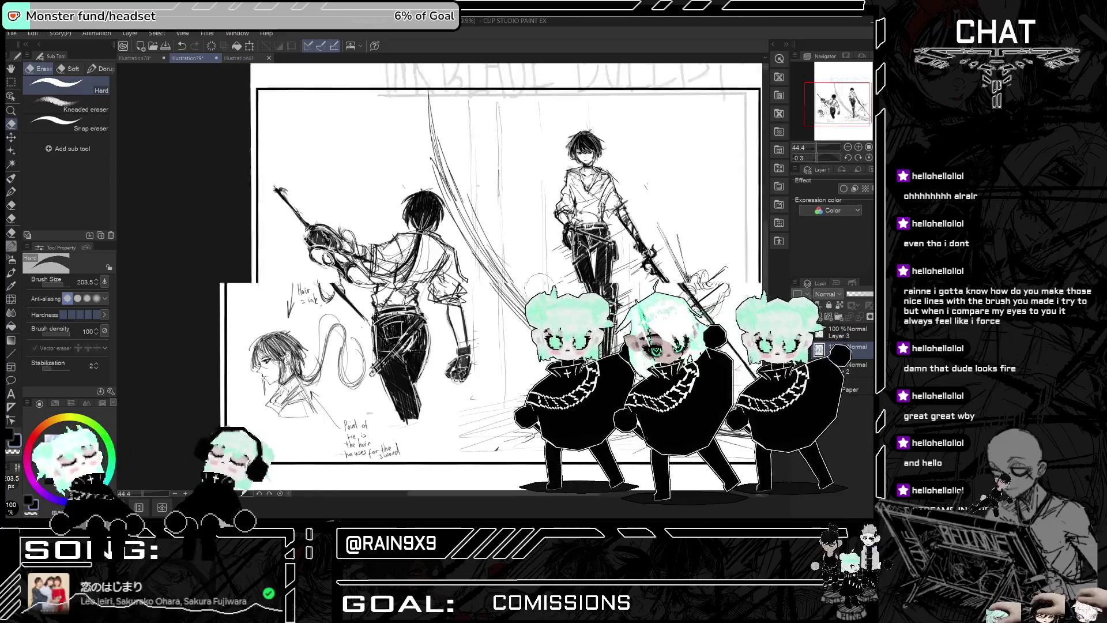
scroll(311, 274, down, 2)
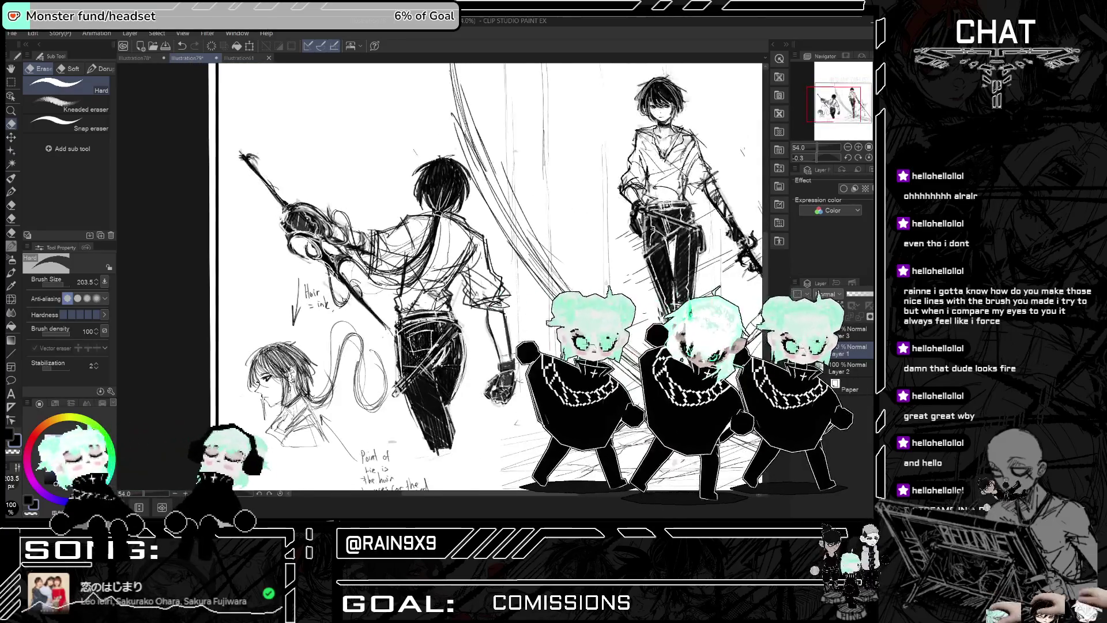
Step: Switch to Pencil and back to the pen brush, then check the drawing mirrored
click(12, 245)
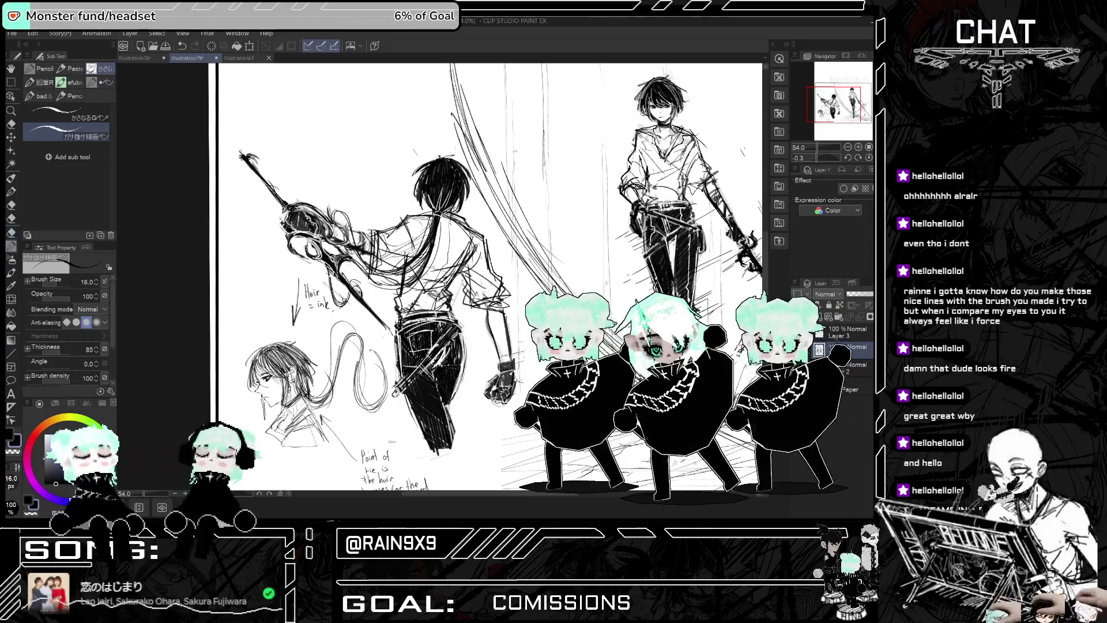
click(11, 177)
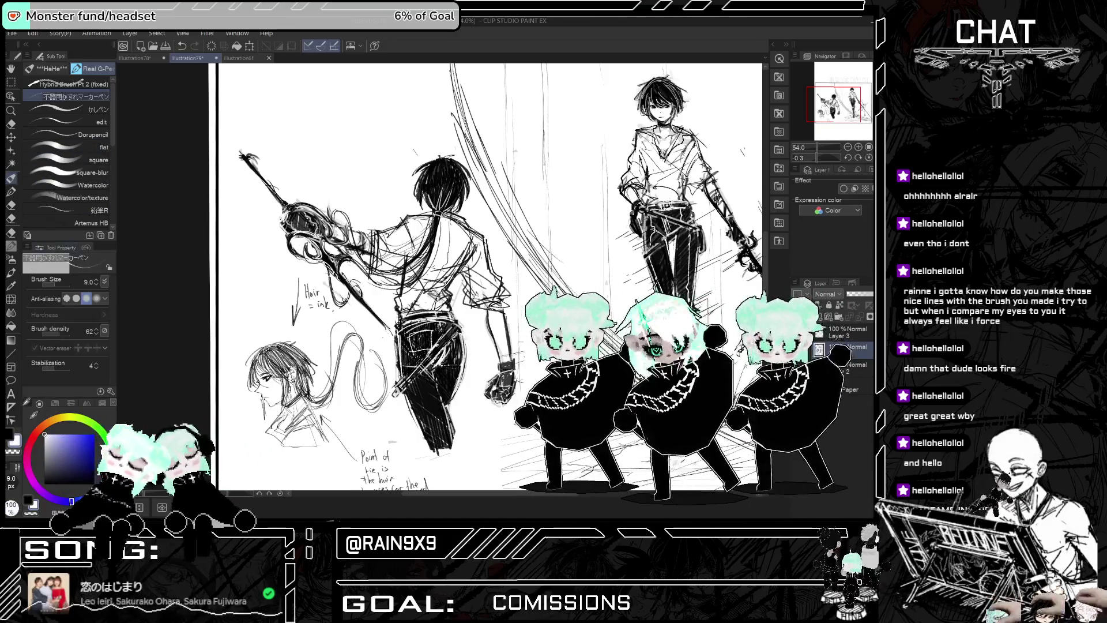
key(h)
scroll(438, 277, up, 1)
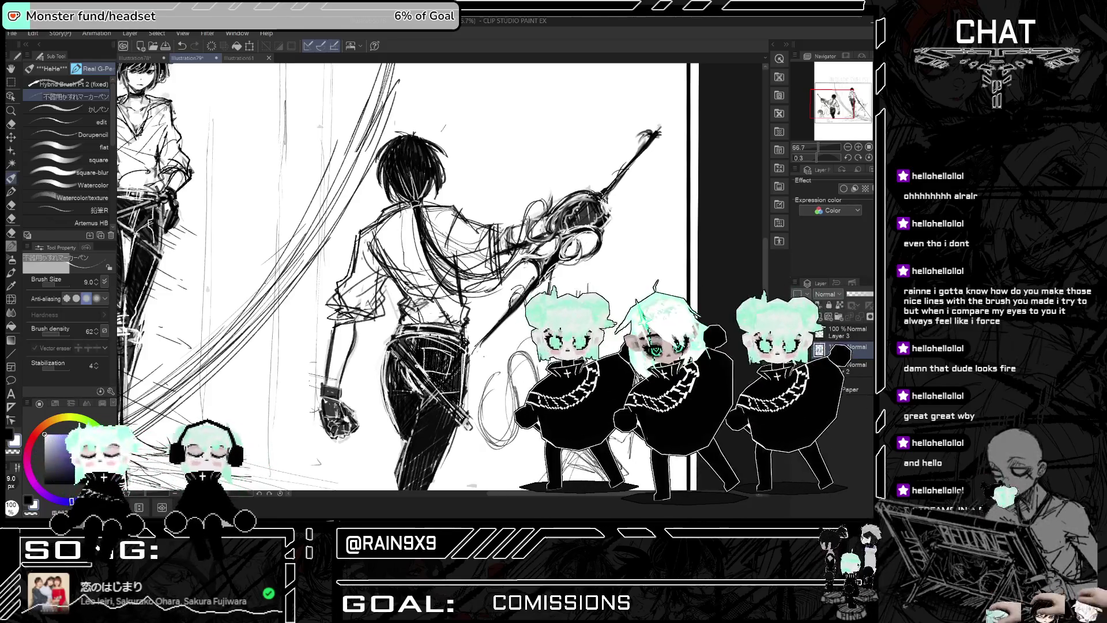
scroll(404, 277, down, 4)
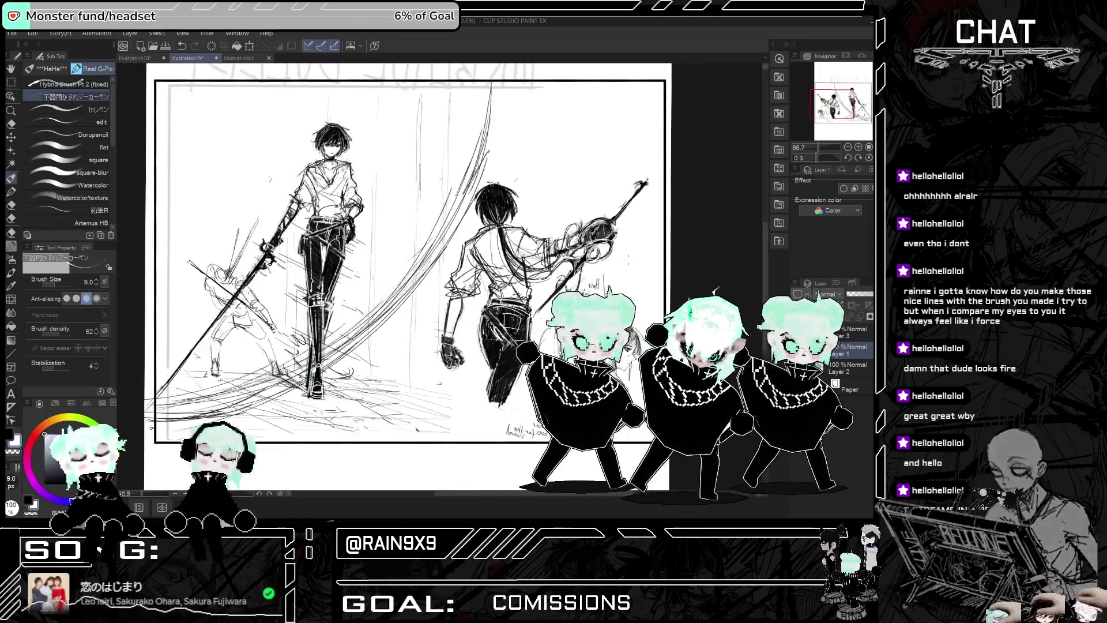
scroll(404, 276, up, 3)
key(h)
scroll(404, 277, up, 3)
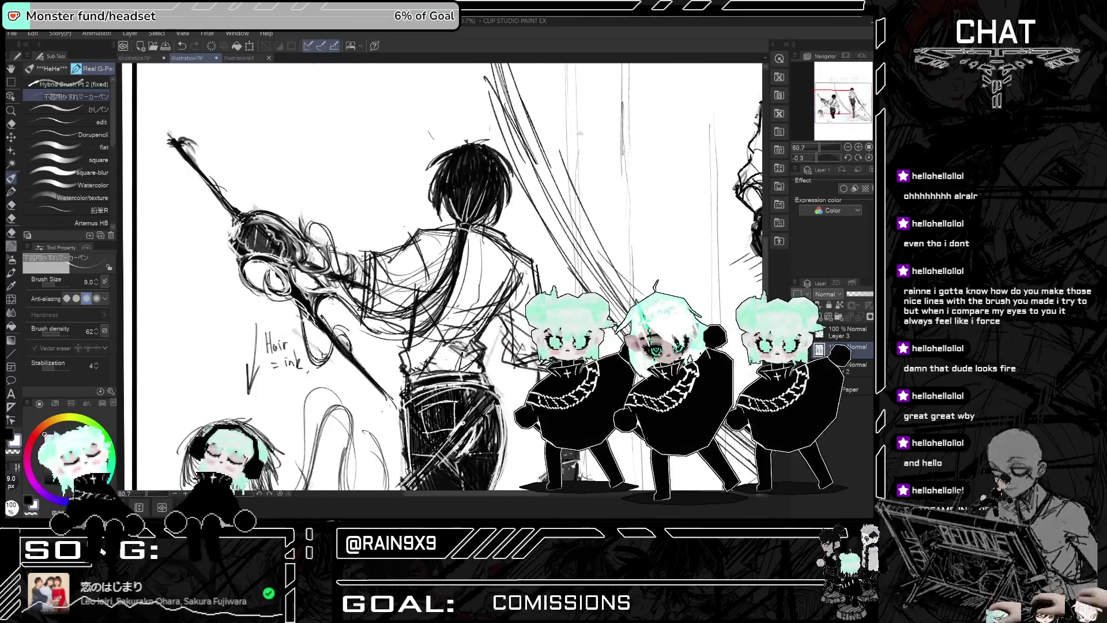
Step: Remove the last stroke on the sword after undoing and redoing it a few times
key(ctrl+z)
key(ctrl+z)
key(ctrl+z)
key(ctrl+y)
key(ctrl+y)
key(ctrl+y)
key(ctrl+z)
key(ctrl+z)
key(ctrl+y)
key(ctrl+y)
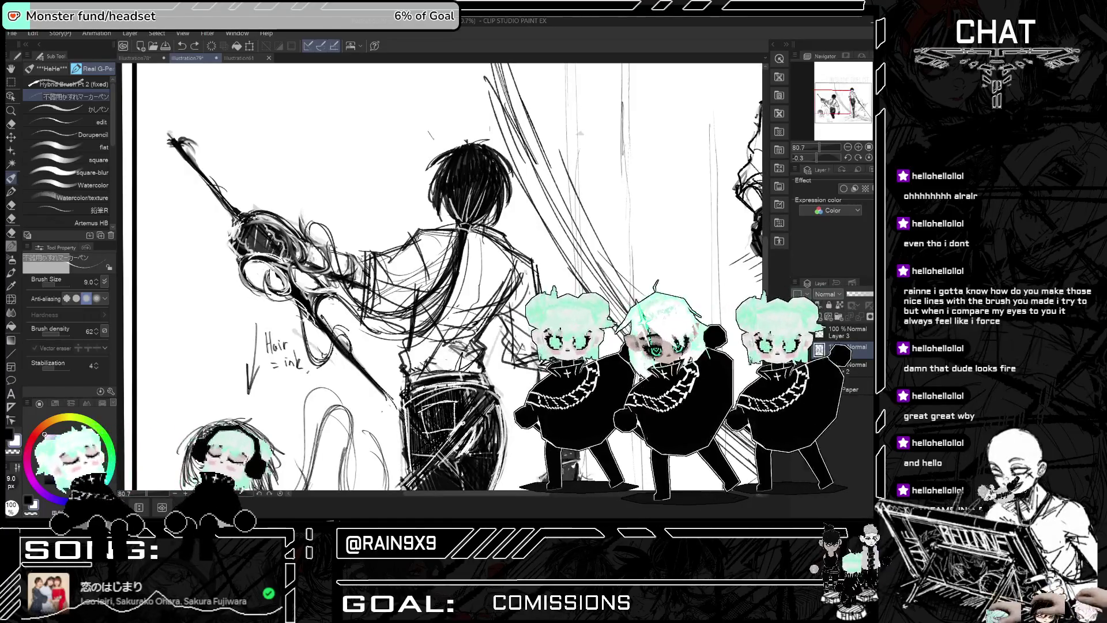
key(ctrl+z)
key(ctrl+z)
Step: Compare the swordsman mirrored and fit the whole page in the window
key(h)
key(h)
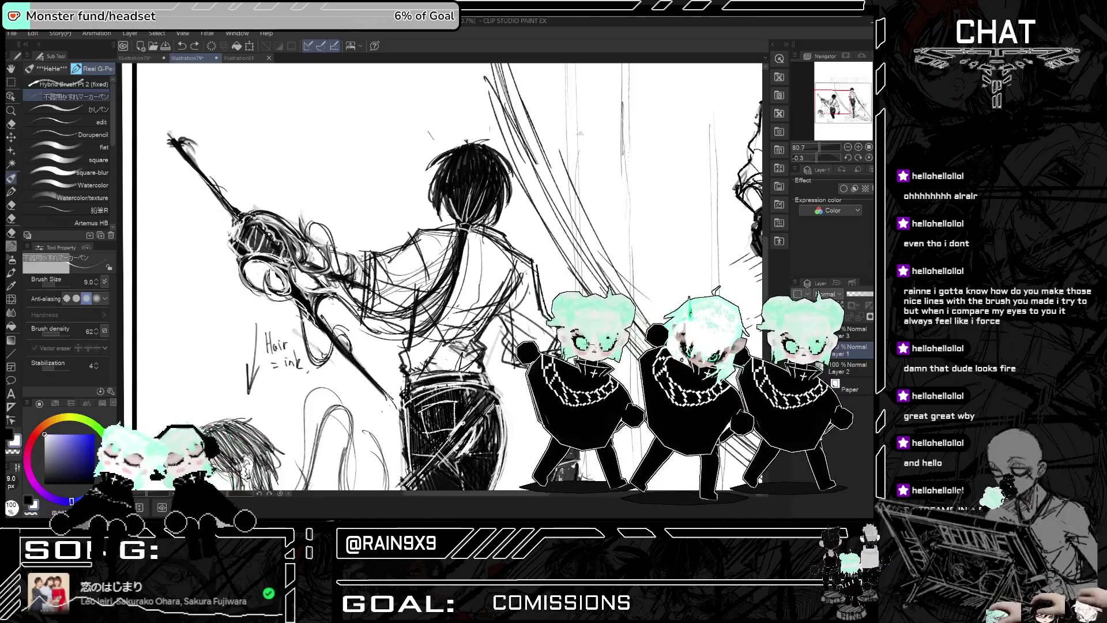
key(h)
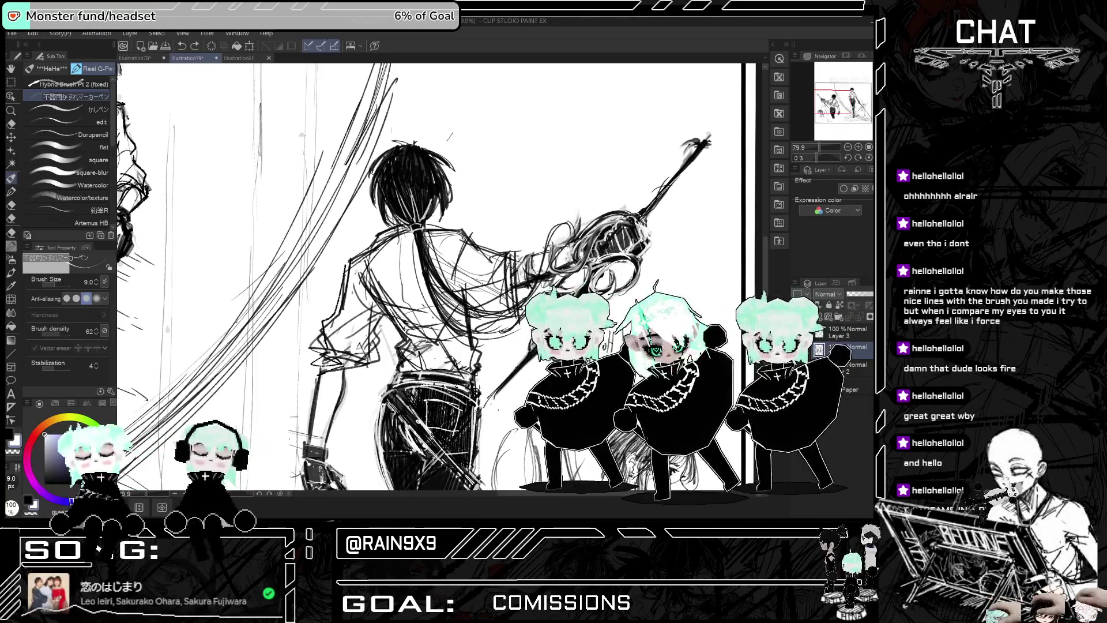
key(ctrl+0)
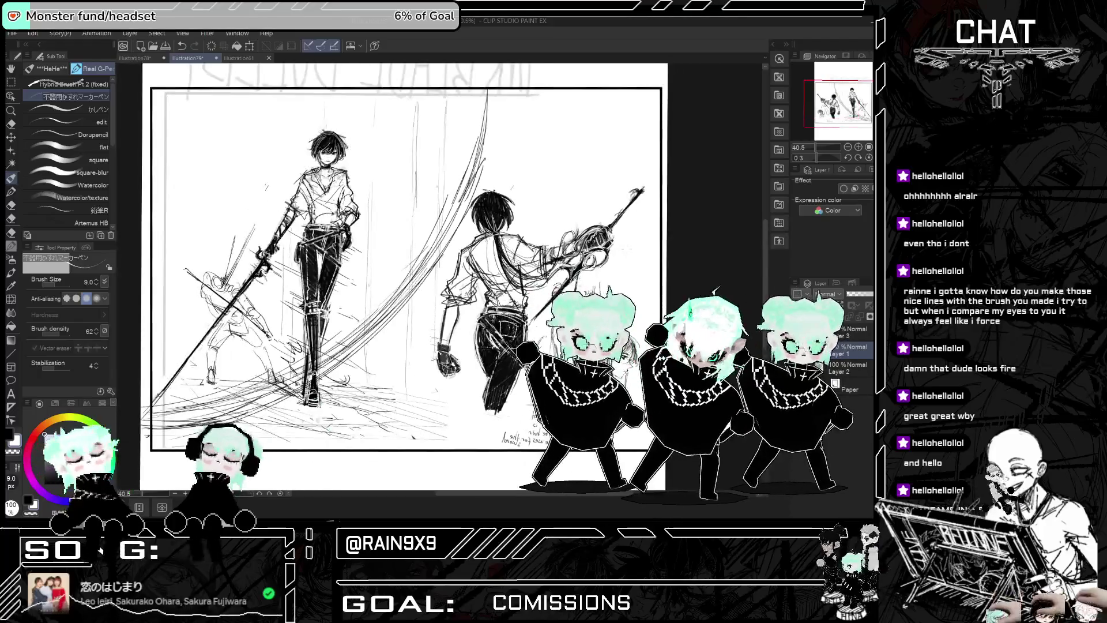
key(h)
key(h)
scroll(582, 225, up, 5)
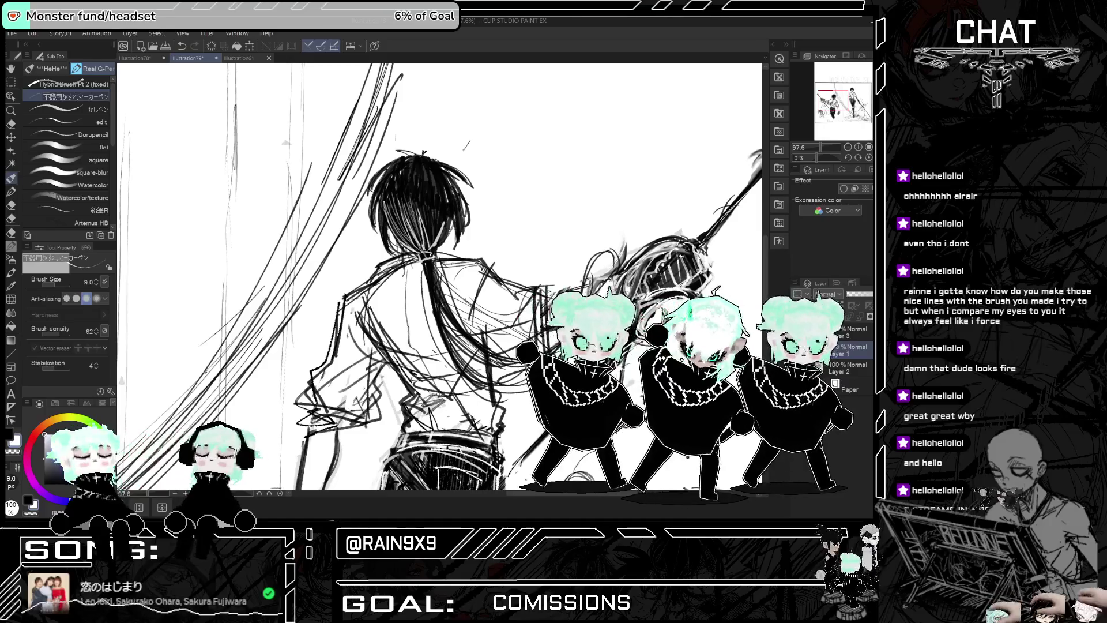
Step: Darken the ponytail swordsman's hair with a stroke and lighten his ponytail lines
drag(437, 197, 426, 249)
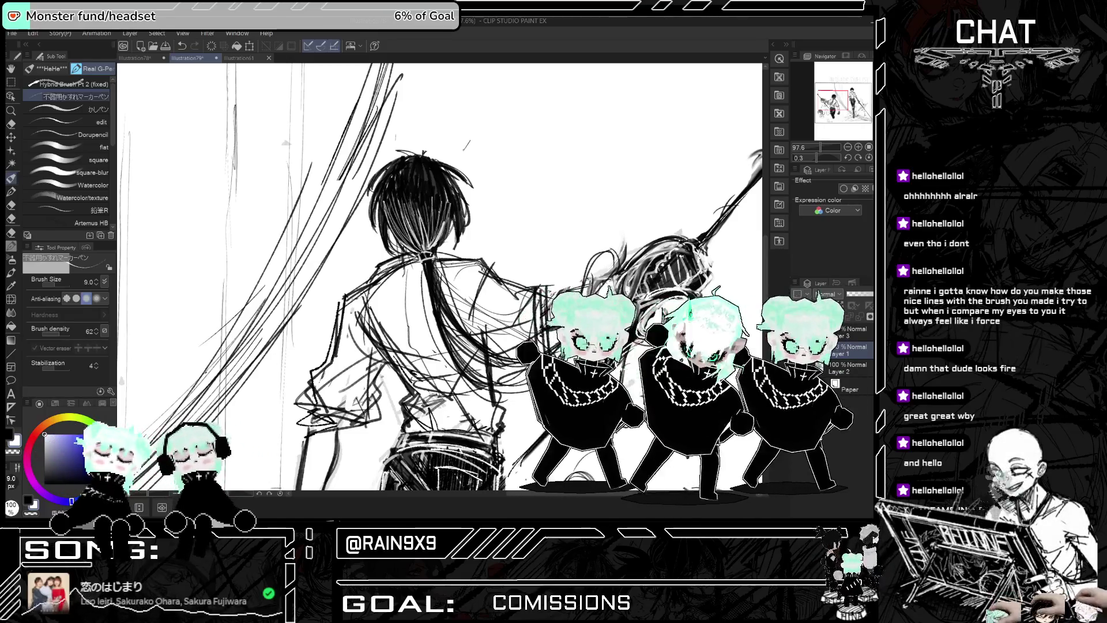
mouse_move(438, 265)
mouse_down()
mouse_move(455, 363)
mouse_move(453, 346)
mouse_up()
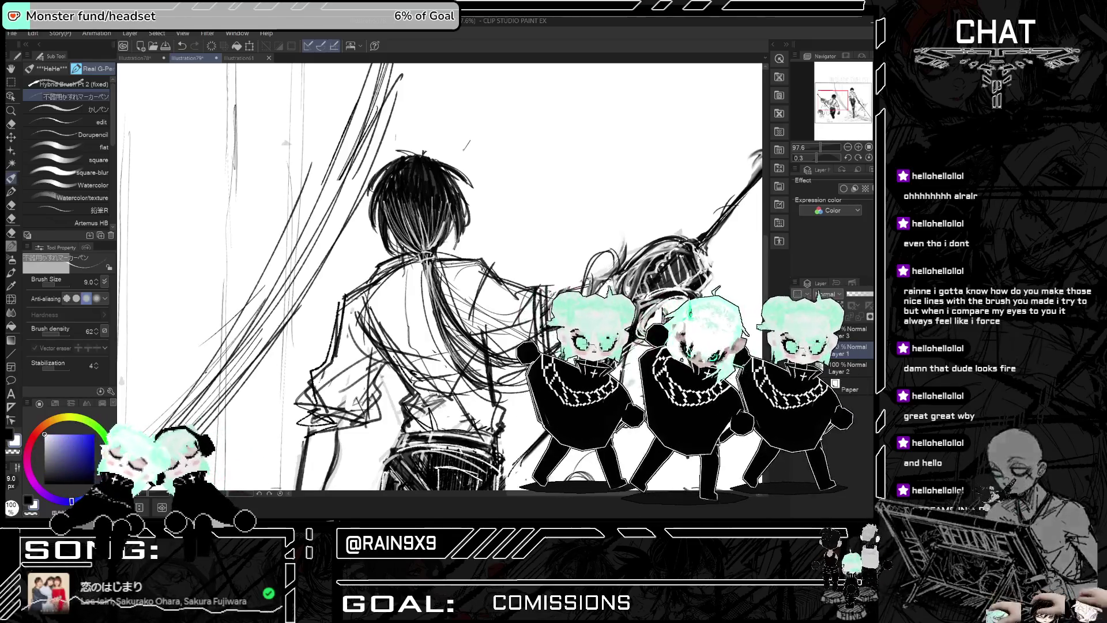
scroll(438, 277, down, 5)
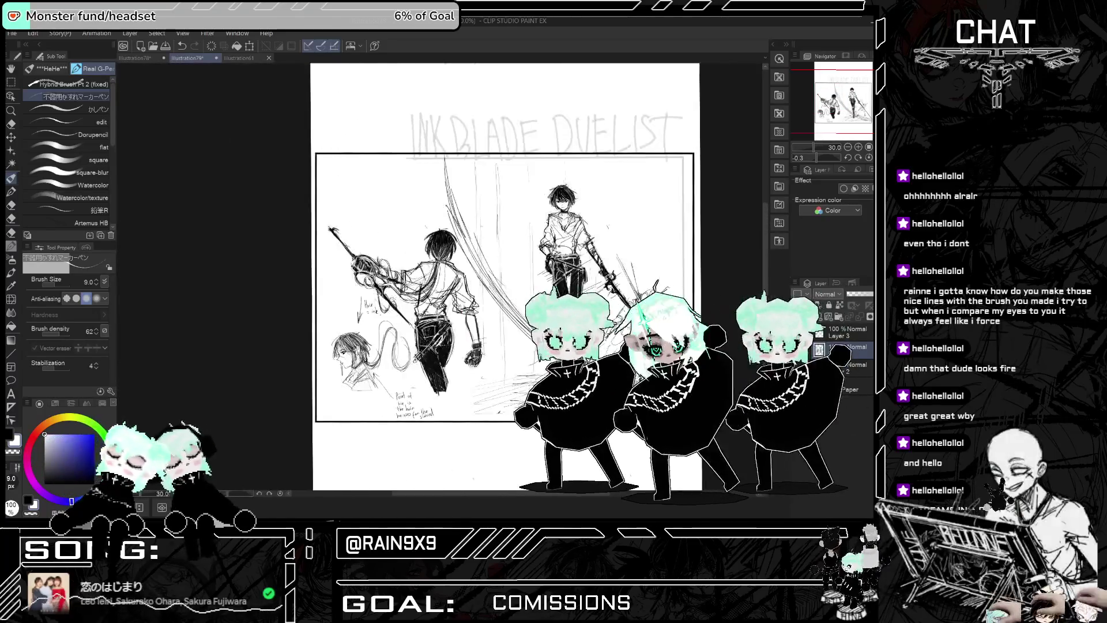
Step: Review the page composition mirrored and at several zoom levels
key(h)
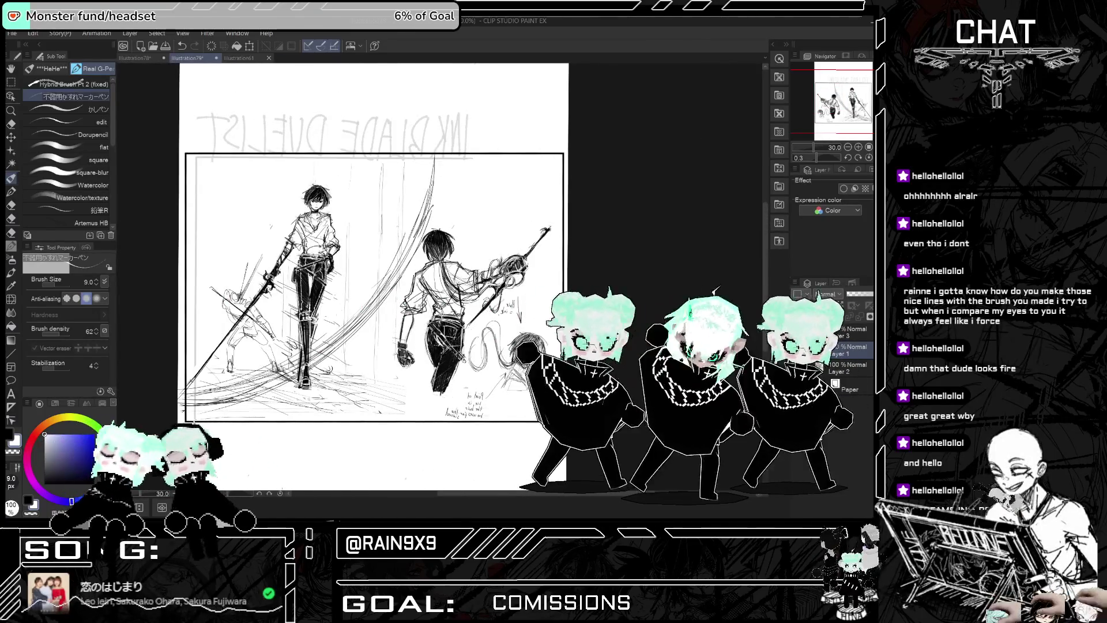
key(h)
key(ctrl+minus)
key(ctrl+plus)
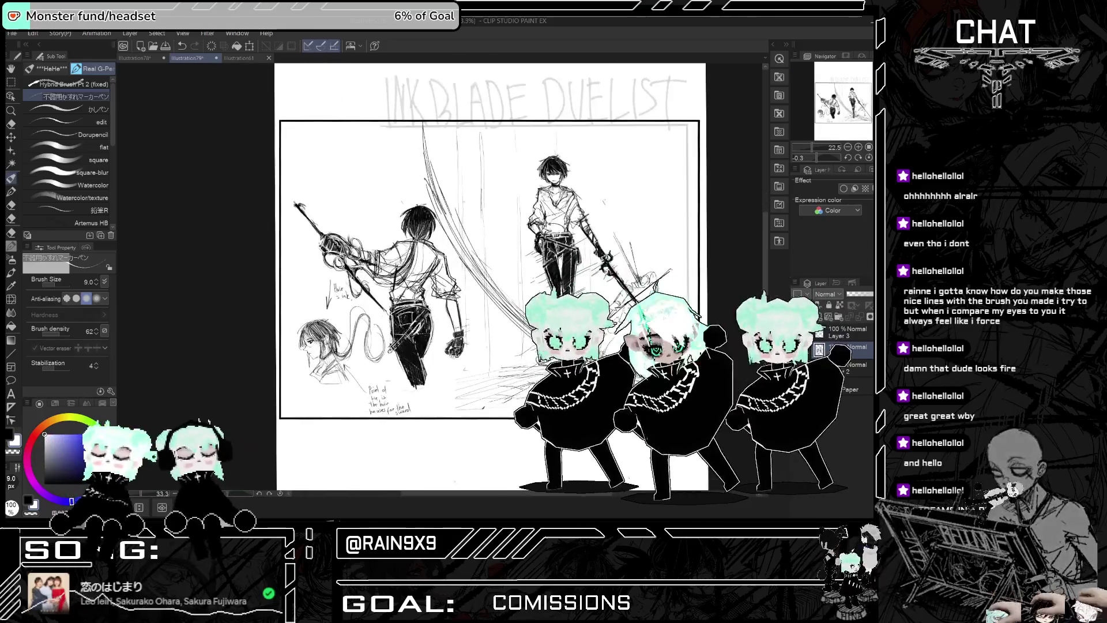
key(ctrl+plus)
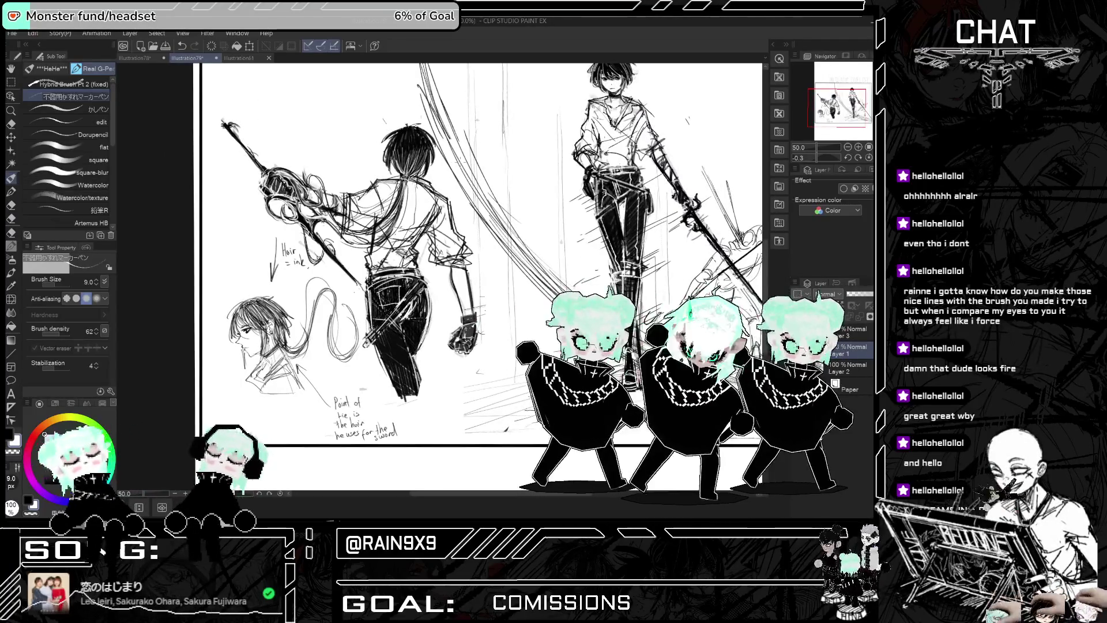
key(h)
key(ctrl+minus)
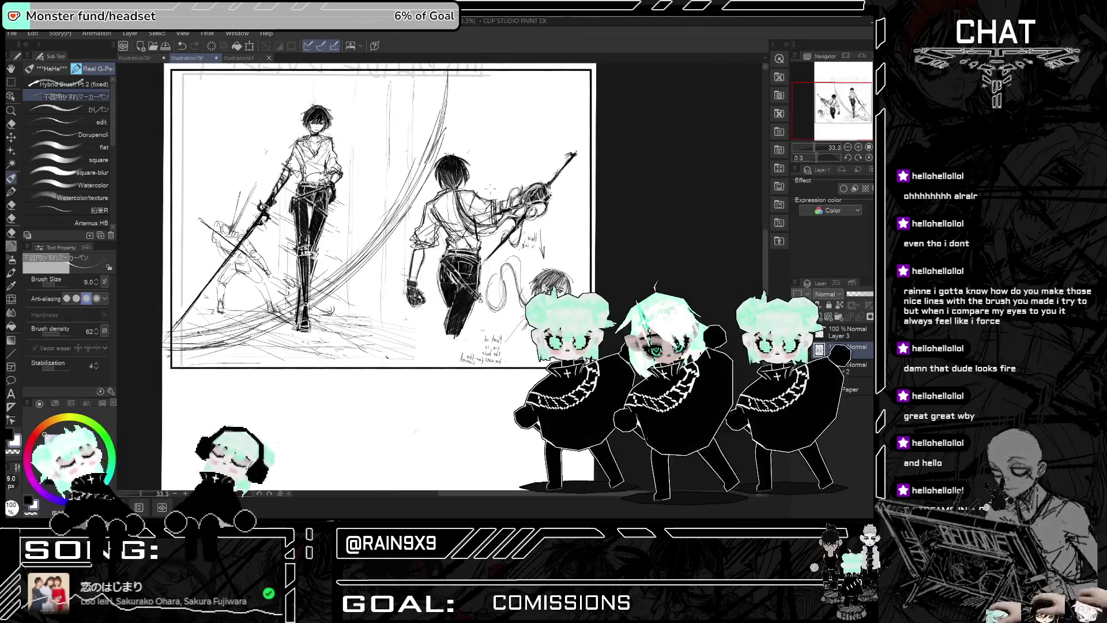
scroll(388, 193, up, 1)
Step: Lasso the swordsman's fist, commit its Scale/Rotate transform, and clear the selection
key(m)
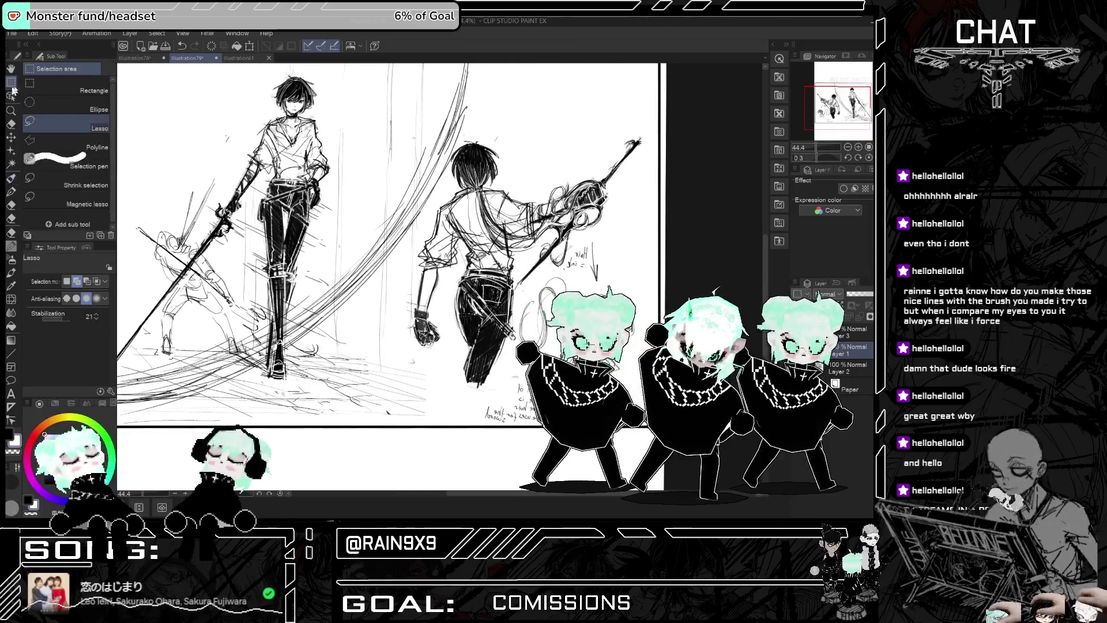
drag(445, 266, 427, 266)
click(466, 378)
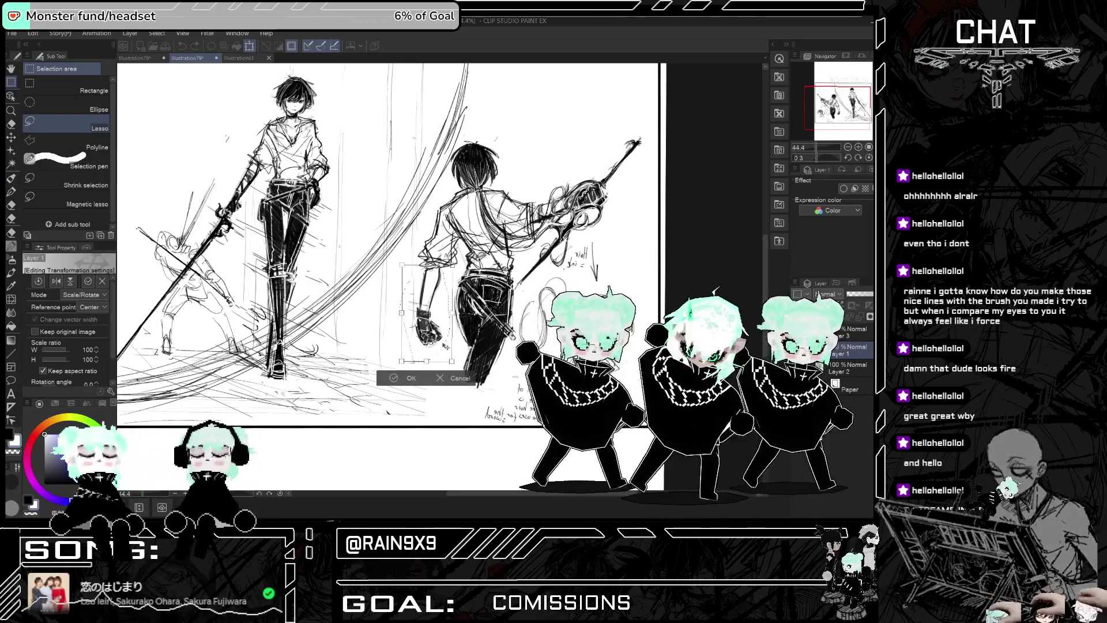
click(410, 376)
click(337, 376)
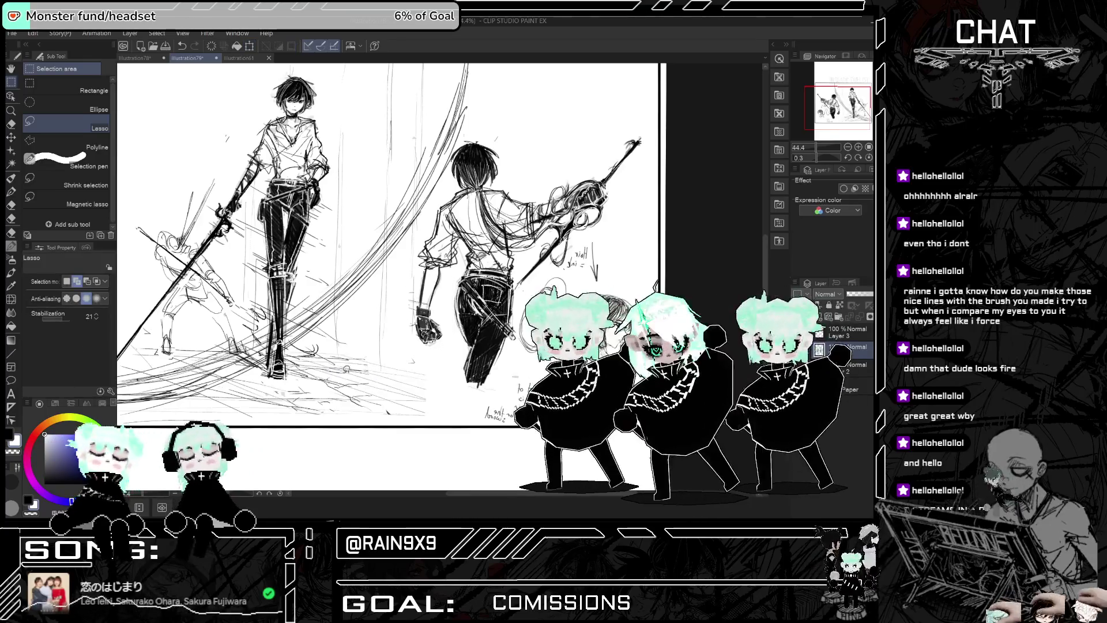
scroll(346, 369, down, 4)
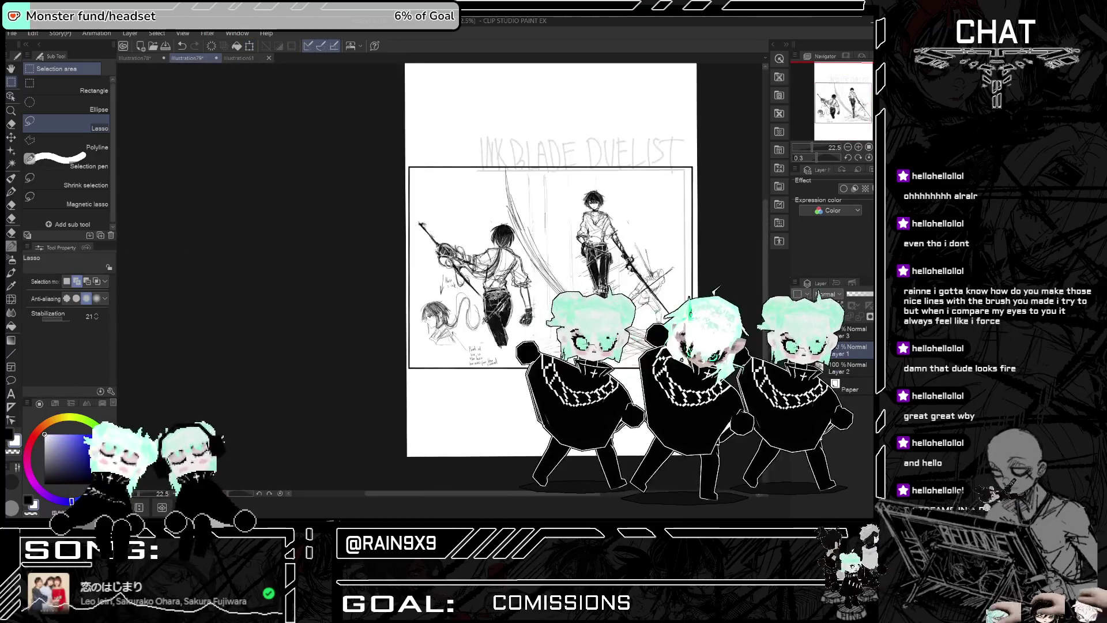
scroll(346, 265, up, 2)
key(h)
scroll(519, 266, up, 2)
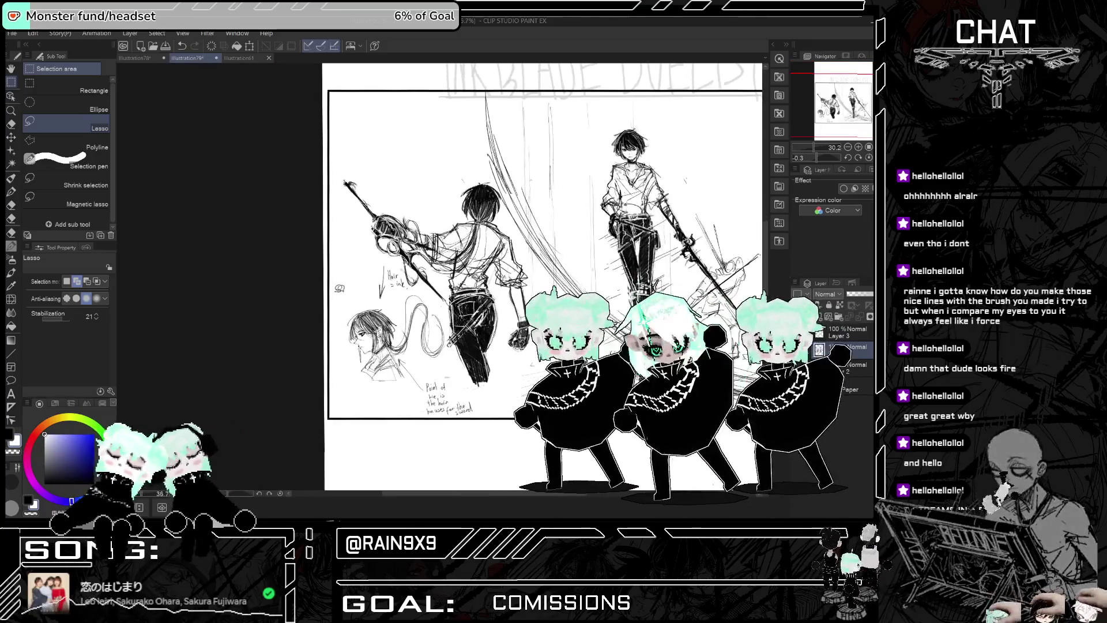
Step: Erase the downward arrow beside the head and, with a 122.4 eraser, the handwritten note
click(11, 123)
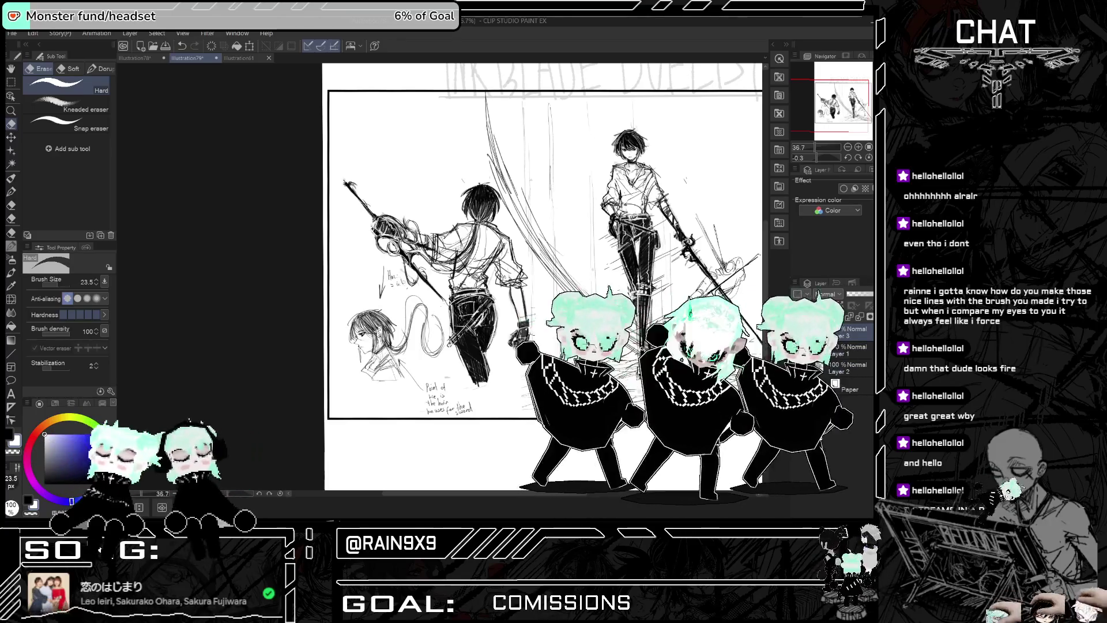
drag(386, 266, 387, 293)
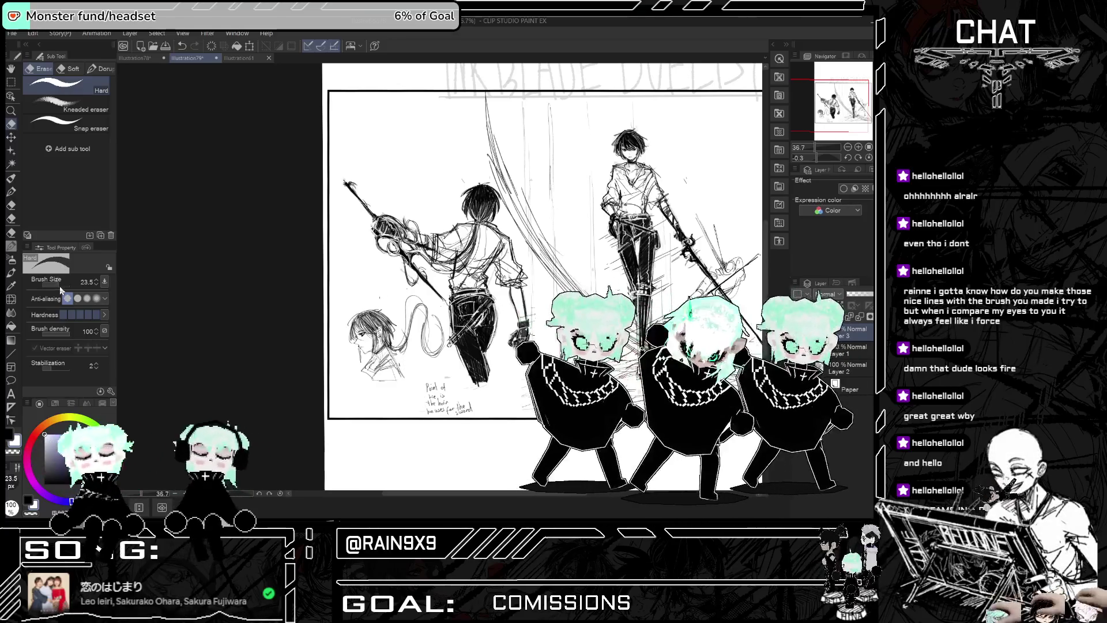
drag(60, 288, 64, 288)
drag(432, 390, 461, 406)
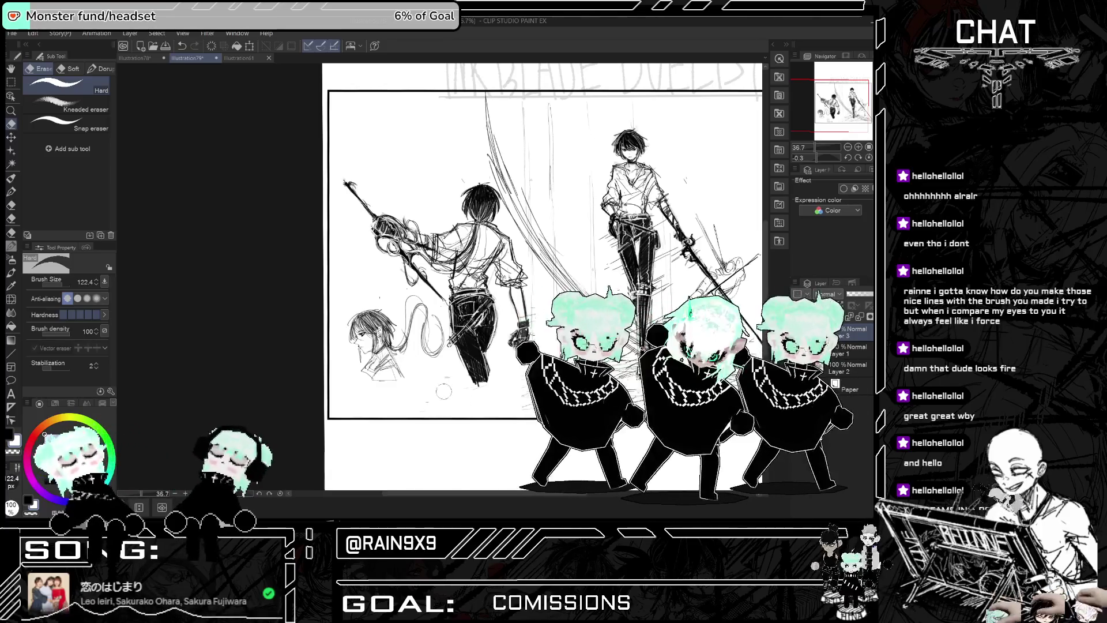
Step: Lasso the small profile head sketch and enlarge it with Scale/Rotate
click(12, 83)
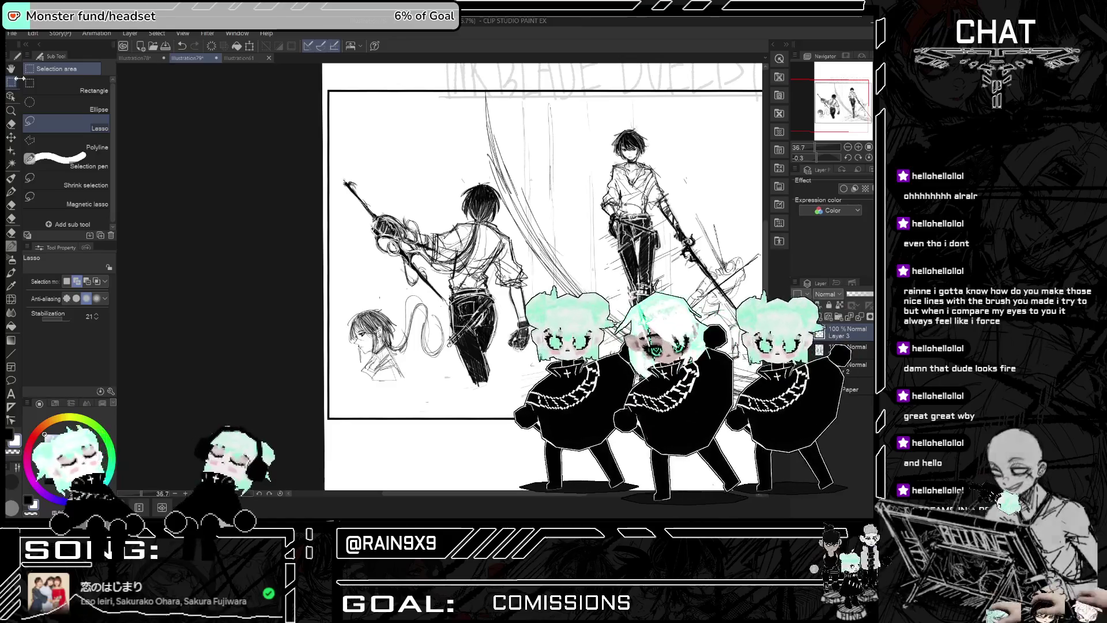
mouse_move(449, 353)
mouse_down()
mouse_move(425, 293)
mouse_move(345, 323)
mouse_move(443, 381)
mouse_move(482, 459)
mouse_move(437, 470)
mouse_up()
click(448, 424)
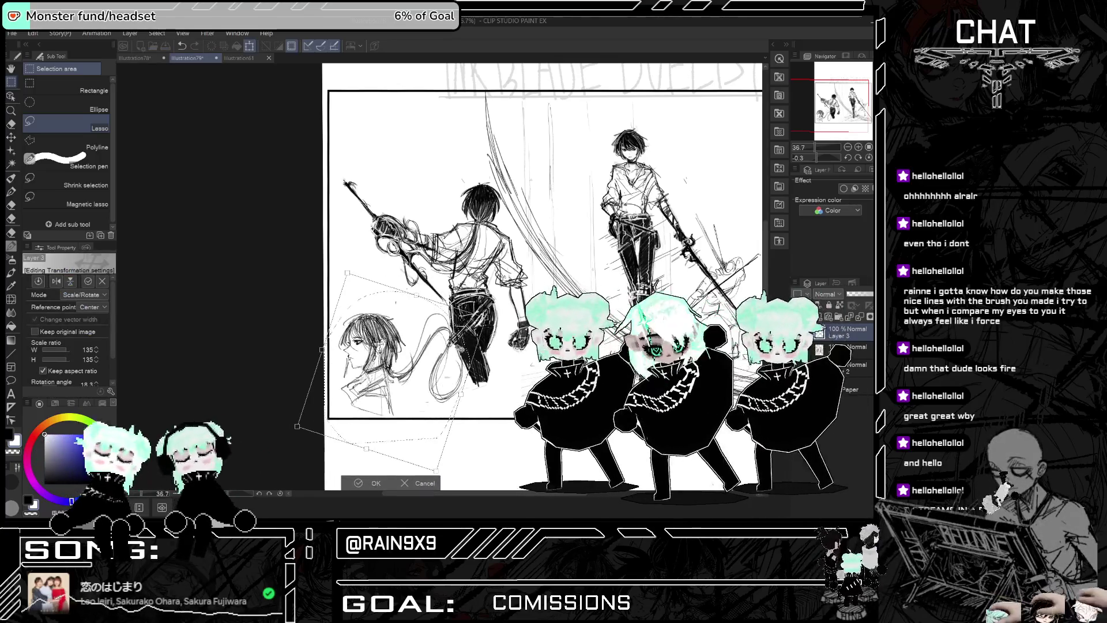
click(375, 484)
key(ctrl+d)
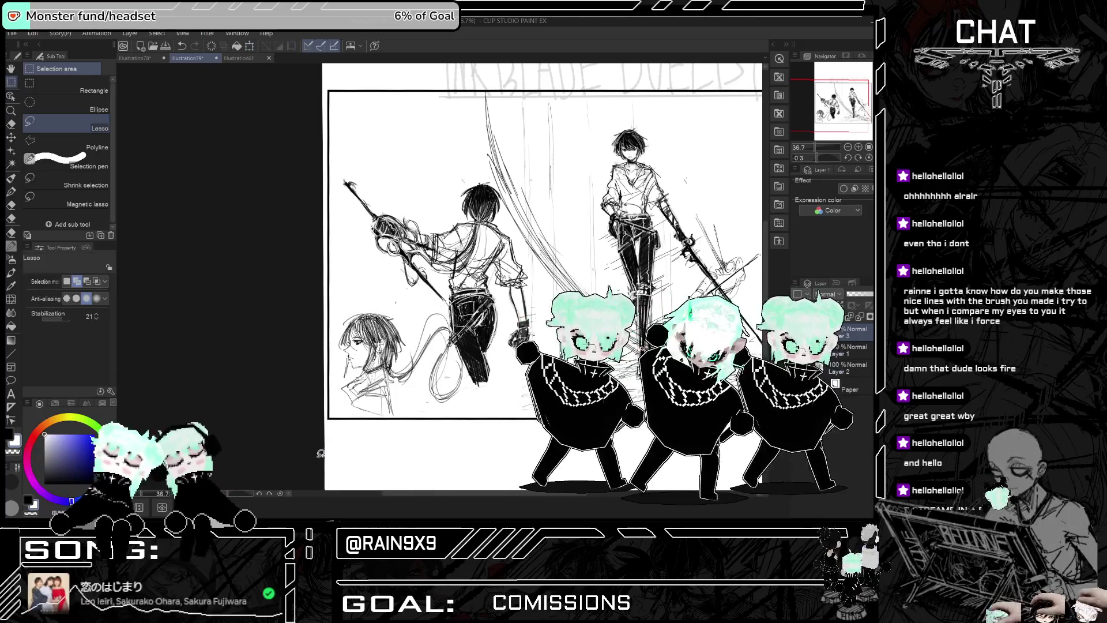
Step: Move the left swordsman toward the top-left and rotate him about 15 degrees
drag(547, 493, 596, 494)
mouse_move(231, 185)
mouse_down()
mouse_move(195, 190)
mouse_move(277, 304)
mouse_move(300, 317)
mouse_move(346, 398)
mouse_move(381, 360)
mouse_move(392, 305)
mouse_move(365, 224)
mouse_move(332, 173)
mouse_move(266, 168)
mouse_up()
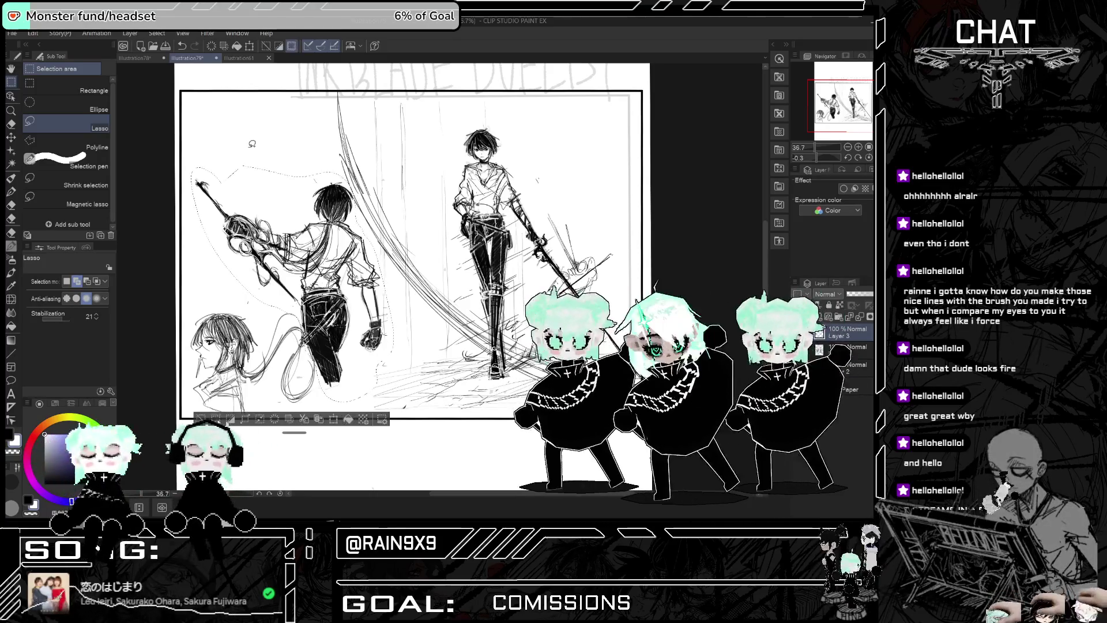
click(333, 419)
mouse_move(361, 354)
mouse_down()
mouse_move(345, 316)
mouse_move(358, 312)
mouse_move(335, 333)
mouse_up()
drag(366, 168, 378, 182)
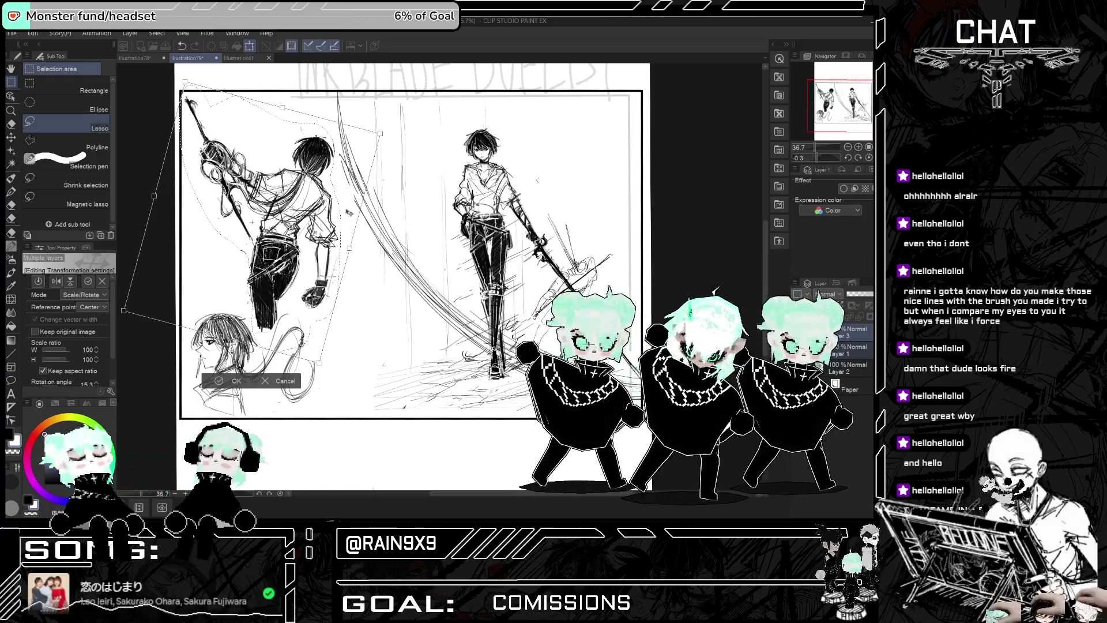
click(229, 383)
click(169, 368)
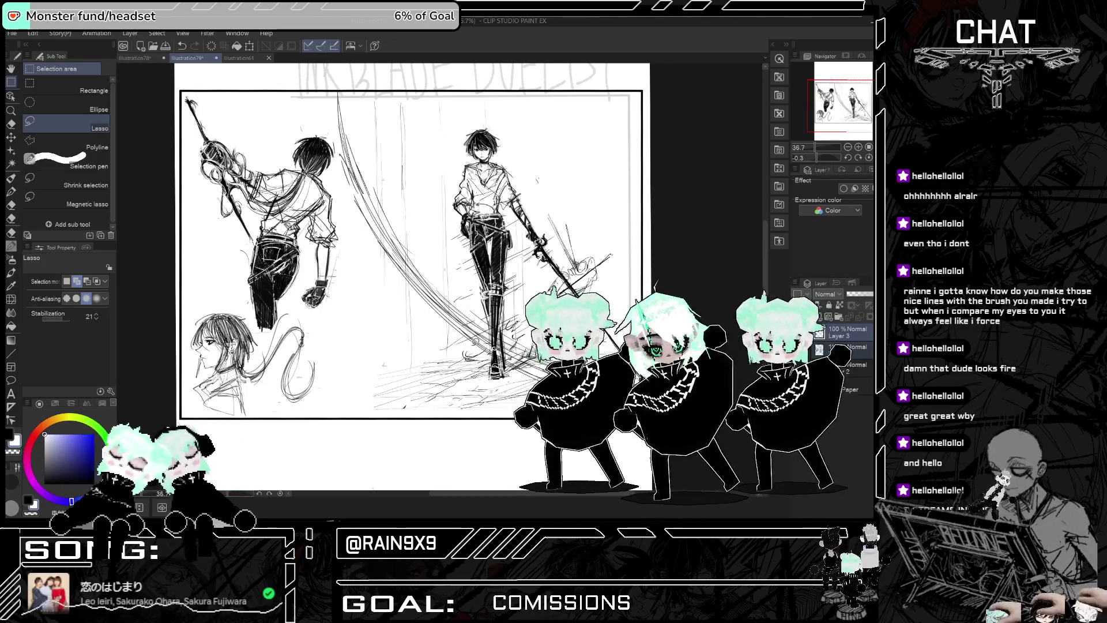
scroll(461, 259, down, 2)
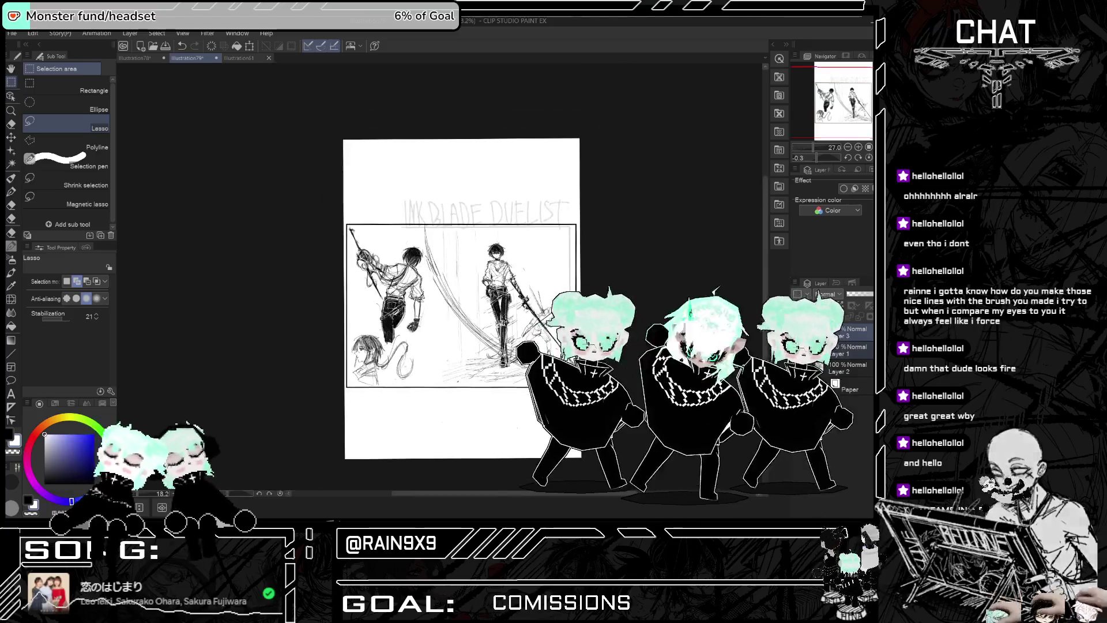
Step: Switch to the Real G-Pen and zoom out and back in to review the whole page
key(p)
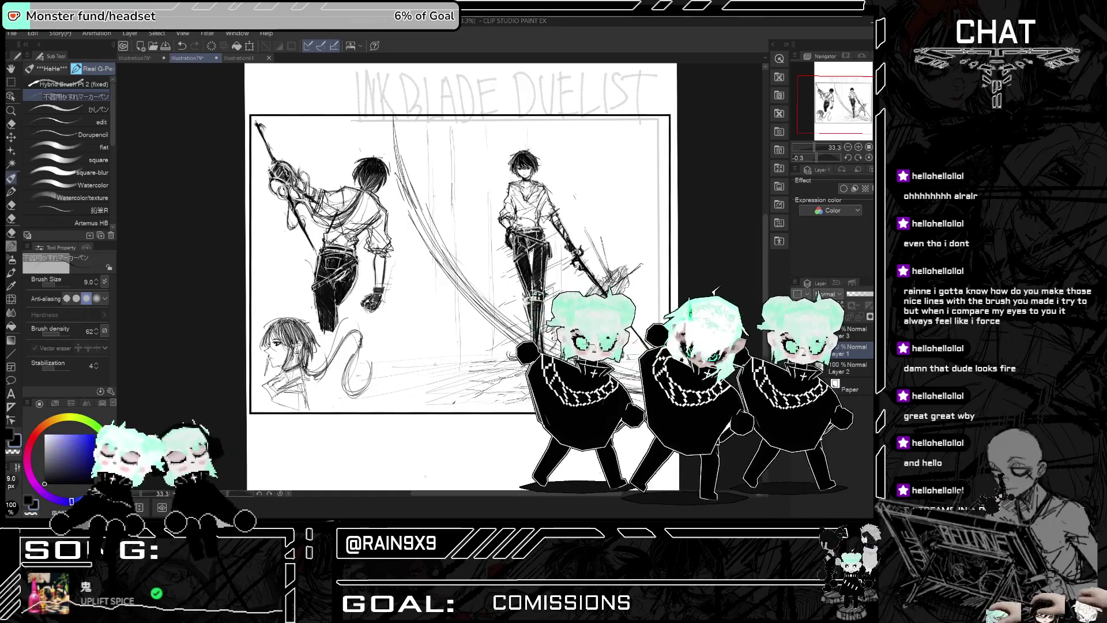
scroll(461, 277, down, 1)
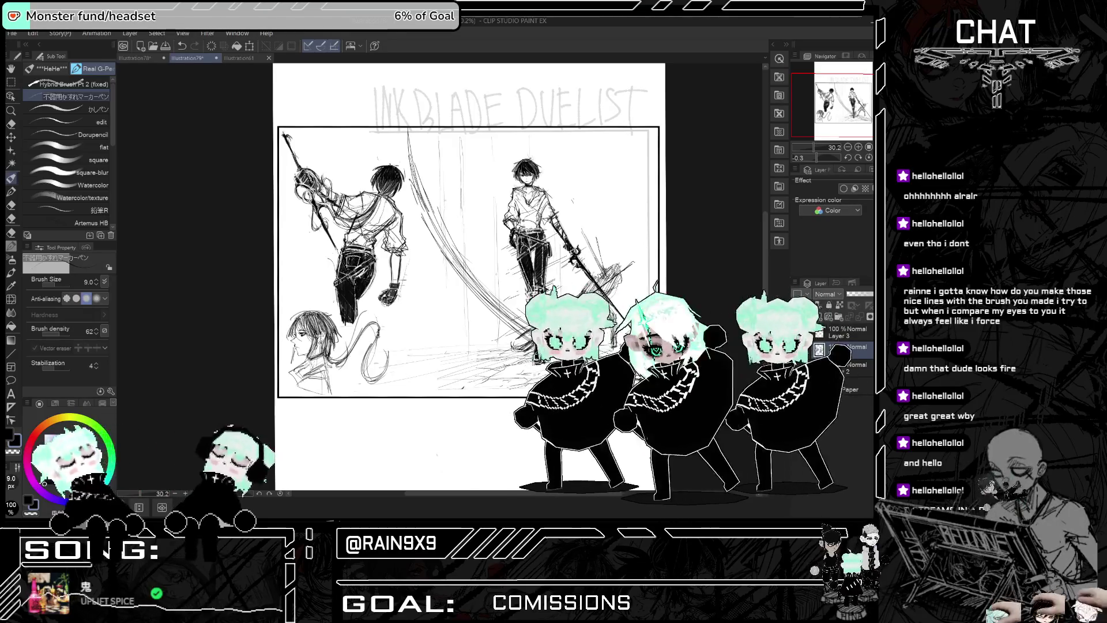
scroll(531, 320, down, 2)
scroll(524, 265, up, 1)
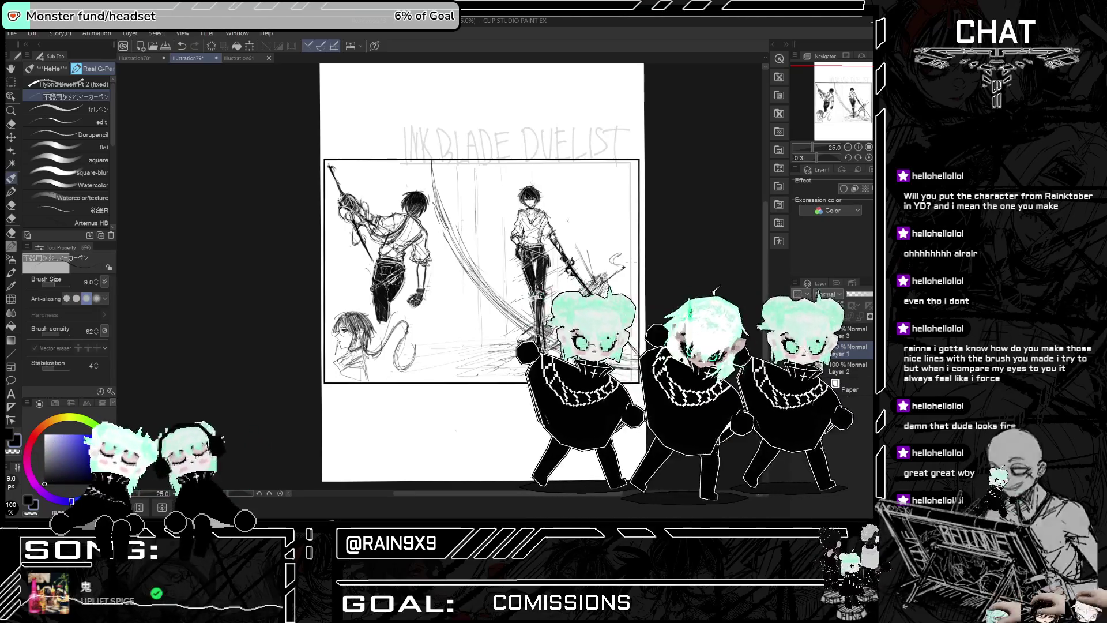
scroll(522, 258, up, 3)
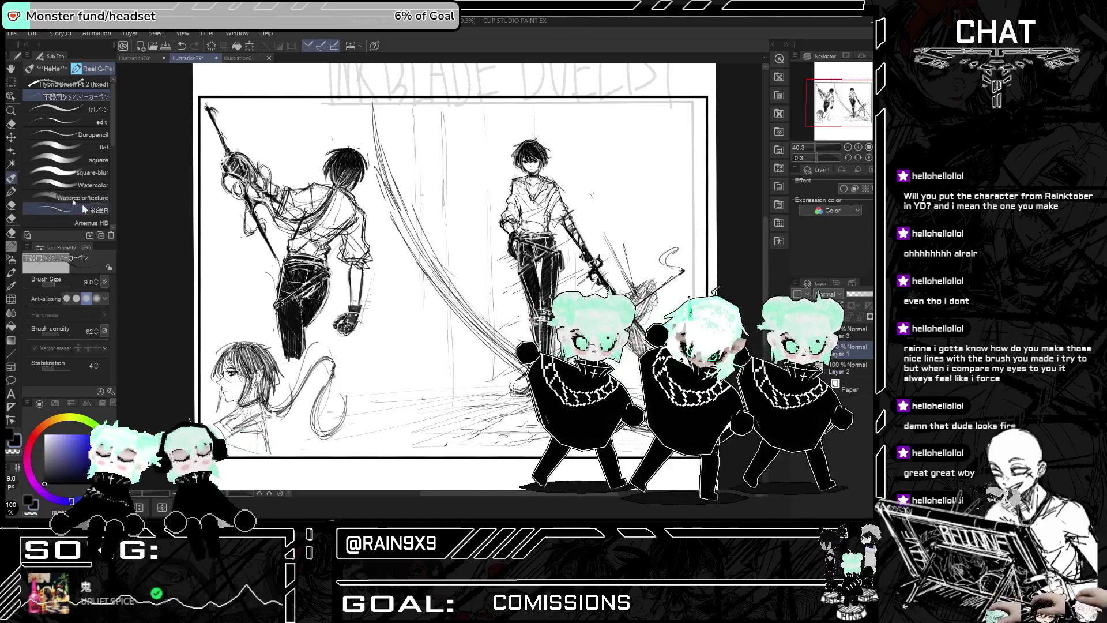
key(e)
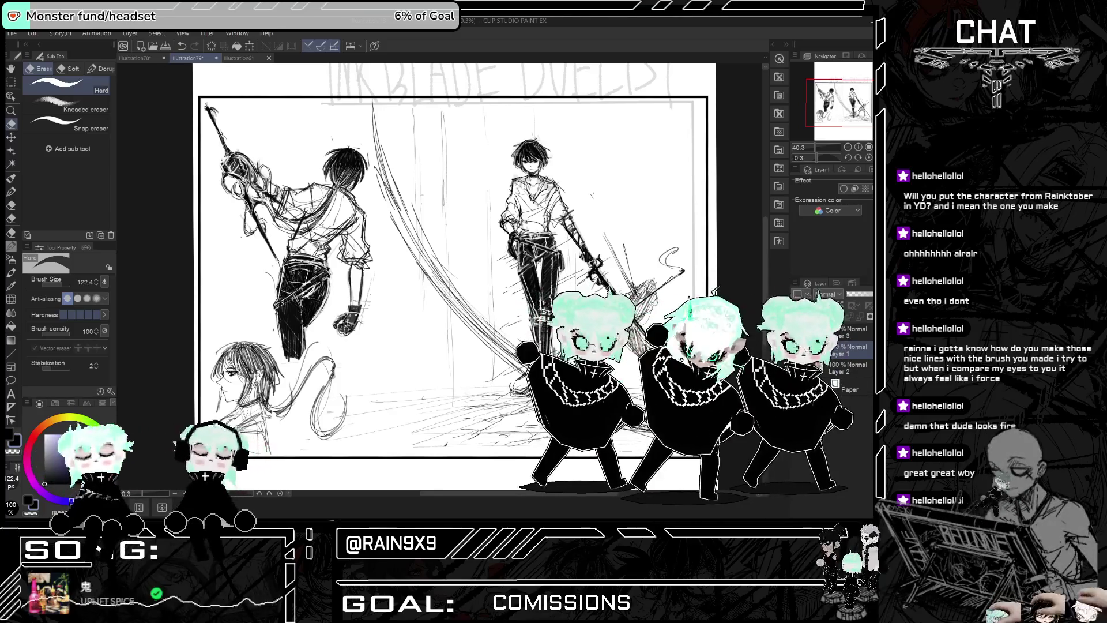
click(64, 287)
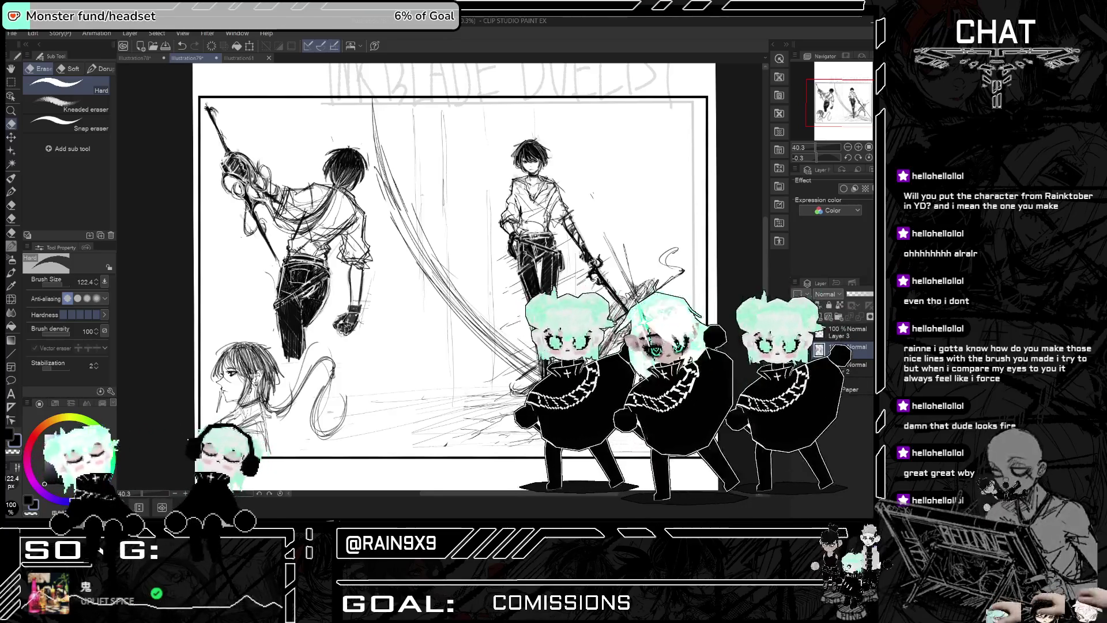
drag(61, 285, 58, 284)
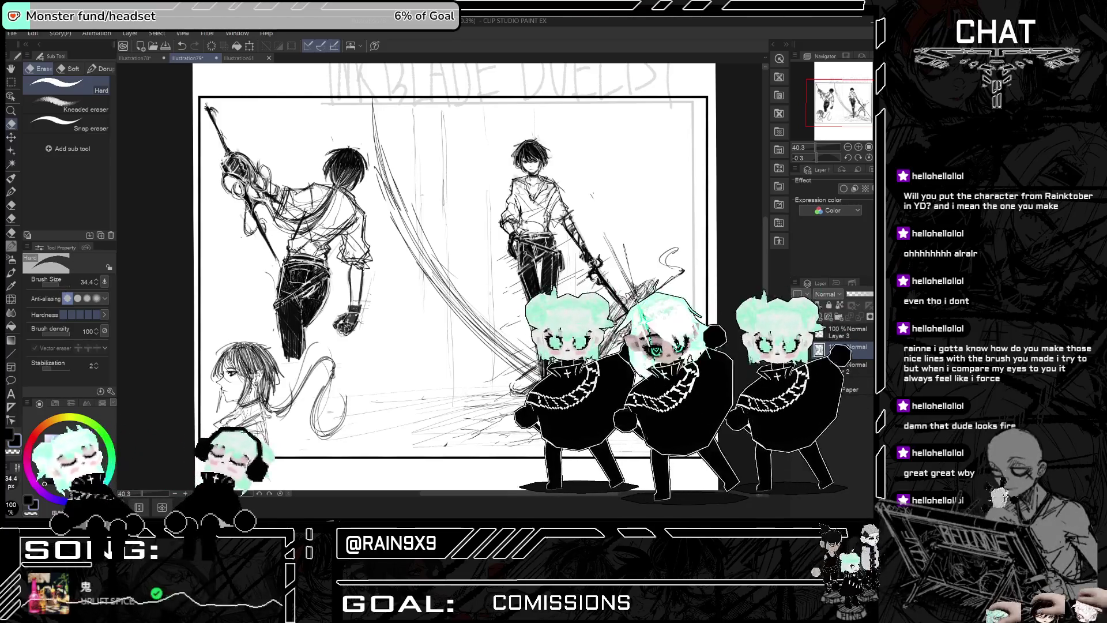
key(ctrl+minus)
key(ctrl+minus)
key(ctrl+plus)
scroll(586, 404, up, 1)
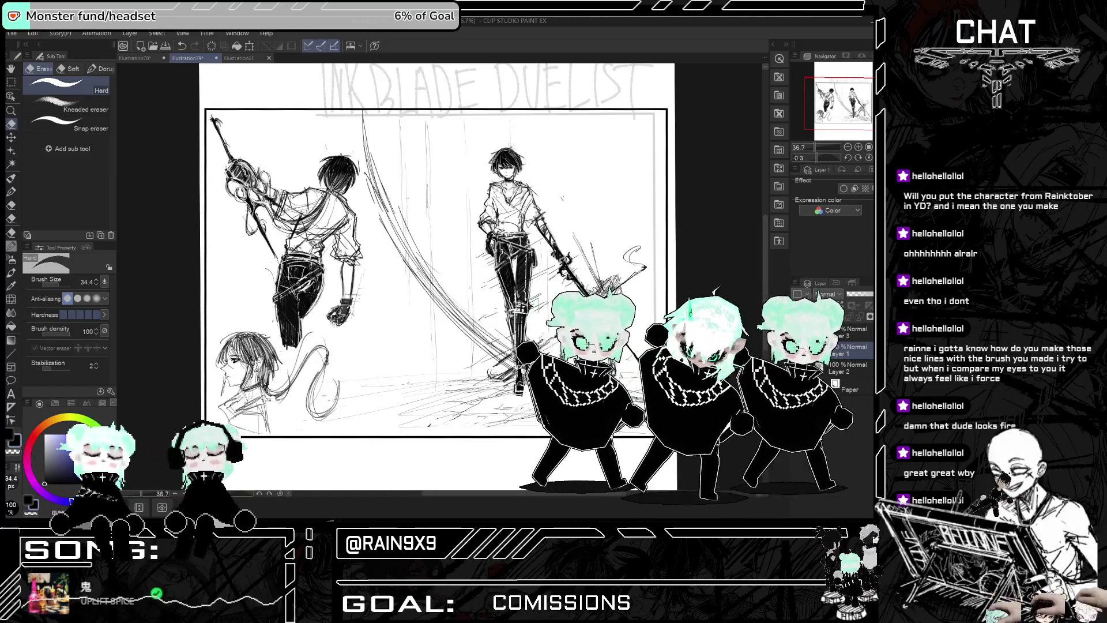
click(19, 177)
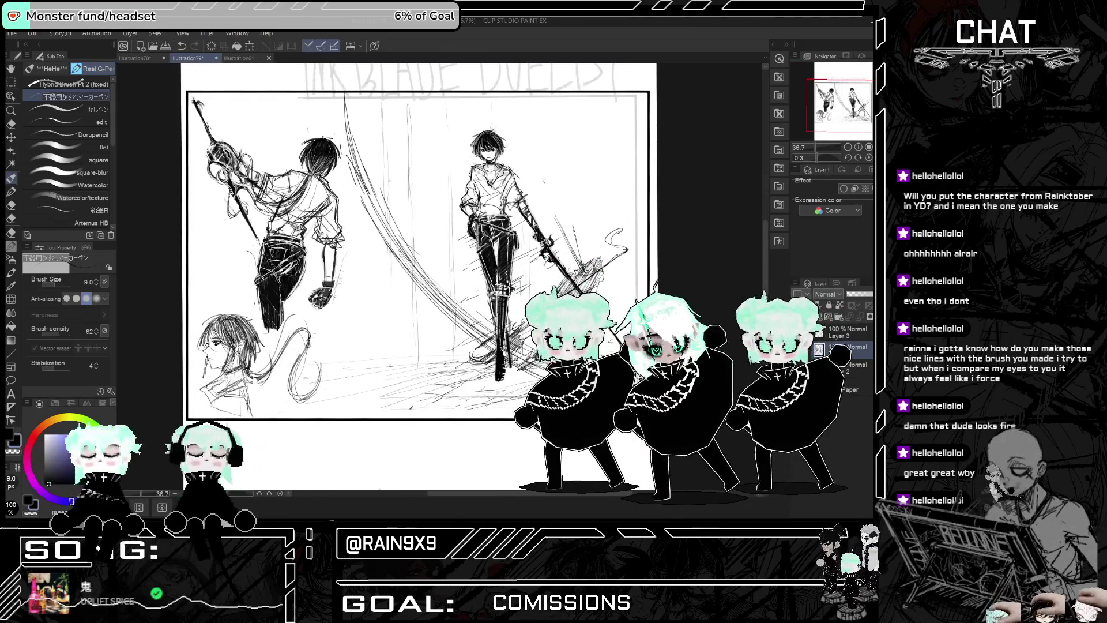
Step: Zoom in on the left swordsman, swap the drawing colour to white, then zoom out to the whole panel
scroll(545, 289, down, 2)
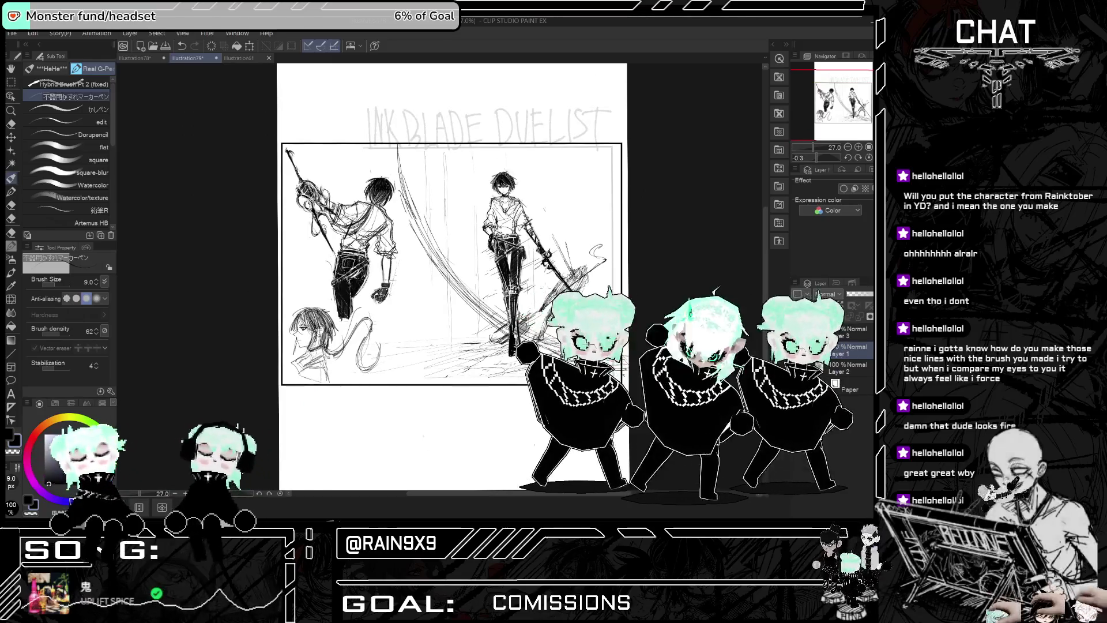
scroll(362, 184, up, 1)
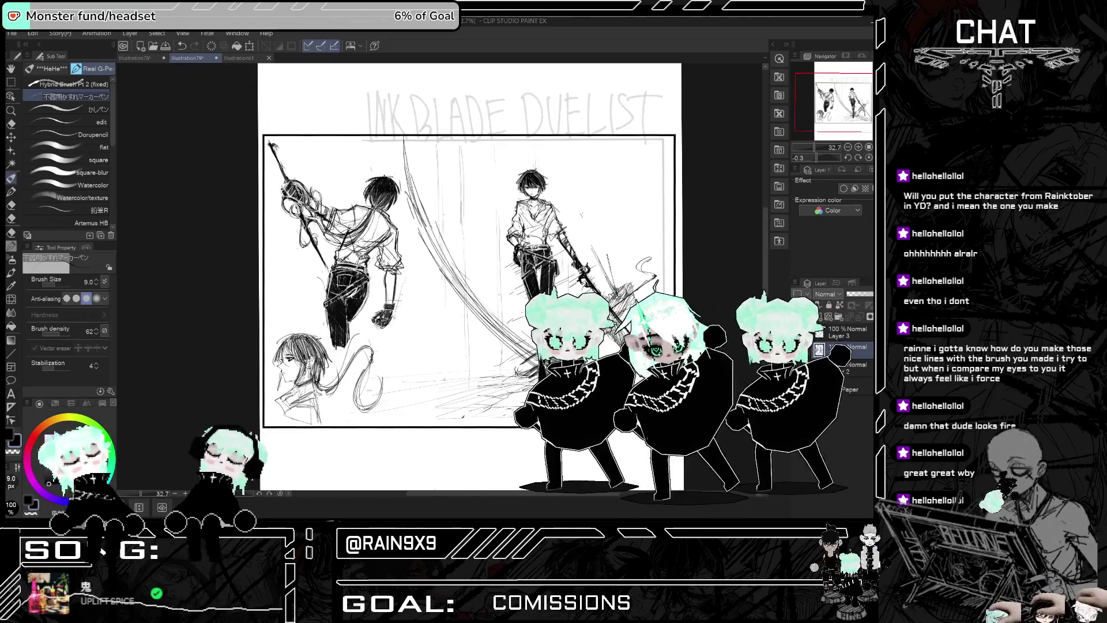
scroll(519, 277, down, 1)
scroll(519, 277, up, 2)
scroll(300, 231, up, 3)
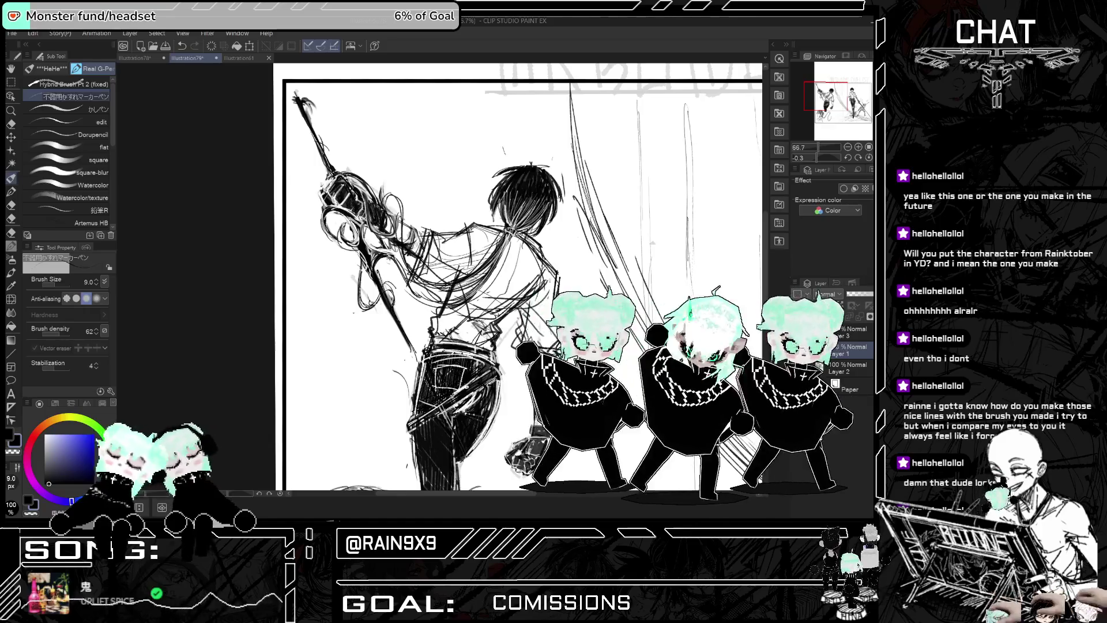
key(x)
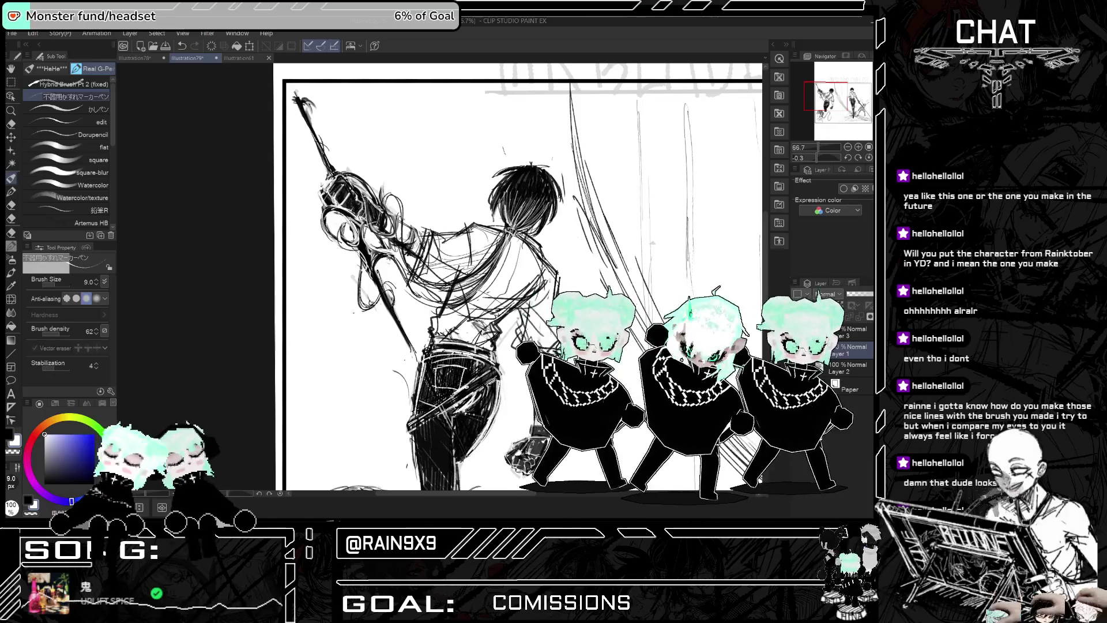
key(ctrl+minus)
key(ctrl+minus)
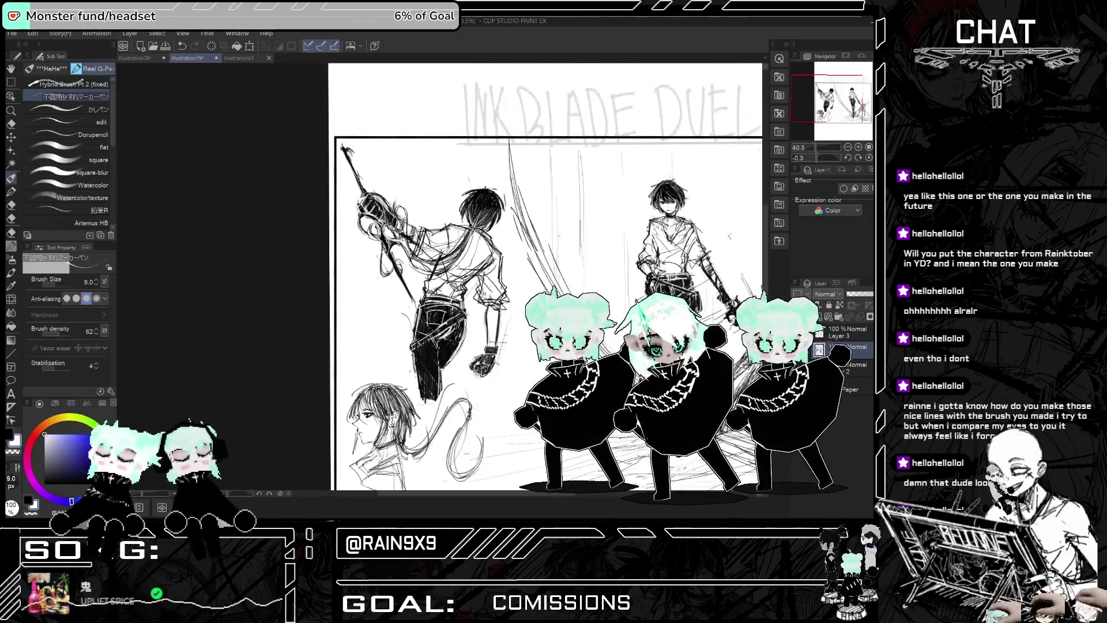
scroll(439, 198, up, 1)
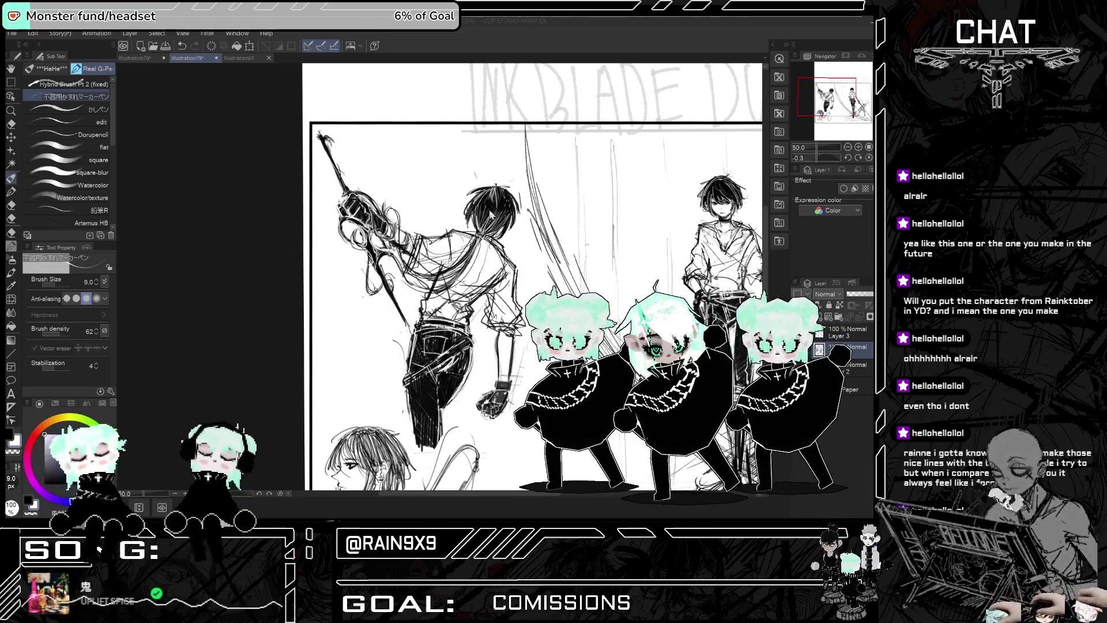
scroll(152, 219, up, 1)
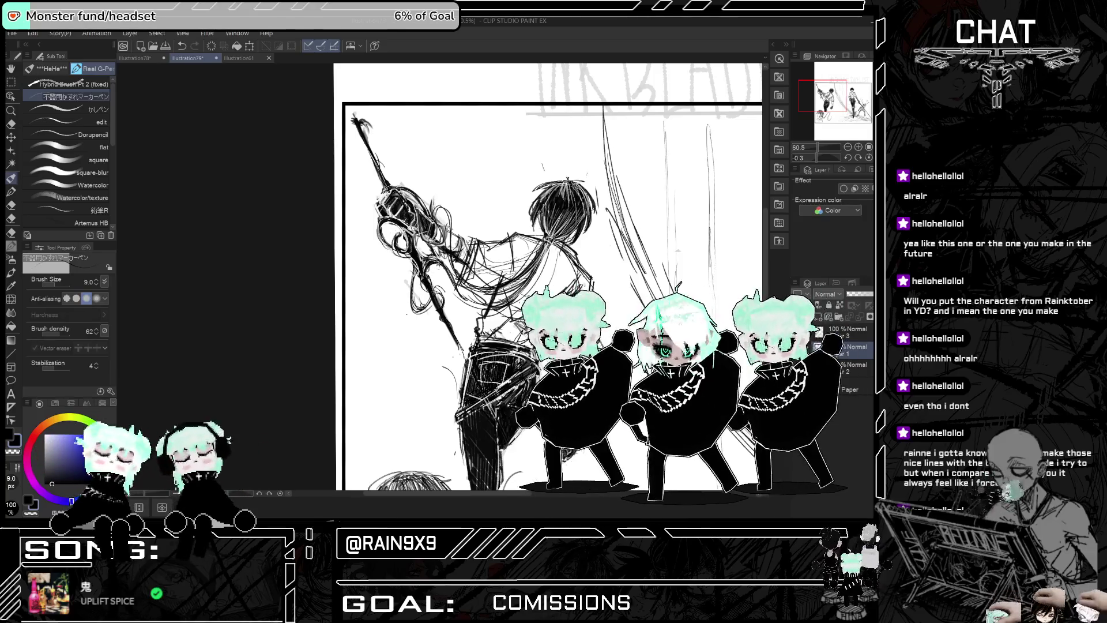
key(ctrl+minus)
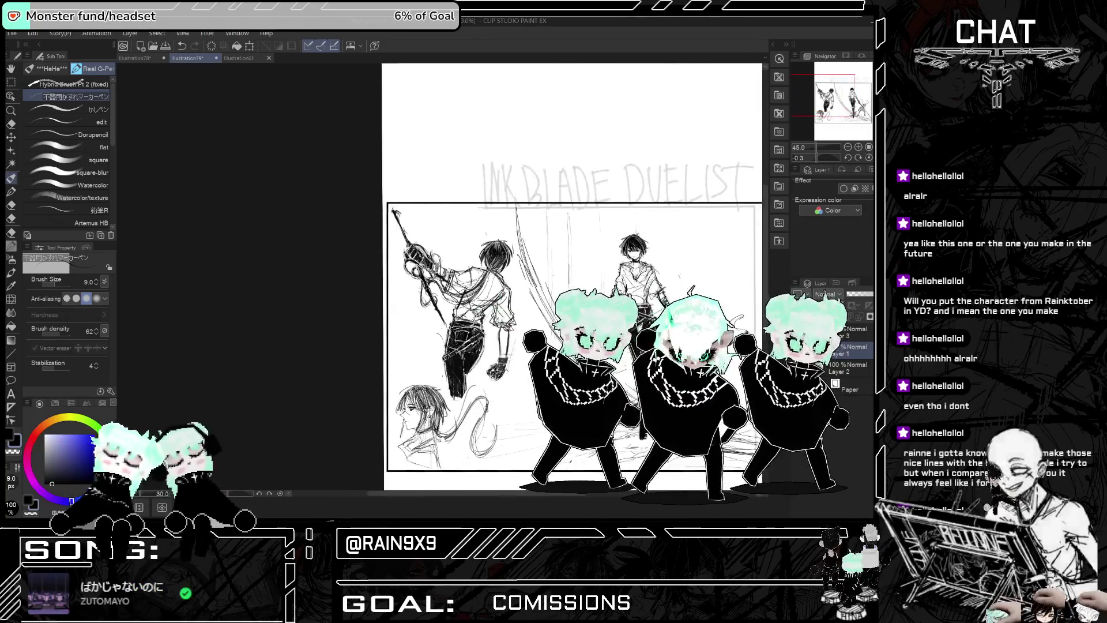
Step: Zoom in on the lower-left profile head and redraw its chin and jaw line
drag(573, 277, 538, 228)
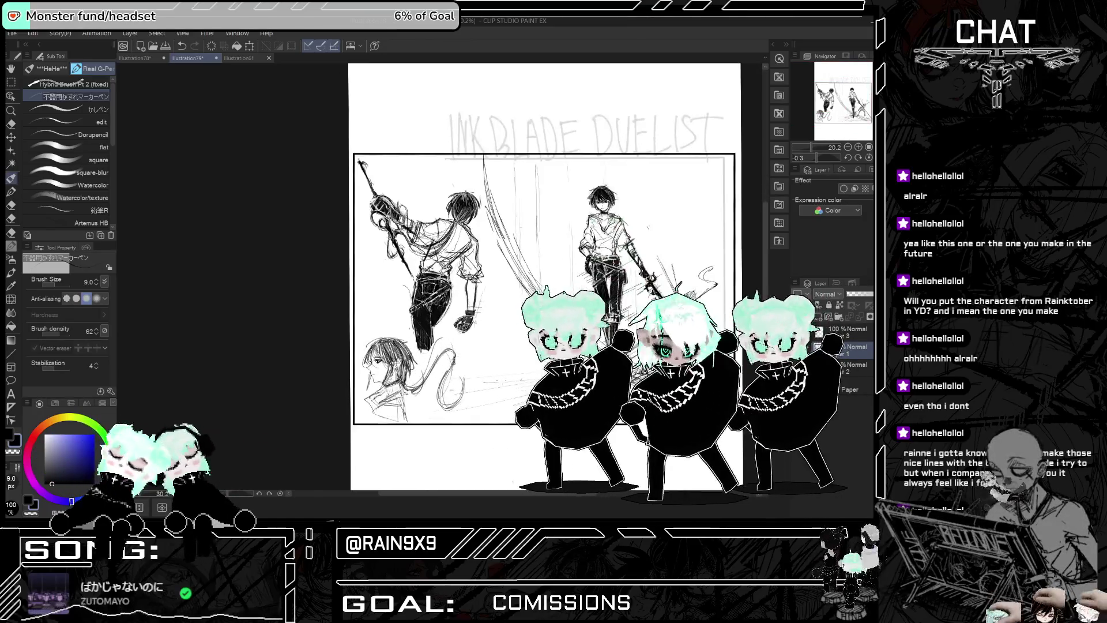
key(ctrl+minus)
key(ctrl+plus)
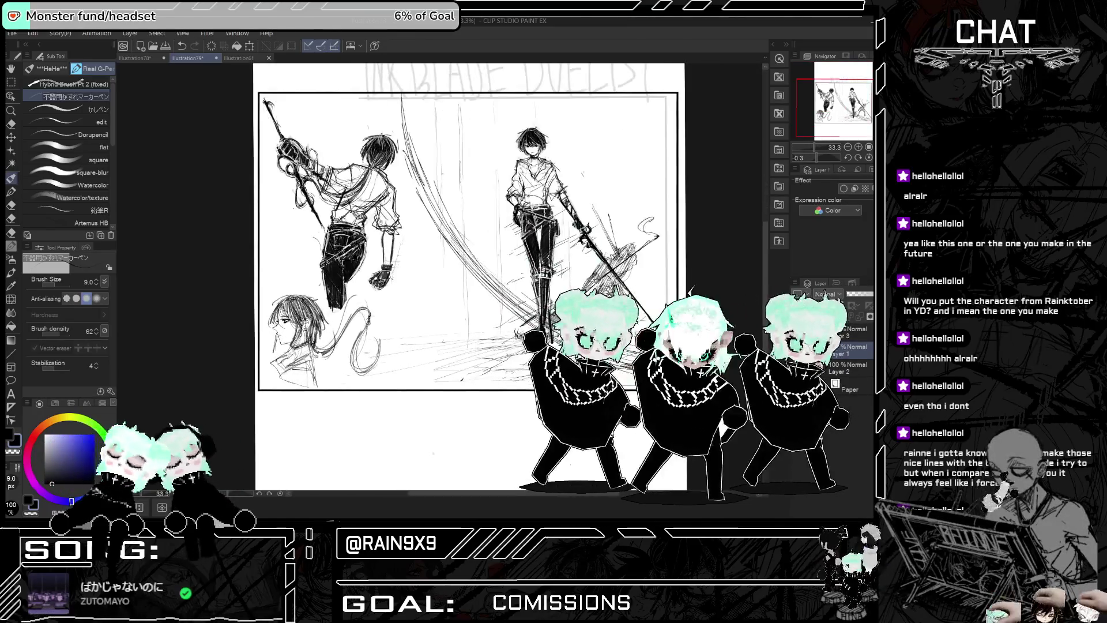
scroll(288, 335, up, 5)
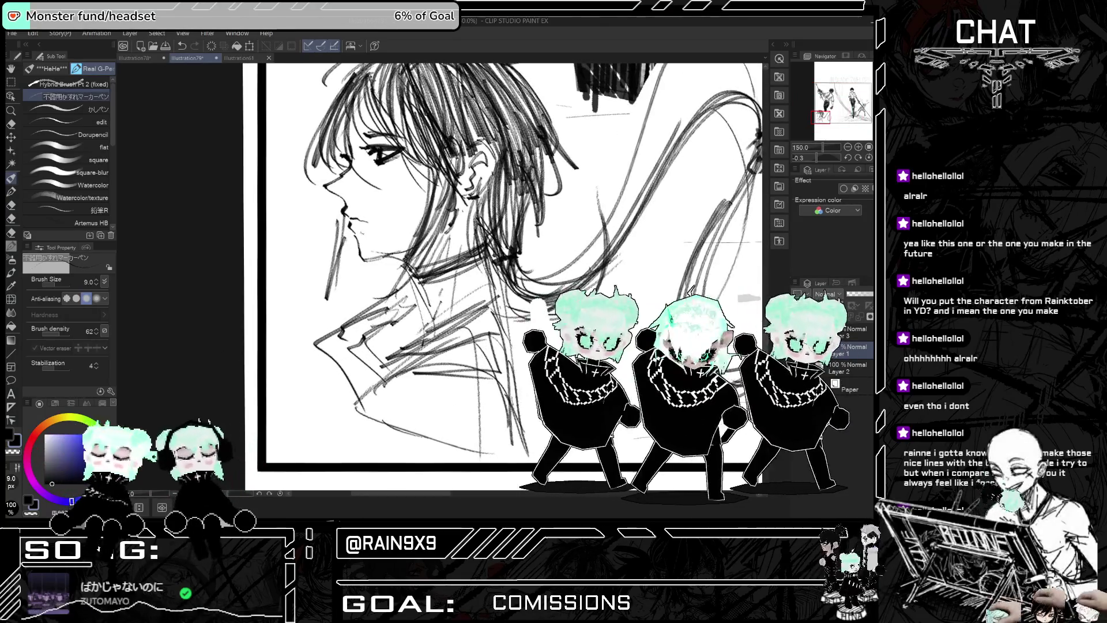
drag(349, 226, 372, 262)
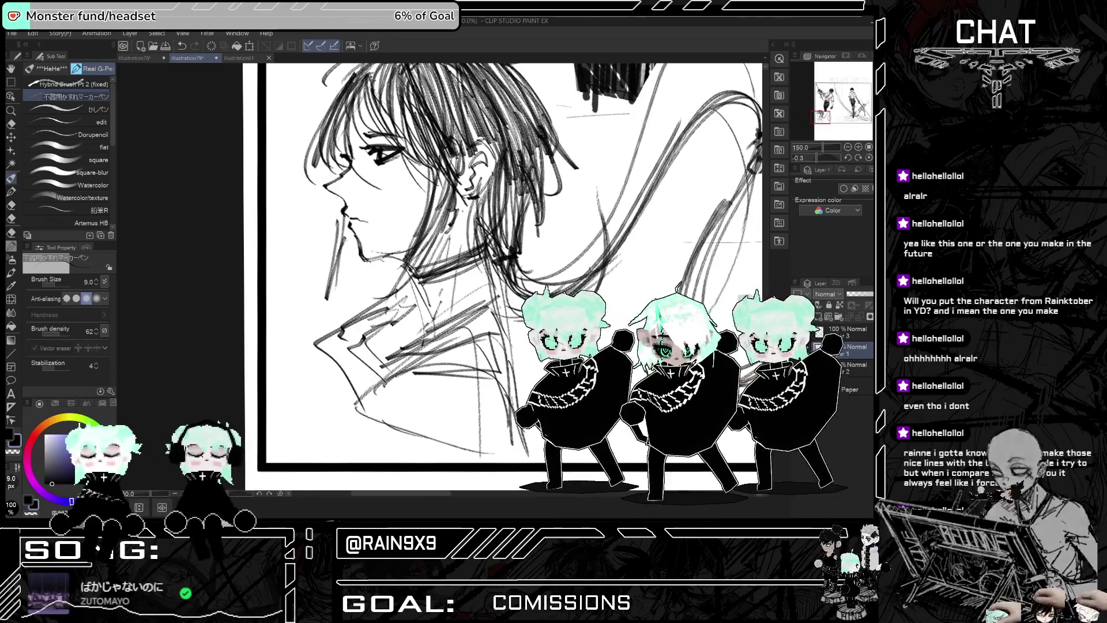
scroll(329, 332, down, 6)
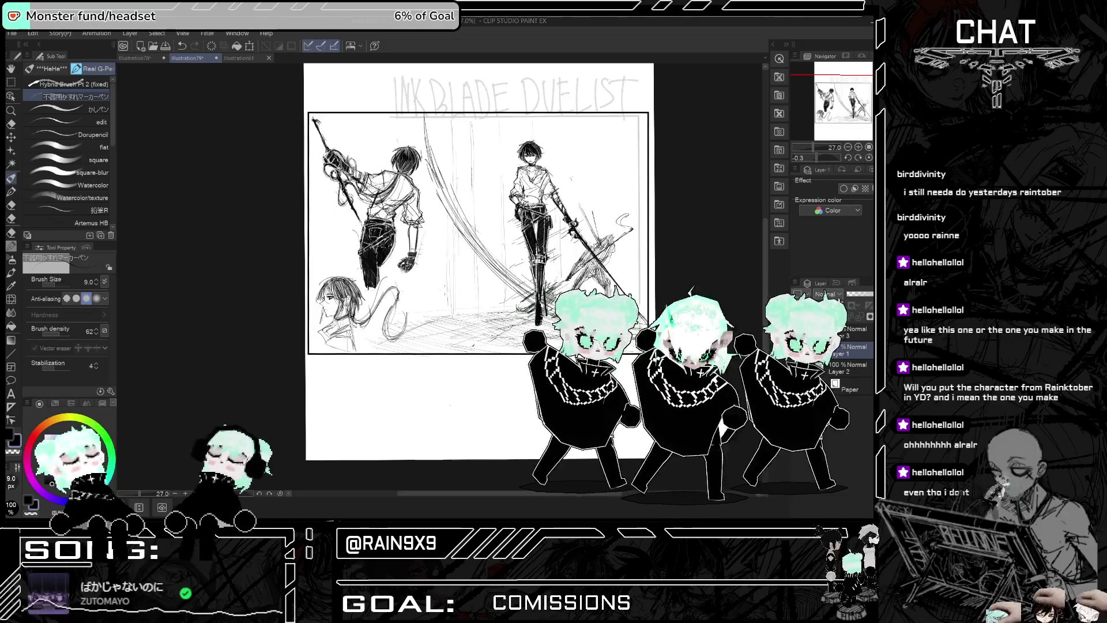
Step: Draw three vertical hatch strokes in the background behind the standing swordsman
drag(443, 224, 443, 313)
drag(431, 256, 421, 315)
drag(413, 277, 412, 313)
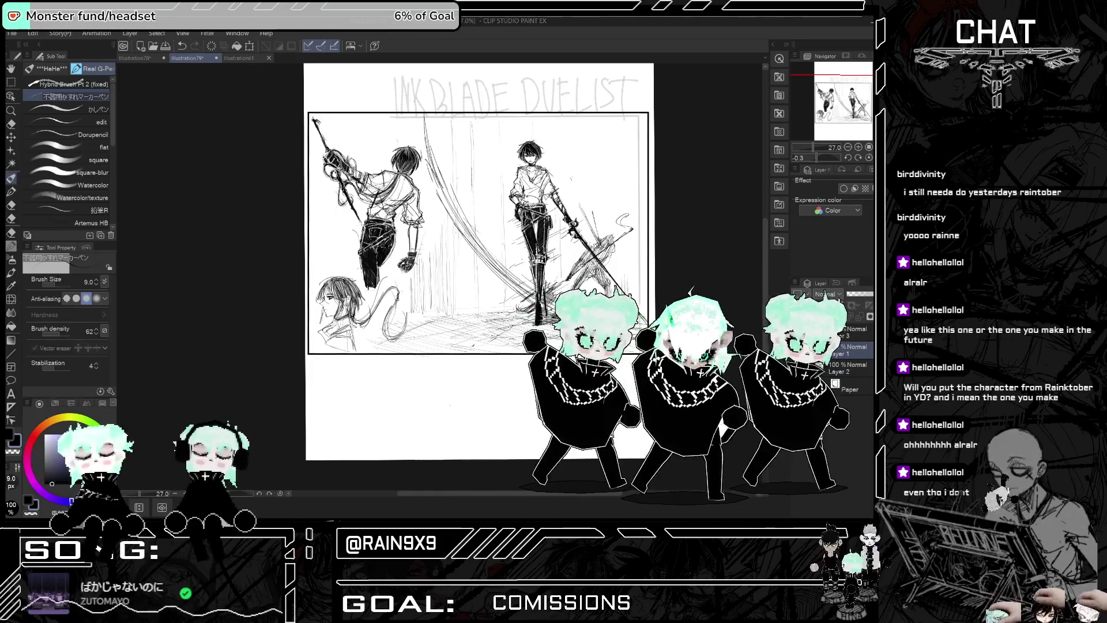
key(ctrl+minus)
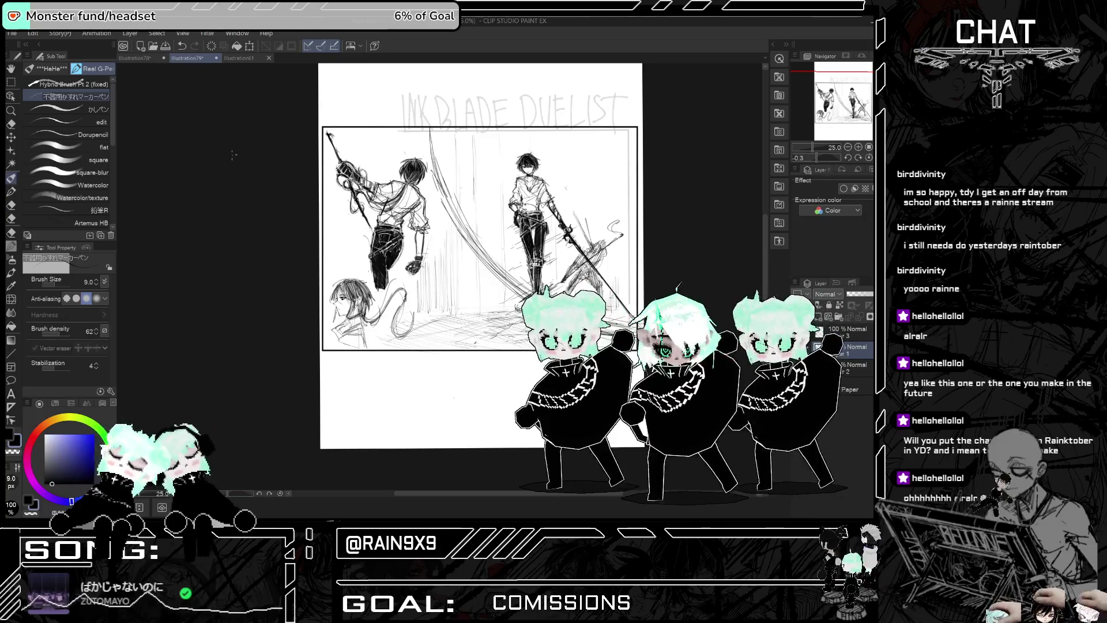
scroll(600, 271, up, 5)
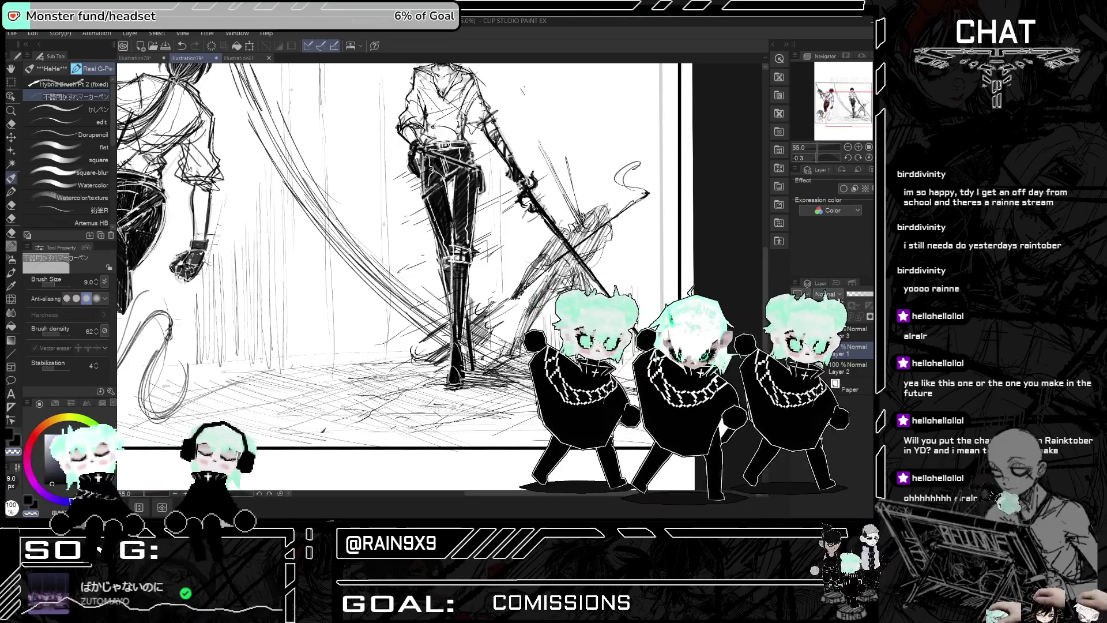
key(ctrl+minus)
key(ctrl+minus)
key(ctrl+minus)
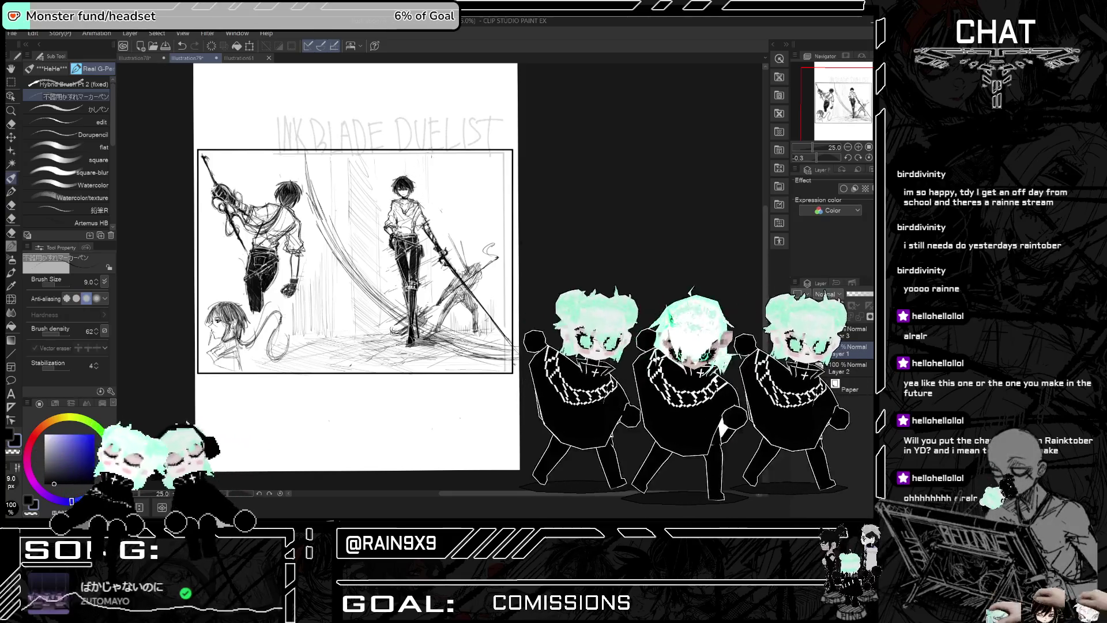
Step: Add more vertical hatching higher in the background and check the framed sketch
mouse_move(450, 151)
mouse_down()
mouse_move(446, 182)
mouse_move(458, 178)
mouse_up()
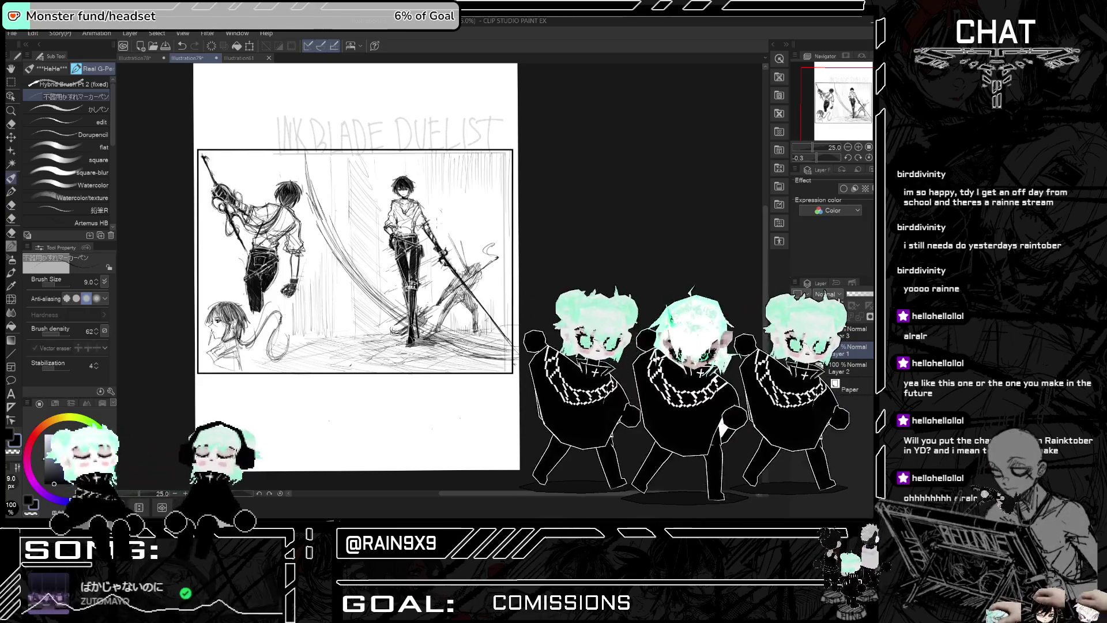
scroll(411, 157, down, 1)
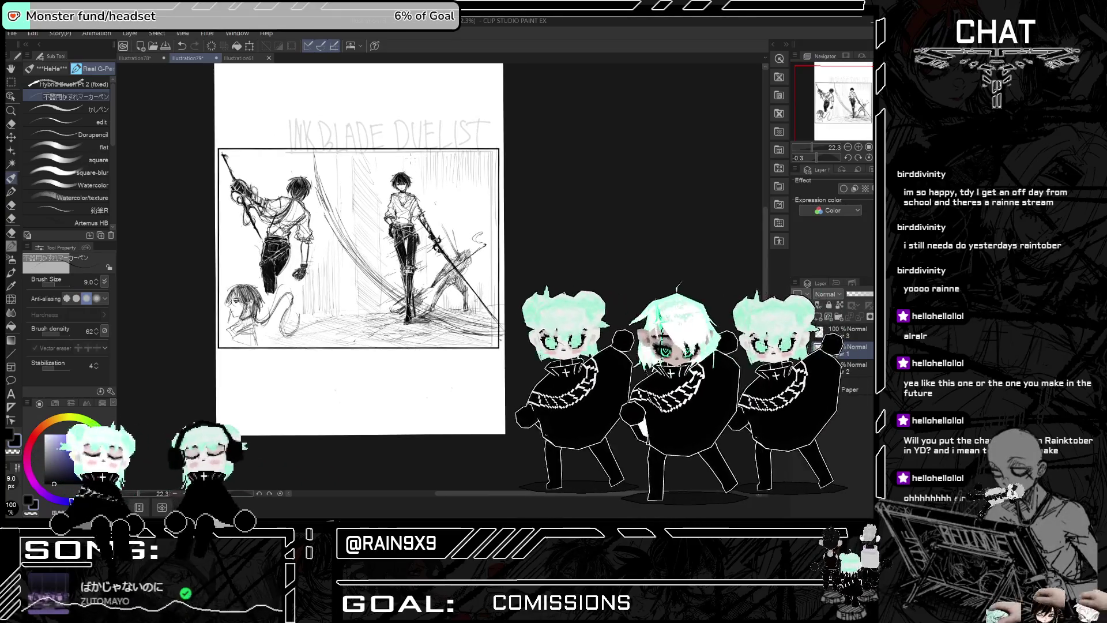
scroll(411, 158, up, 1)
scroll(346, 184, down, 1)
scroll(215, 233, up, 1)
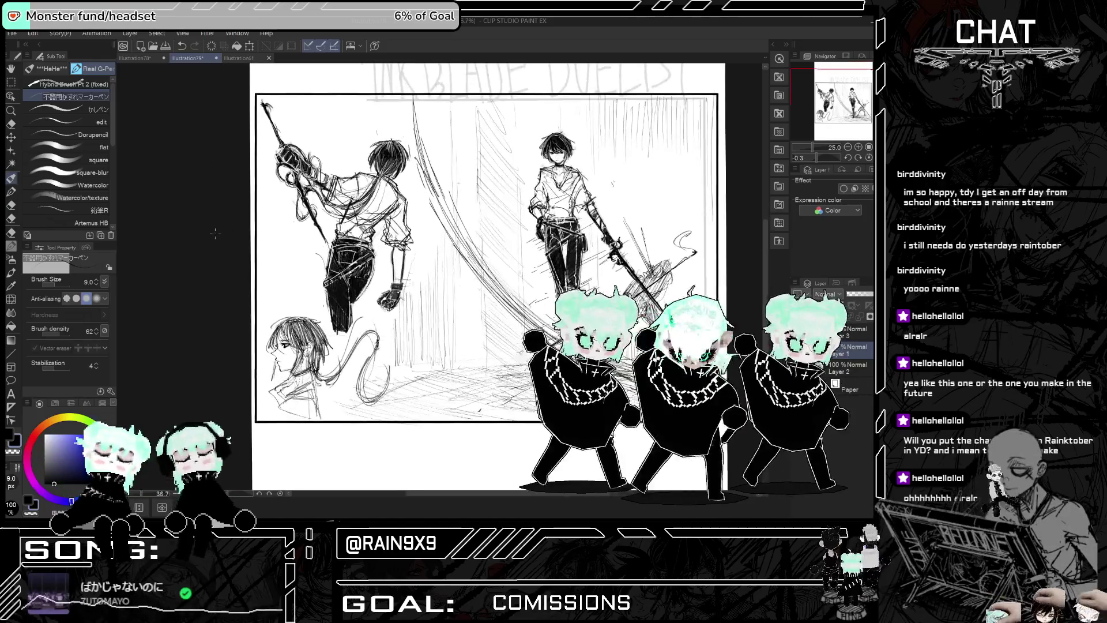
scroll(215, 234, down, 2)
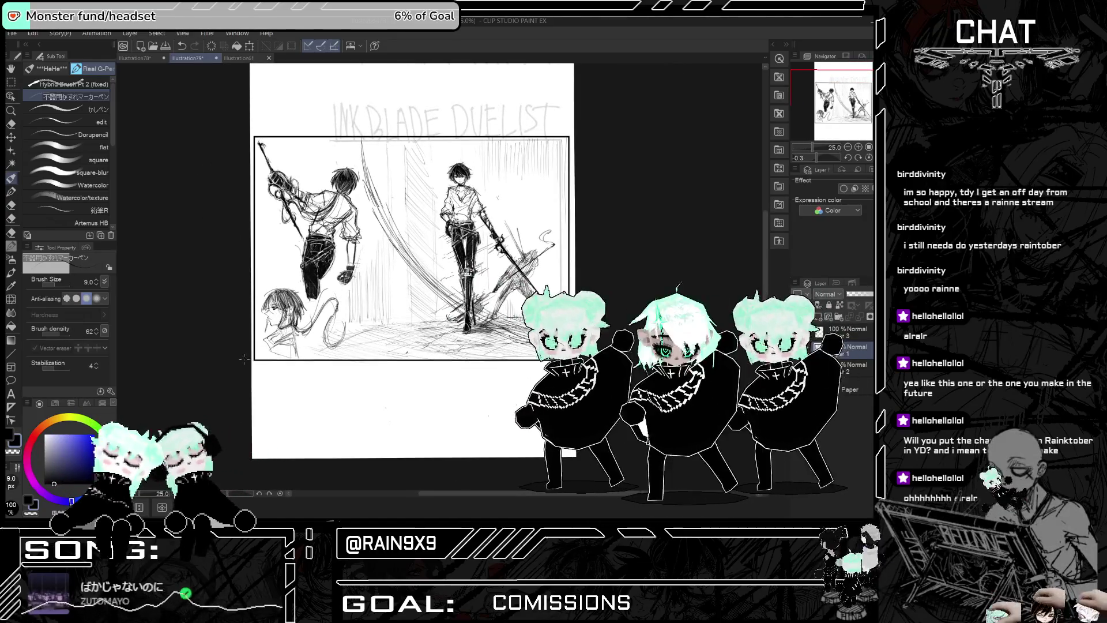
scroll(226, 229, up, 1)
scroll(231, 242, down, 1)
scroll(259, 297, up, 2)
scroll(259, 298, down, 1)
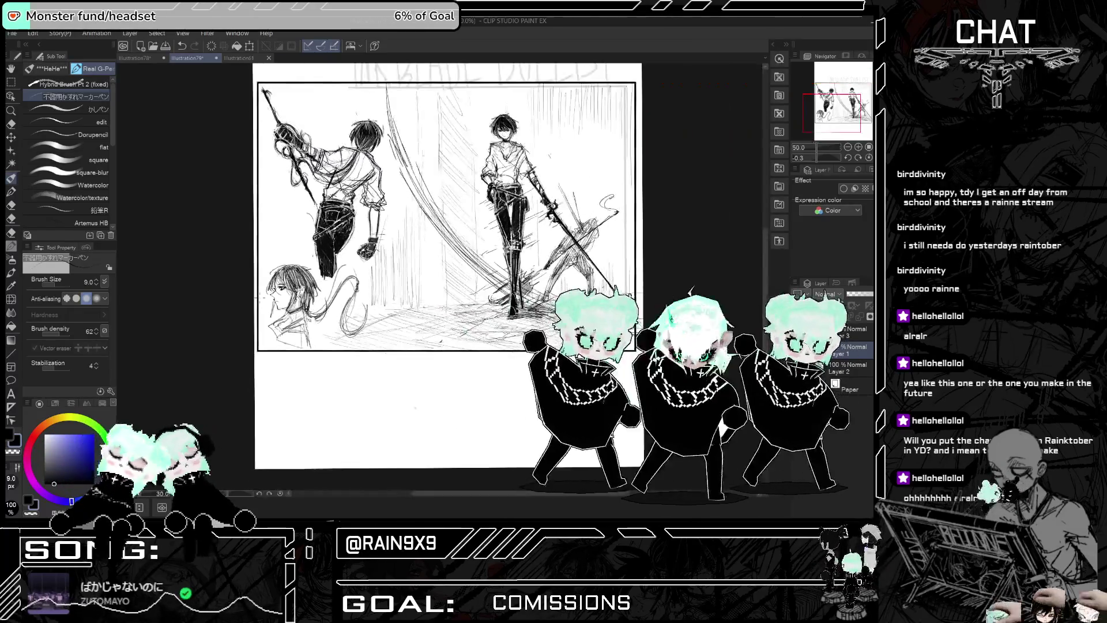
scroll(259, 297, down, 1)
scroll(259, 298, down, 1)
scroll(412, 325, up, 3)
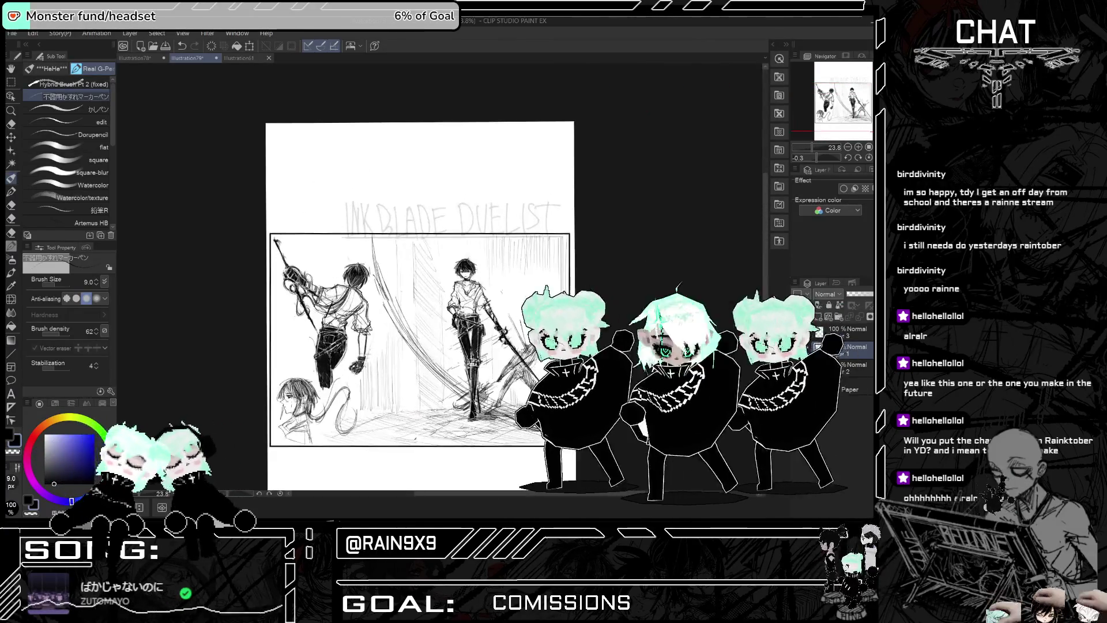
Step: Switch to the Hybrid Brush Pt 2 (fixed) and hand-letter 'DAY 2' near the raised sword
click(72, 86)
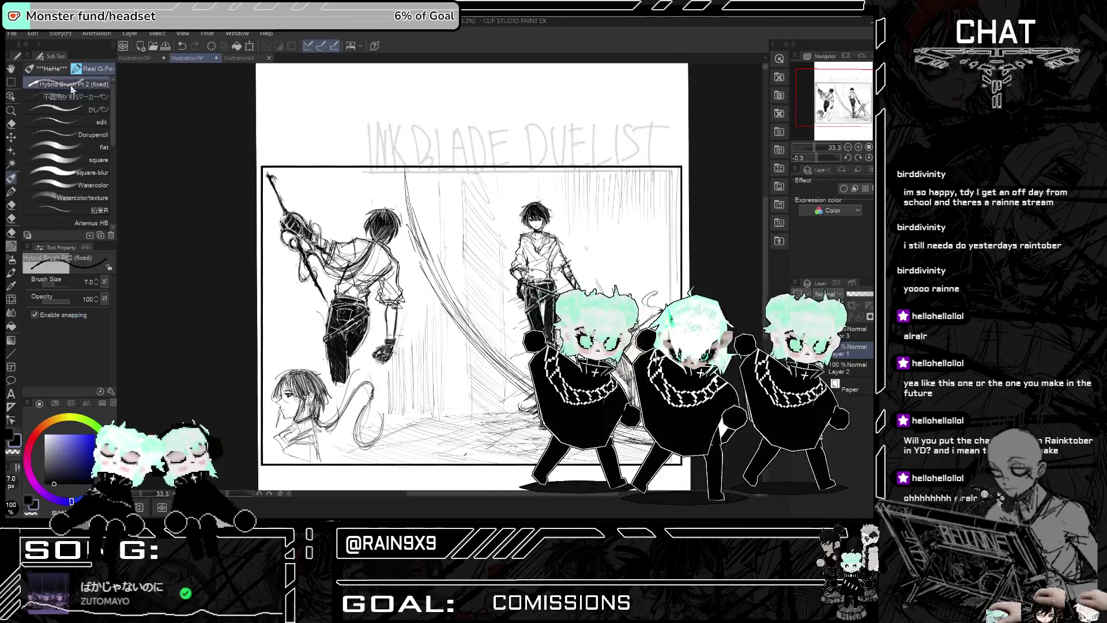
mouse_move(331, 223)
mouse_down()
mouse_move(302, 173)
mouse_move(334, 197)
mouse_move(331, 221)
mouse_up()
mouse_move(330, 171)
mouse_down()
mouse_move(347, 229)
mouse_move(358, 167)
mouse_move(357, 195)
mouse_move(325, 195)
mouse_up()
drag(292, 166, 330, 224)
drag(303, 182, 332, 230)
drag(325, 167, 351, 218)
drag(332, 167, 355, 219)
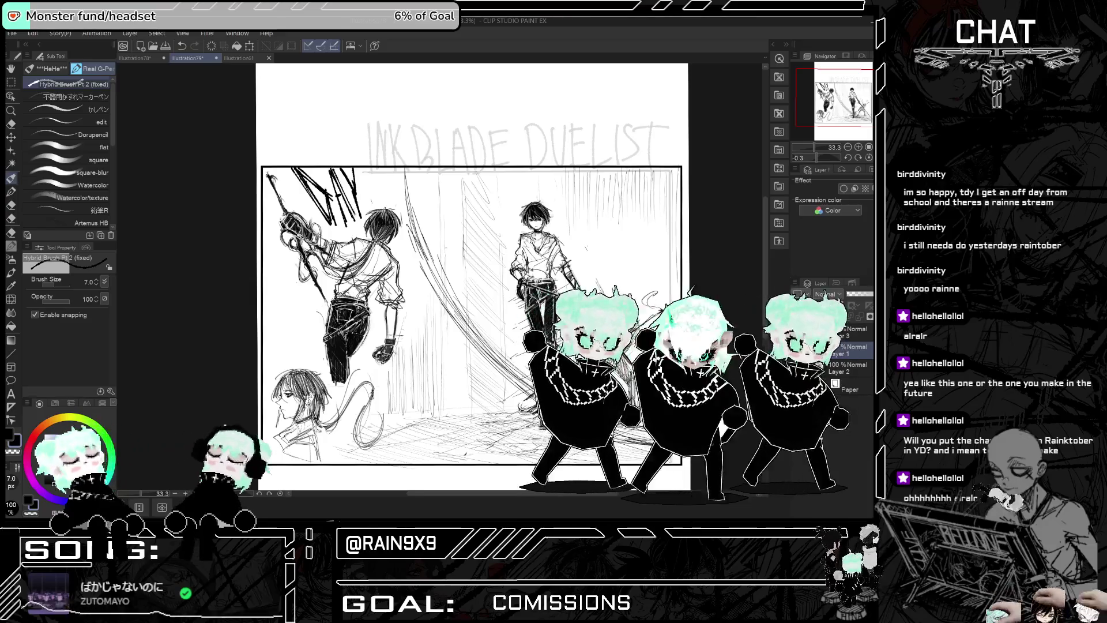
drag(333, 168, 357, 221)
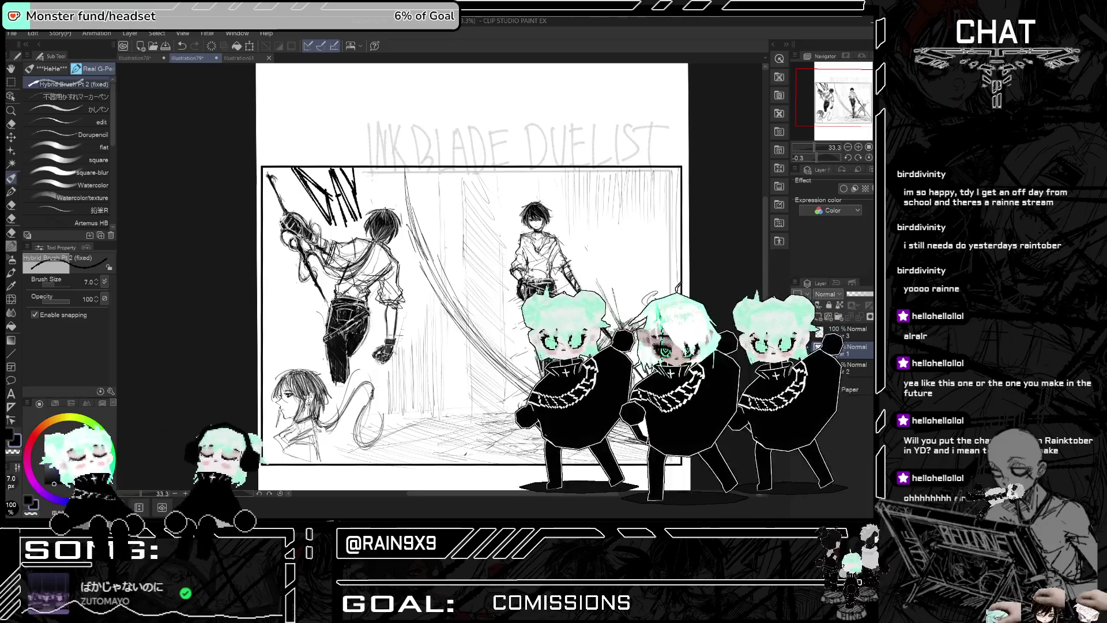
mouse_move(372, 177)
mouse_down()
mouse_move(398, 199)
mouse_move(369, 206)
mouse_up()
scroll(473, 277, down, 2)
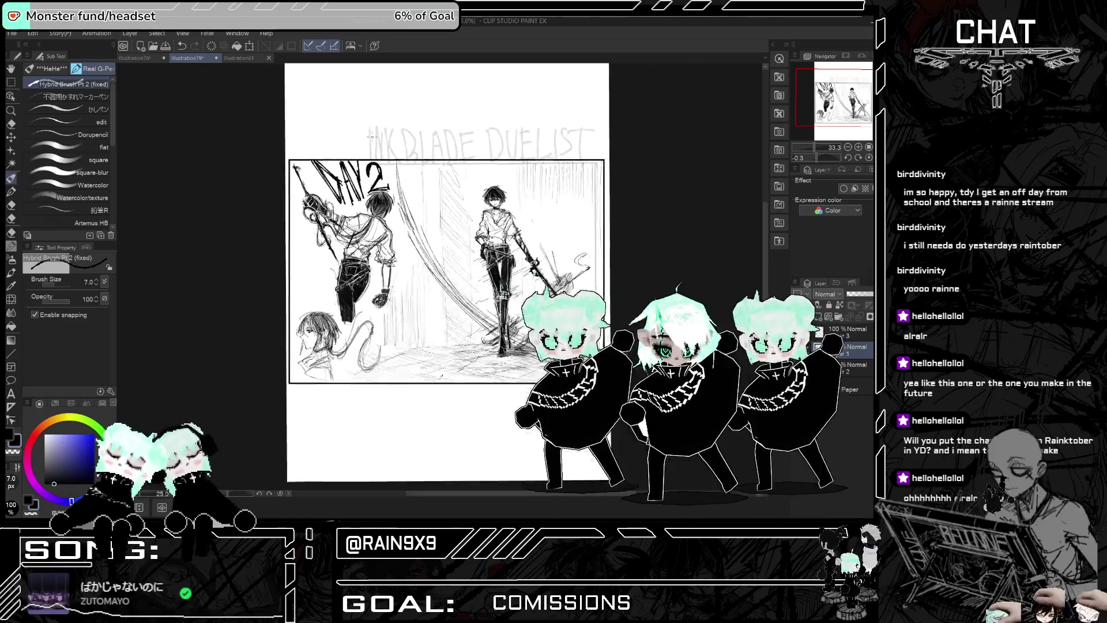
scroll(473, 277, up, 3)
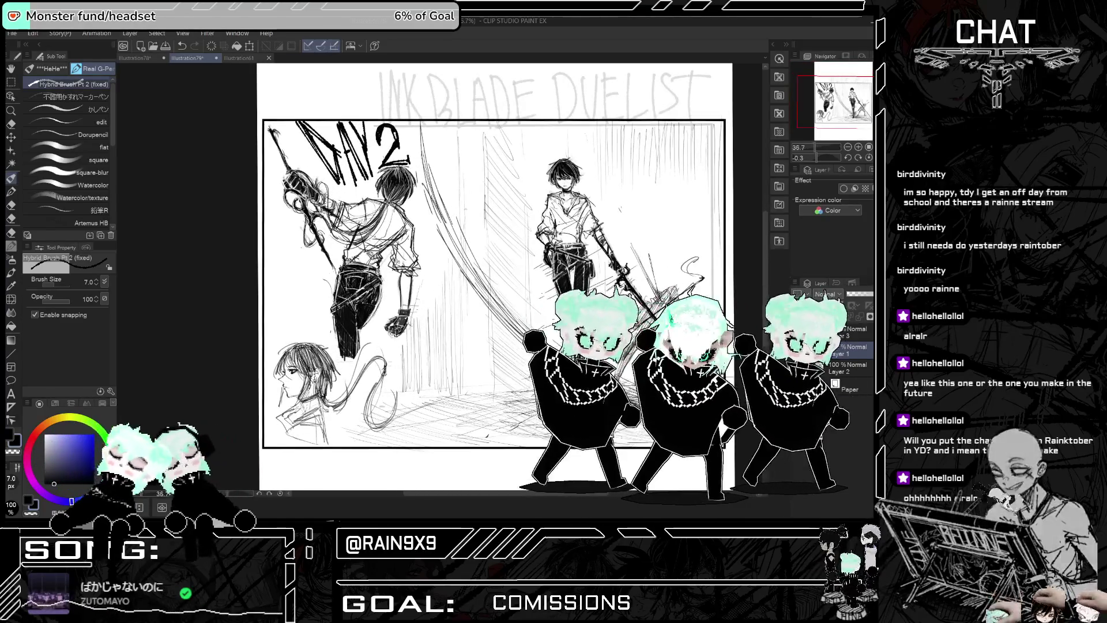
Step: Letter 'INK' and start 'BLADE' down the left edge, undoing misplaced strokes
drag(267, 214, 277, 248)
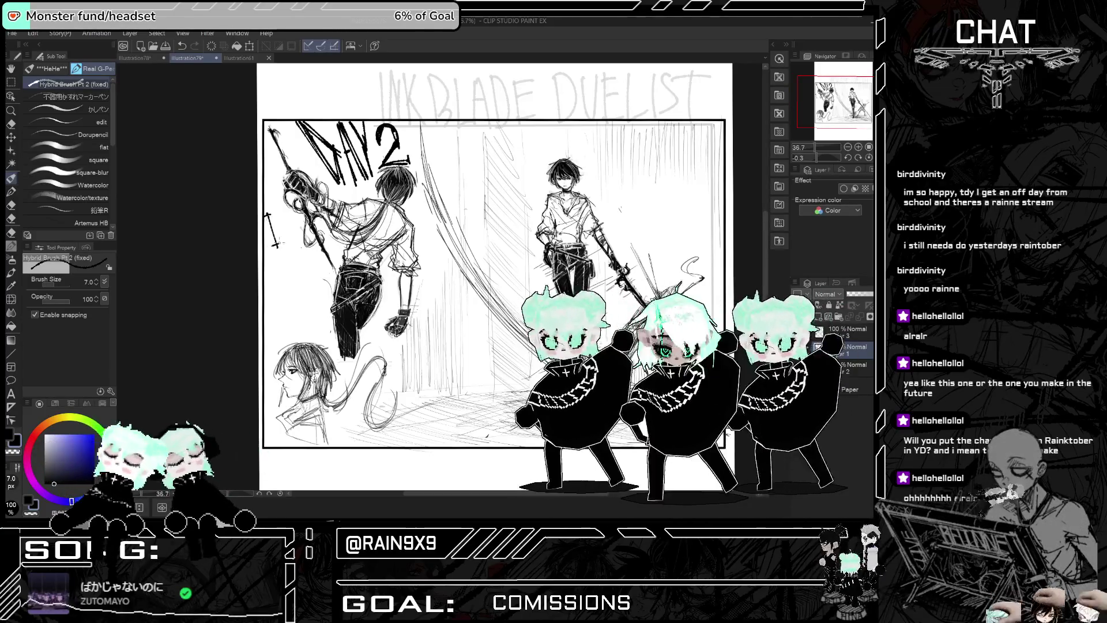
key(ctrl+z)
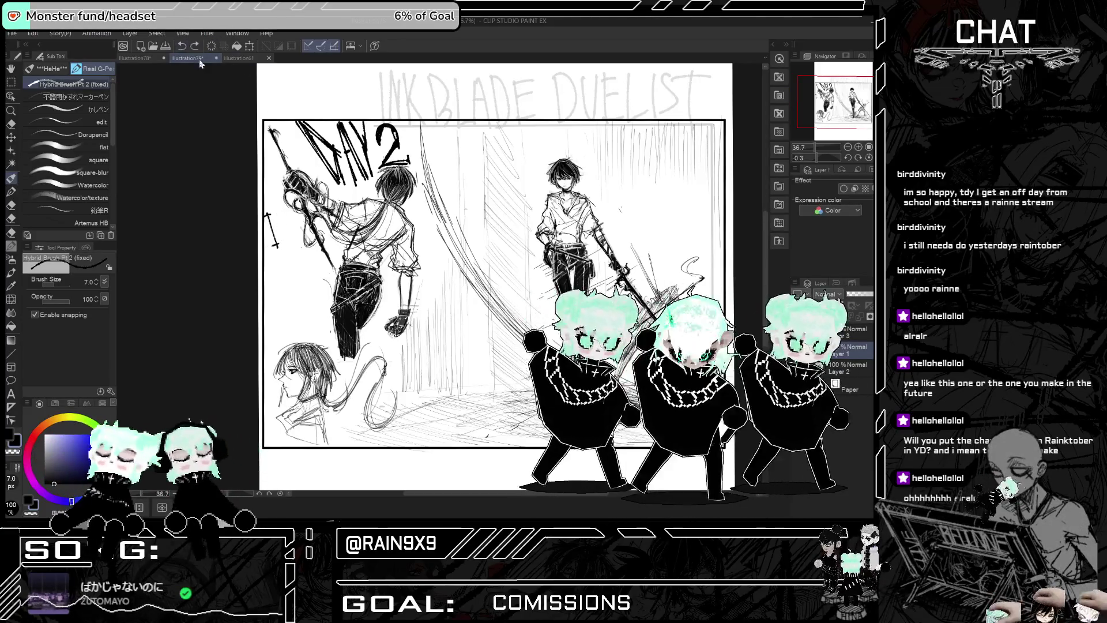
mouse_move(272, 214)
mouse_down()
mouse_move(270, 245)
mouse_move(287, 219)
mouse_move(292, 236)
mouse_up()
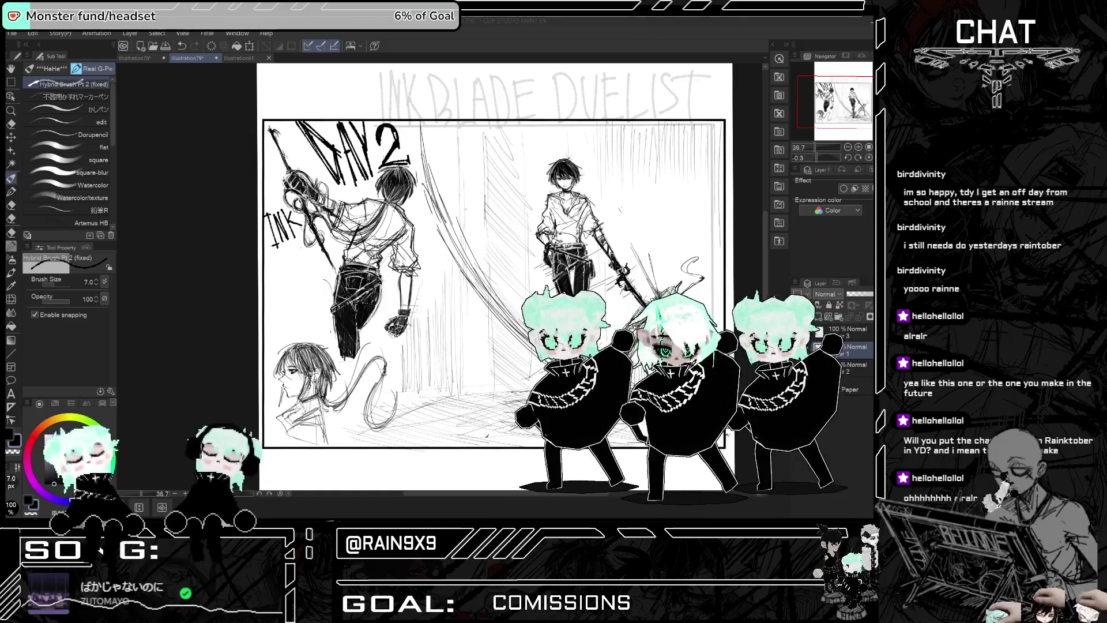
drag(281, 209, 292, 227)
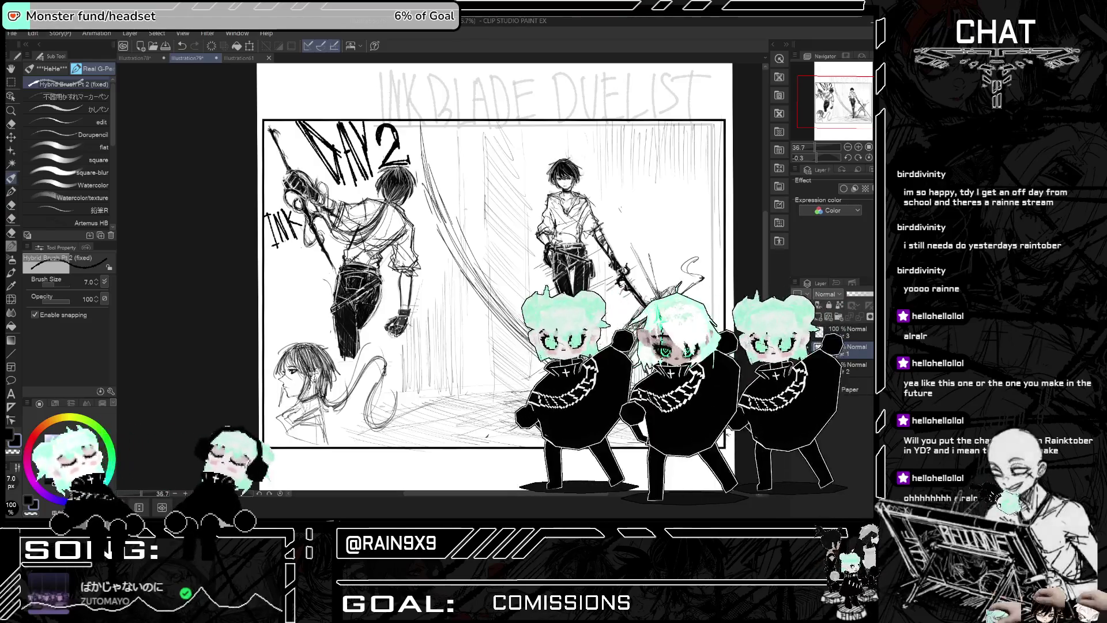
mouse_move(270, 258)
mouse_down()
mouse_move(273, 292)
mouse_move(309, 279)
mouse_move(315, 248)
mouse_move(295, 279)
mouse_move(318, 250)
mouse_move(328, 266)
mouse_up()
key(ctrl+z)
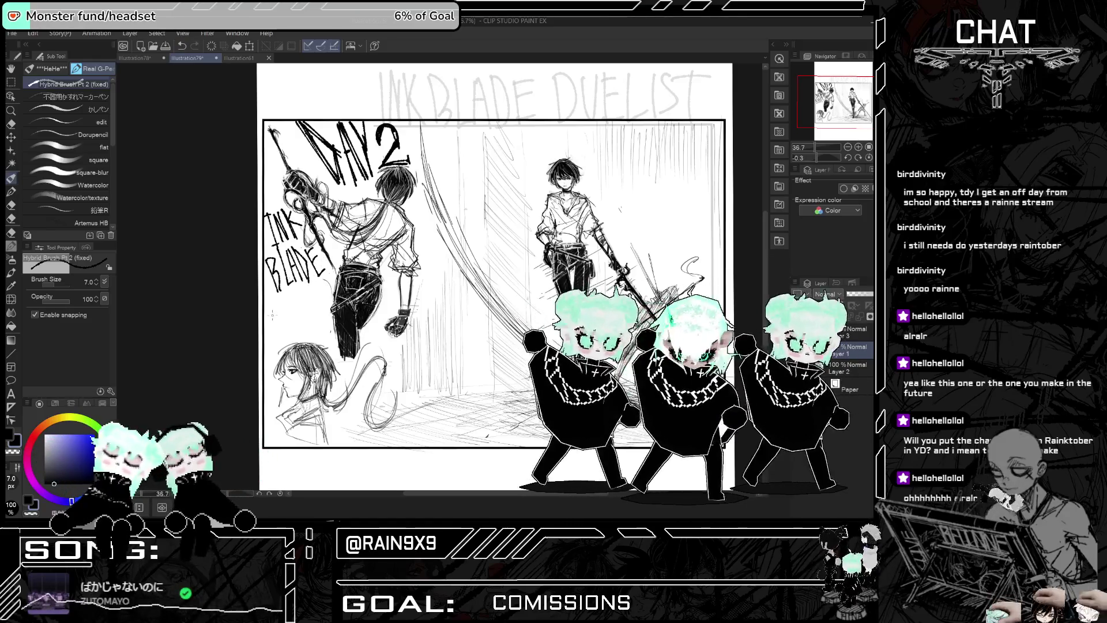
Step: Letter 'DUELIST' below BLADE, undoing a stray stroke
mouse_move(270, 305)
mouse_down()
mouse_move(279, 336)
mouse_move(295, 306)
mouse_move(299, 316)
mouse_up()
drag(292, 334, 304, 326)
key(ctrl+z)
drag(306, 287, 318, 310)
drag(324, 286, 320, 308)
drag(329, 283, 325, 306)
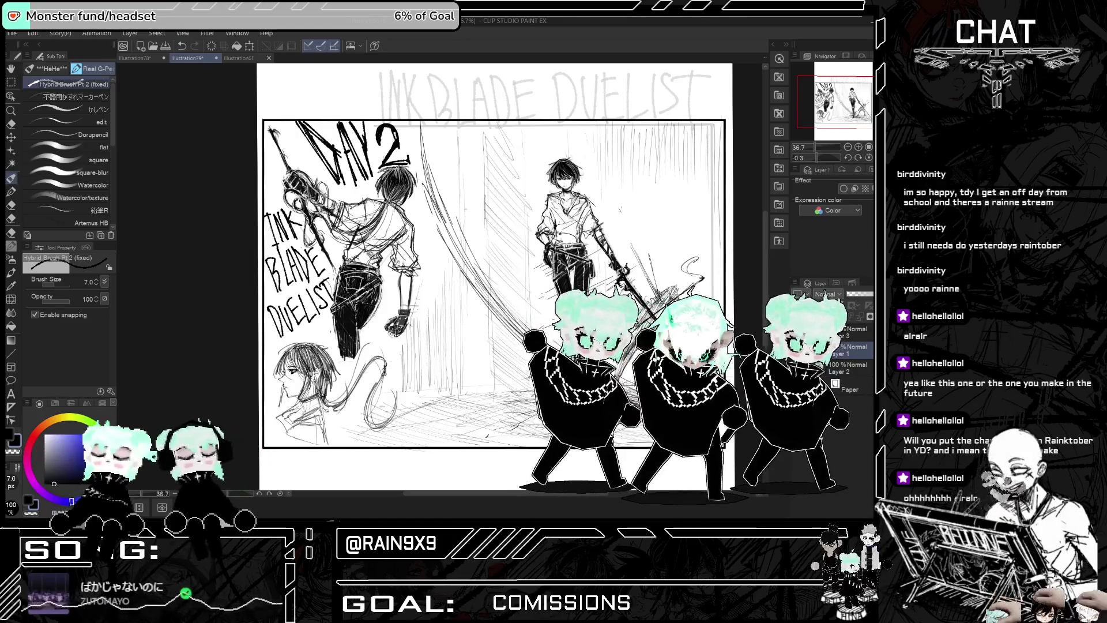
scroll(335, 275, down, 2)
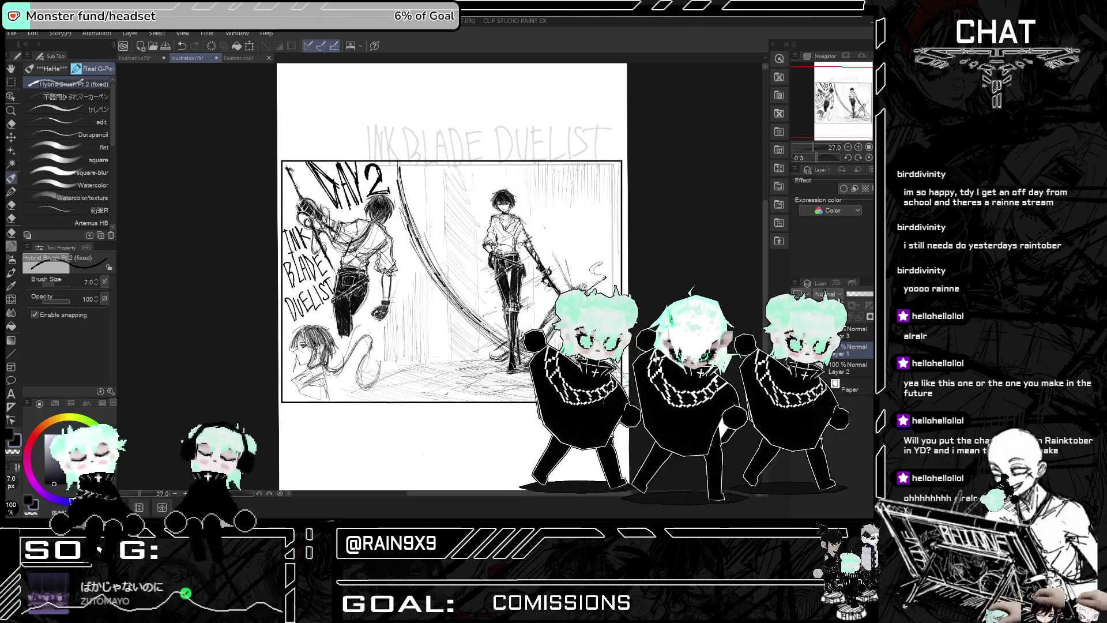
Step: Add hair and neck strokes below the profile head's ear
scroll(450, 277, down, 1)
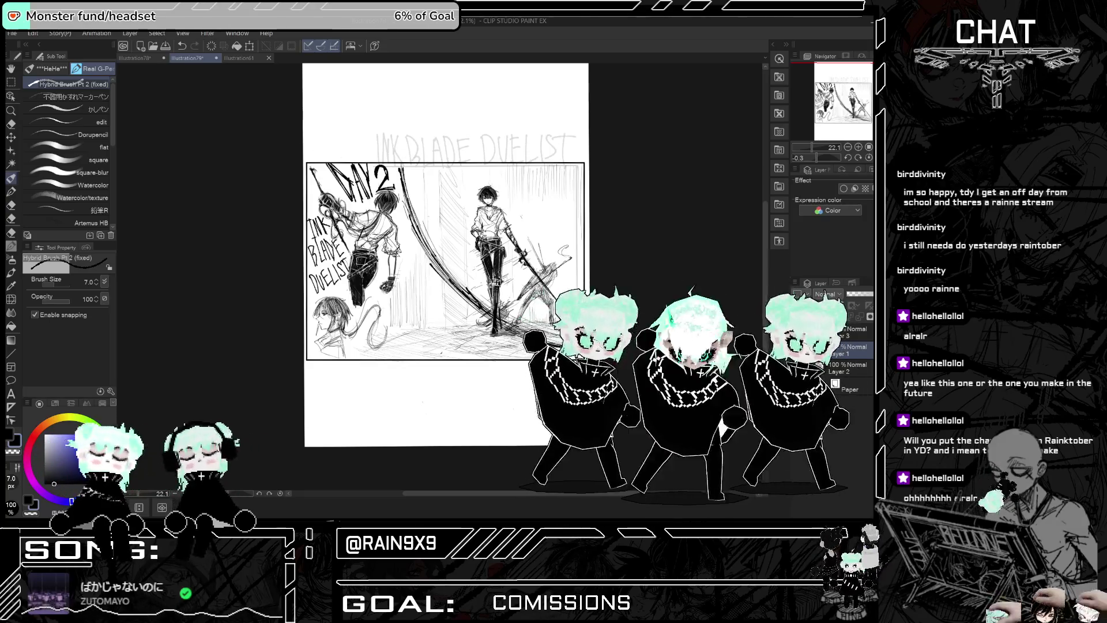
scroll(333, 246, up, 1)
scroll(292, 371, up, 4)
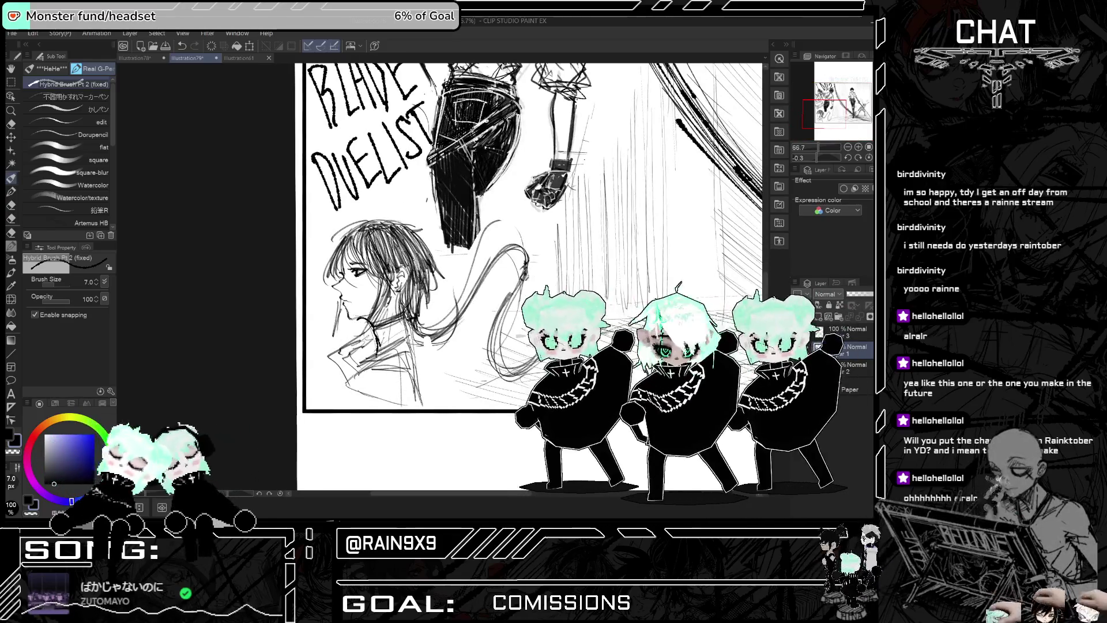
drag(403, 303, 419, 388)
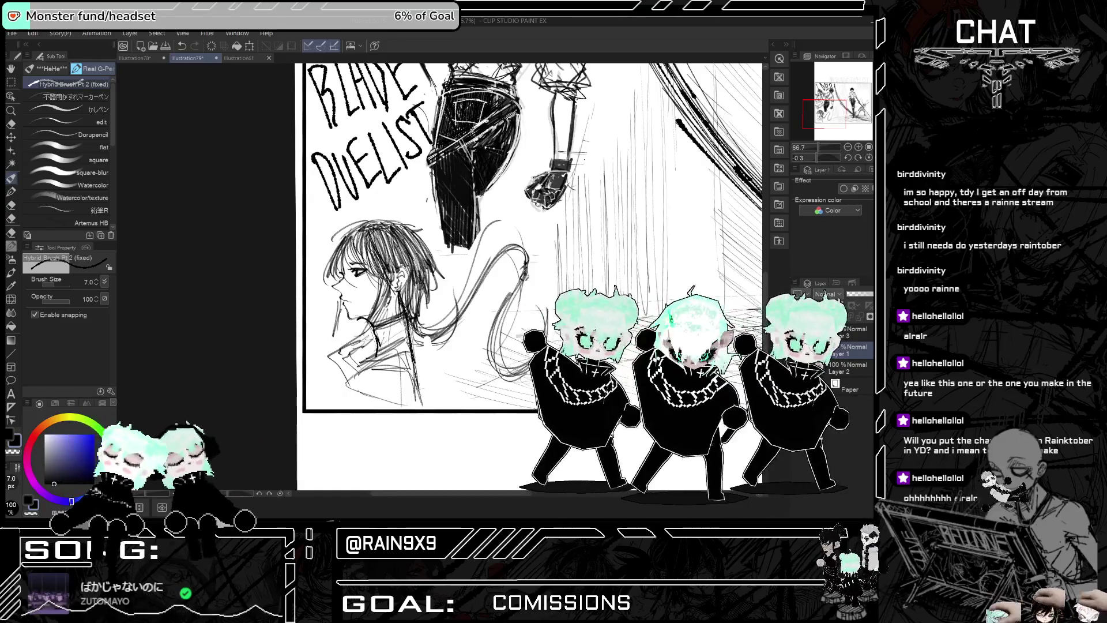
scroll(381, 445, down, 4)
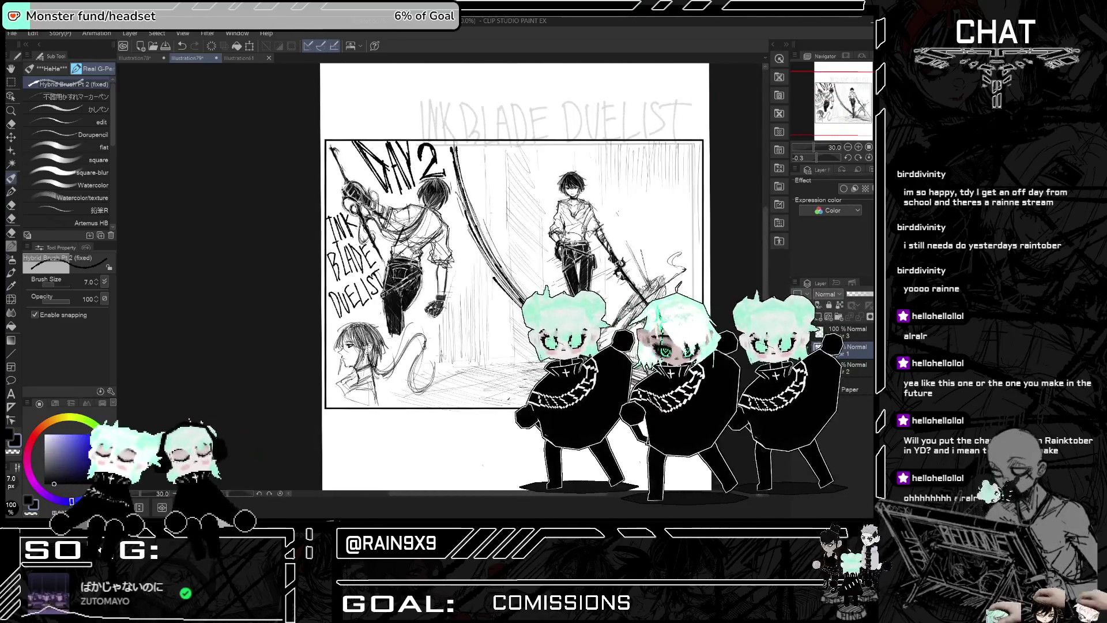
scroll(446, 258, up, 1)
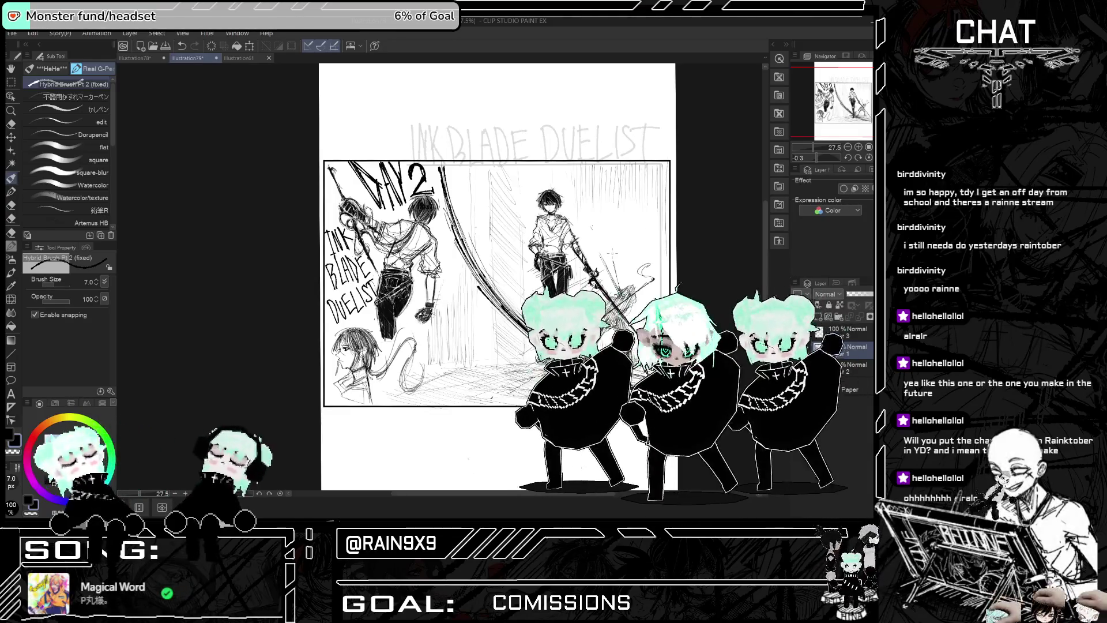
key(e)
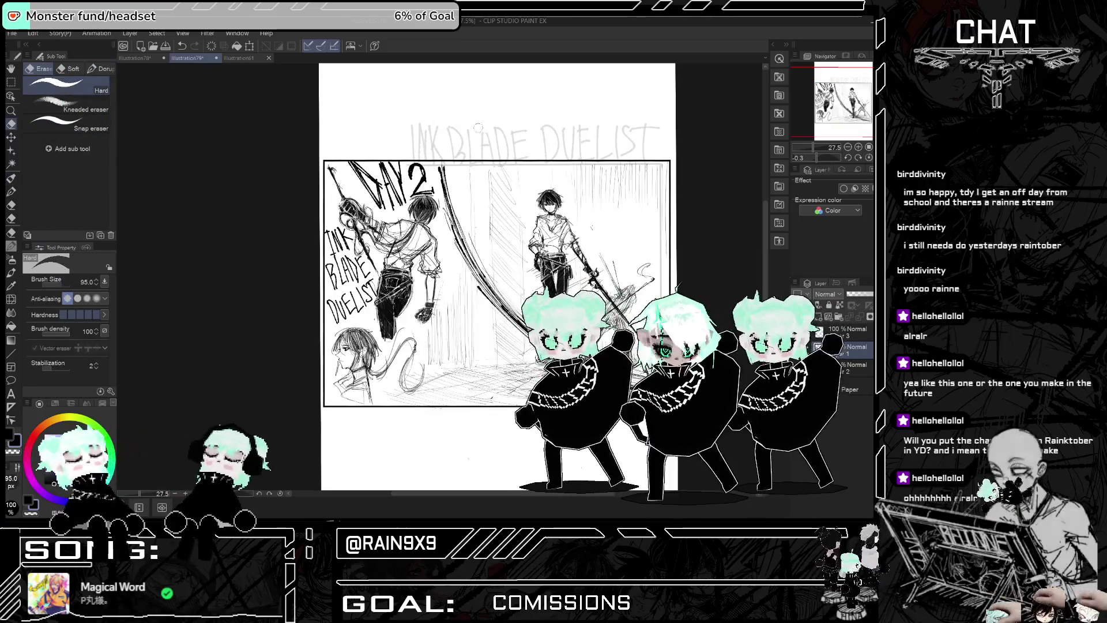
Step: Erase the faint horizontal 'INK BLADE DUELIST' title above the panel with the hard eraser
mouse_move(412, 136)
mouse_down()
mouse_move(456, 153)
mouse_move(419, 149)
mouse_up()
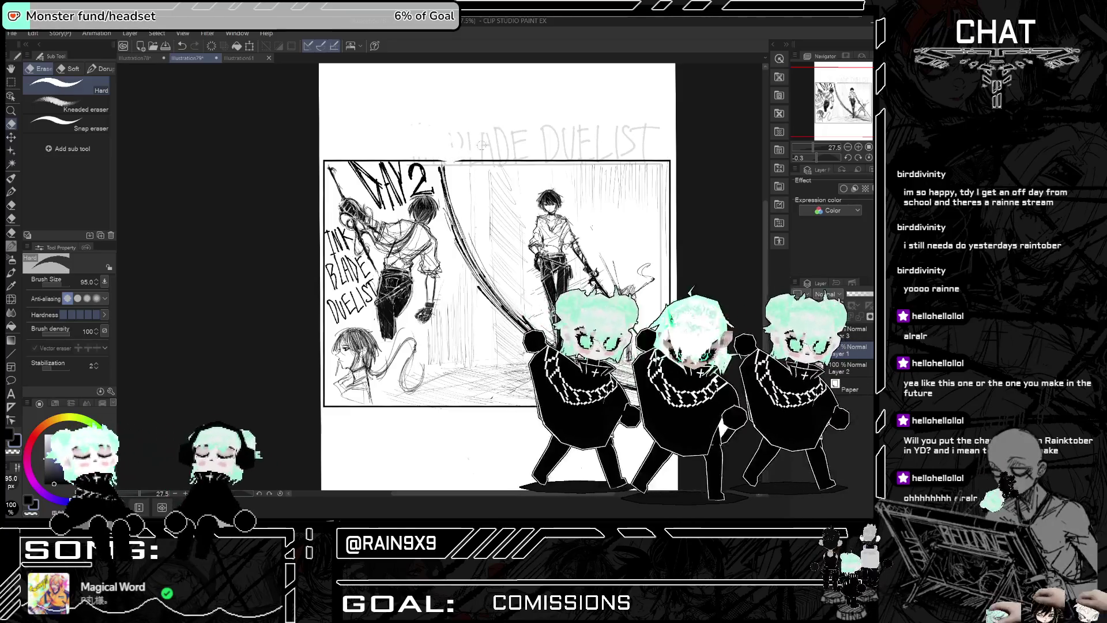
key(ctrl+z)
mouse_move(429, 117)
mouse_down()
mouse_move(420, 147)
mouse_move(441, 153)
mouse_move(431, 131)
mouse_move(447, 129)
mouse_up()
mouse_move(651, 118)
mouse_down()
mouse_move(623, 139)
mouse_move(652, 144)
mouse_move(636, 148)
mouse_move(533, 131)
mouse_up()
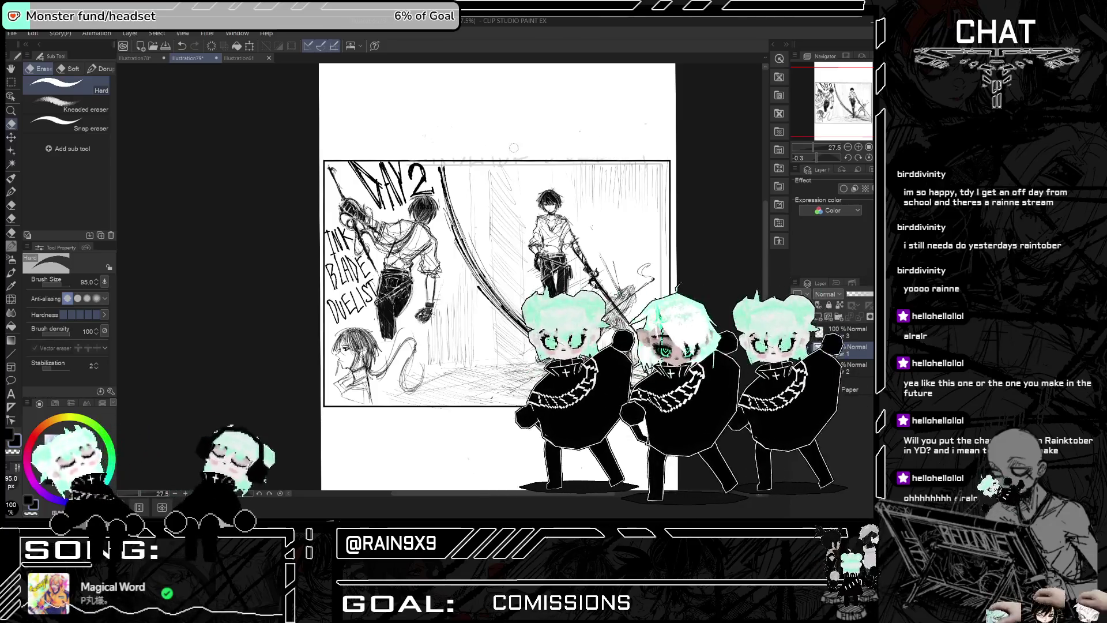
mouse_move(438, 166)
mouse_down()
mouse_move(536, 167)
mouse_move(584, 182)
mouse_move(568, 167)
mouse_up()
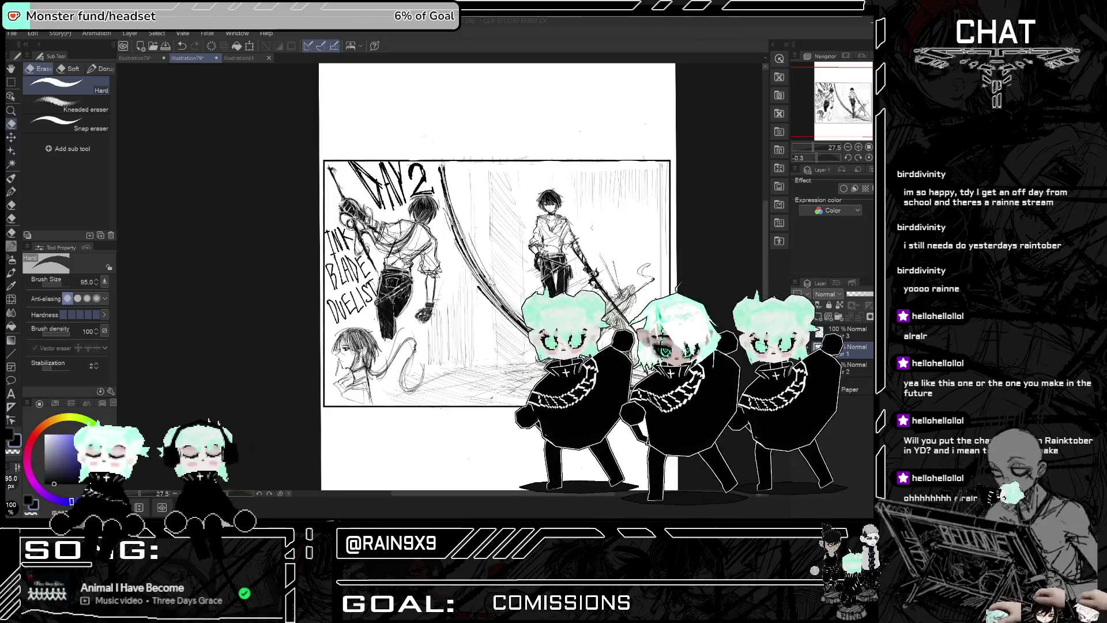
scroll(466, 292, down, 2)
scroll(467, 292, up, 1)
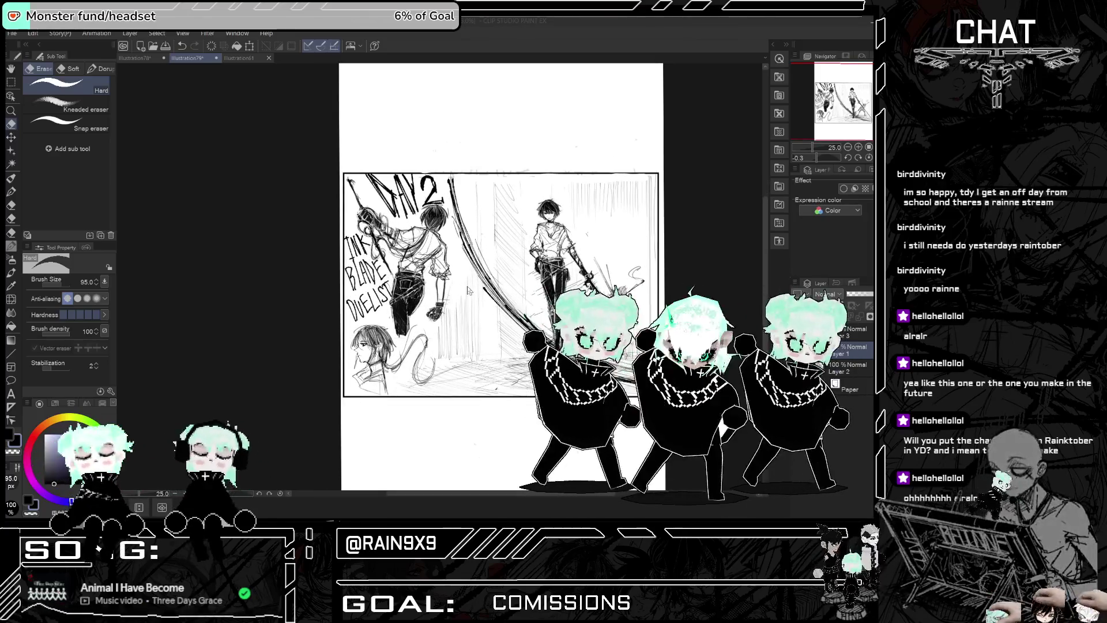
scroll(471, 290, up, 1)
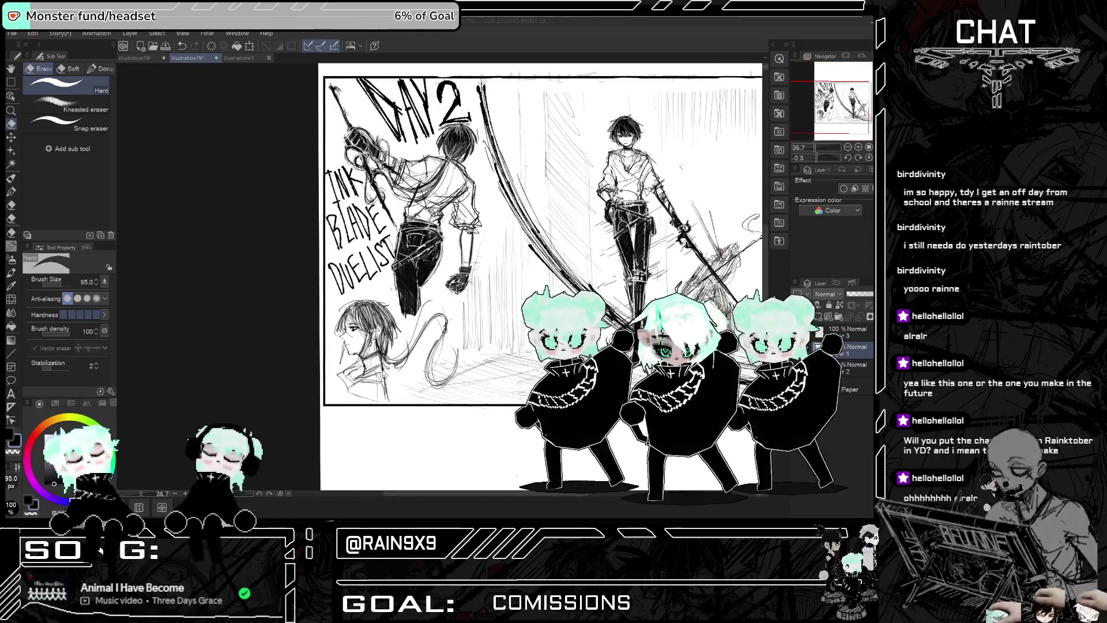
scroll(472, 290, down, 2)
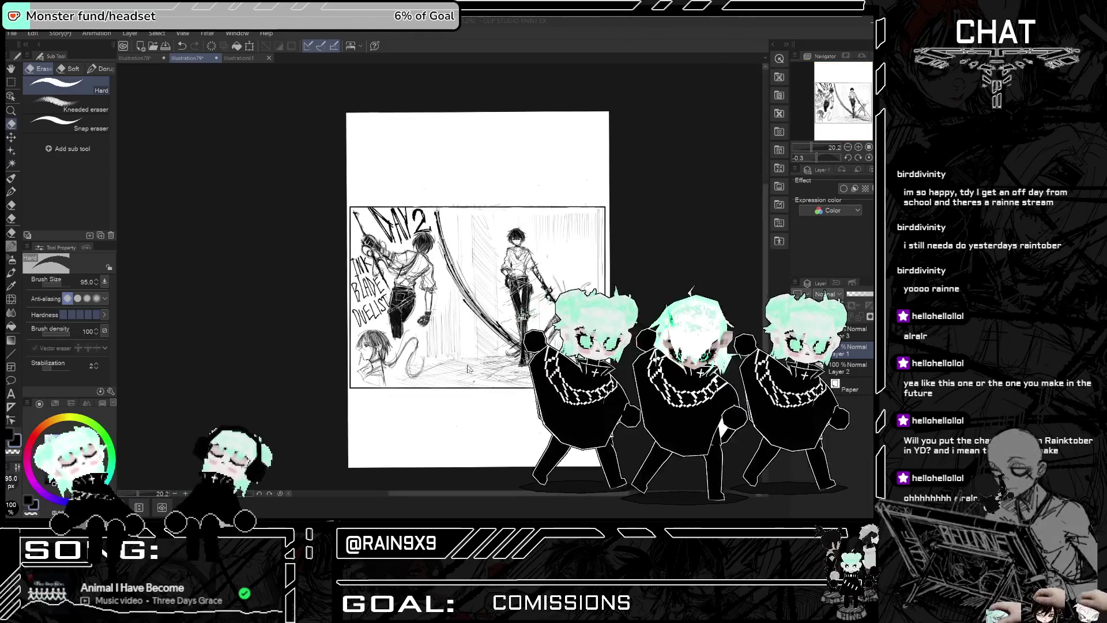
scroll(459, 209, up, 2)
click(10, 33)
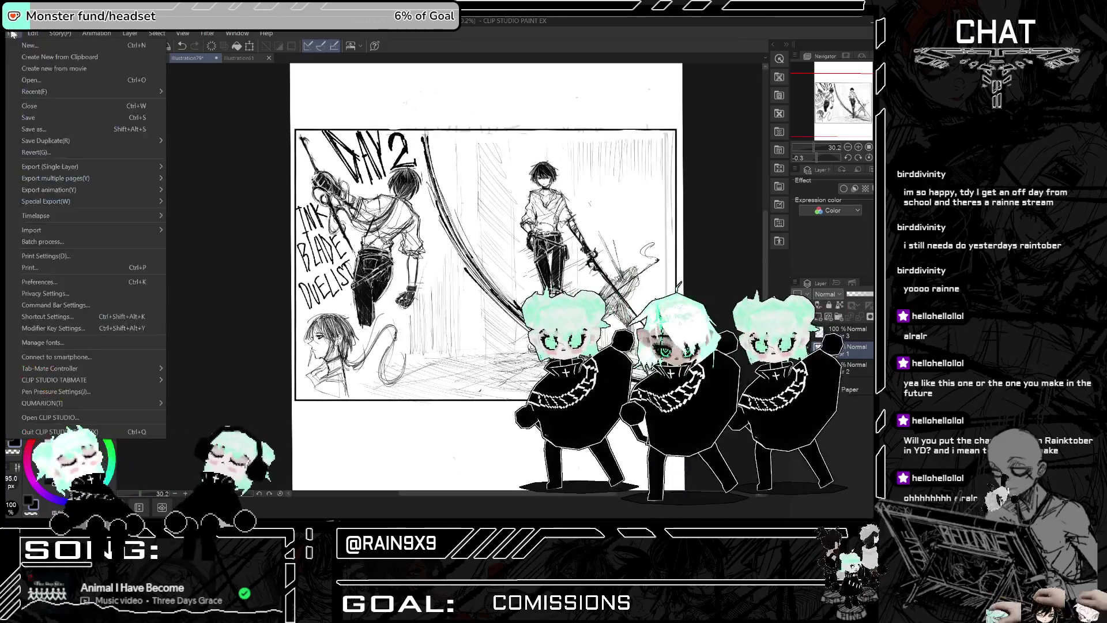
Step: Trace over the 'DAY2' lettering in magenta with the Hybrid Brush
click(219, 196)
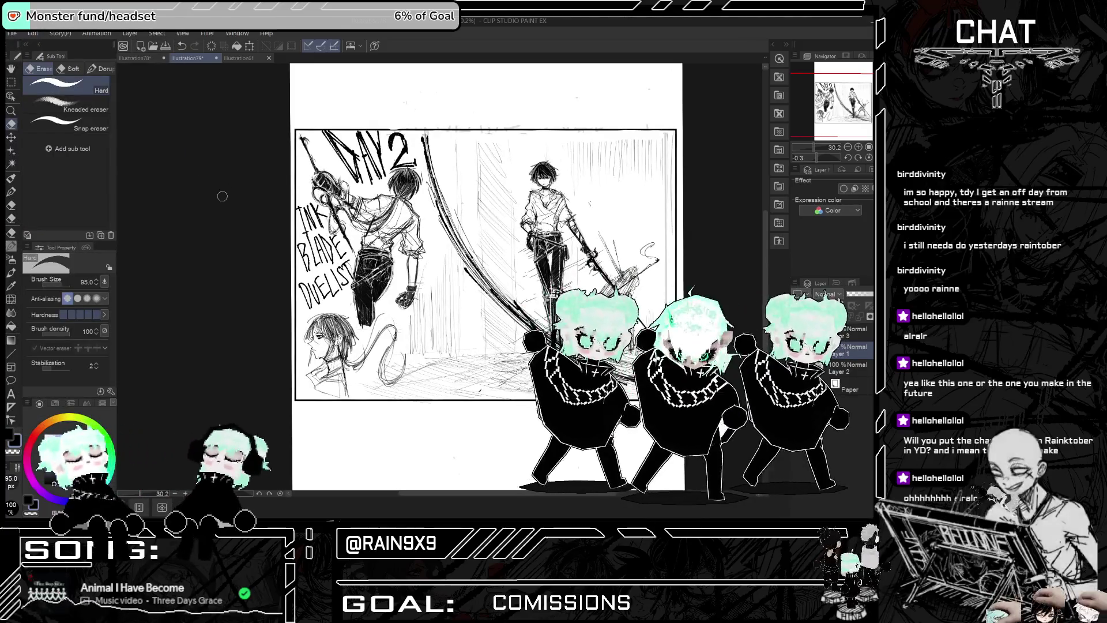
click(10, 178)
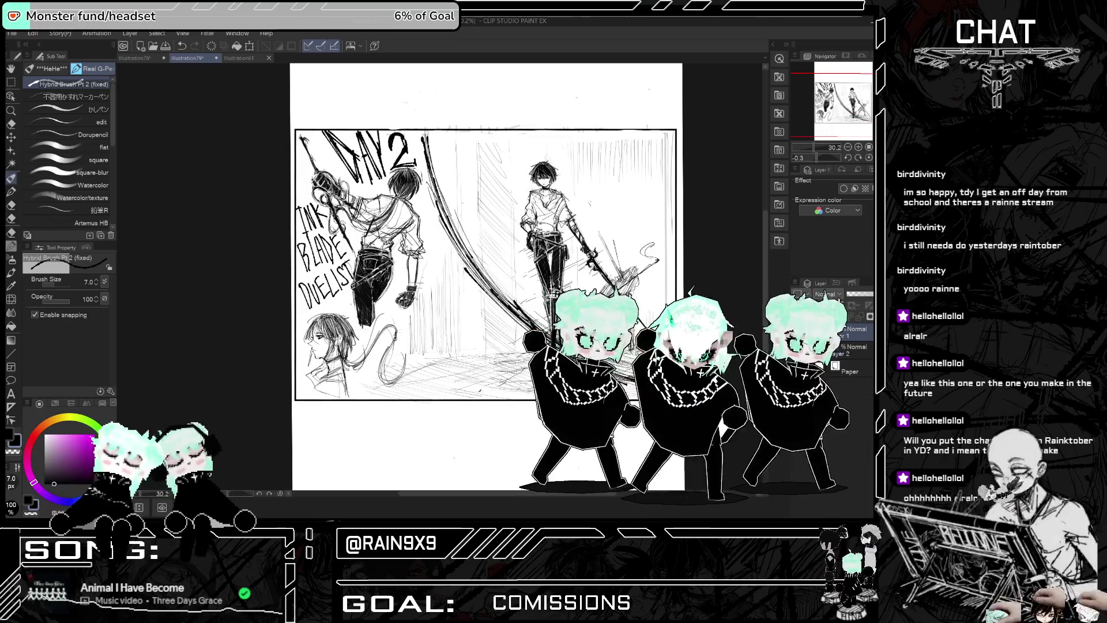
drag(323, 131, 349, 173)
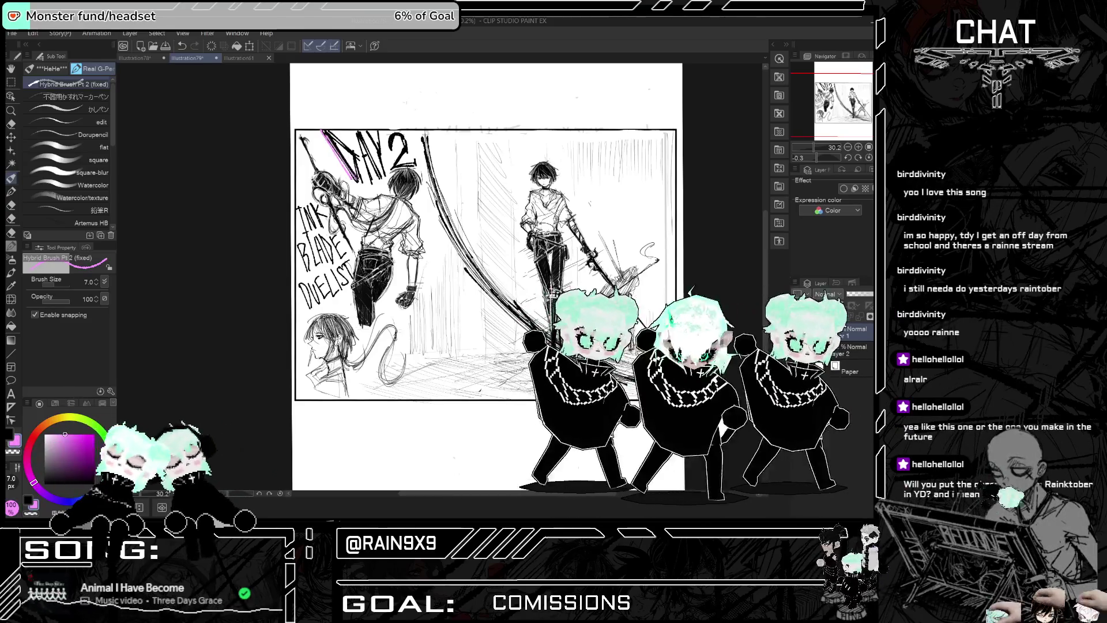
drag(324, 132, 357, 171)
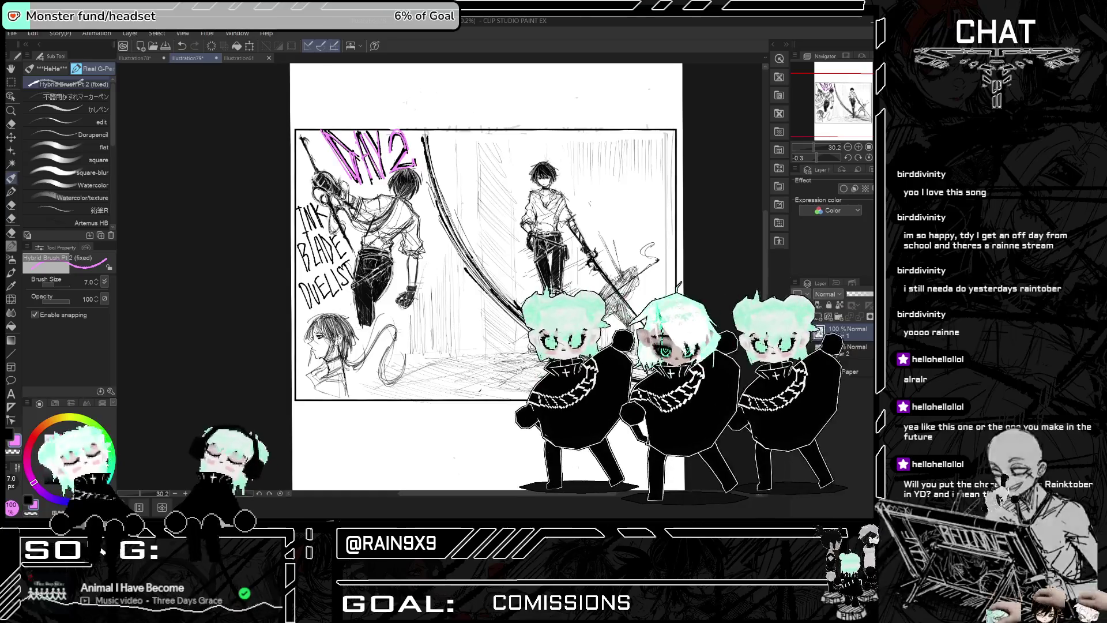
Step: Switch back to black and touch up the BLADE and DUELIST lettering
key(c)
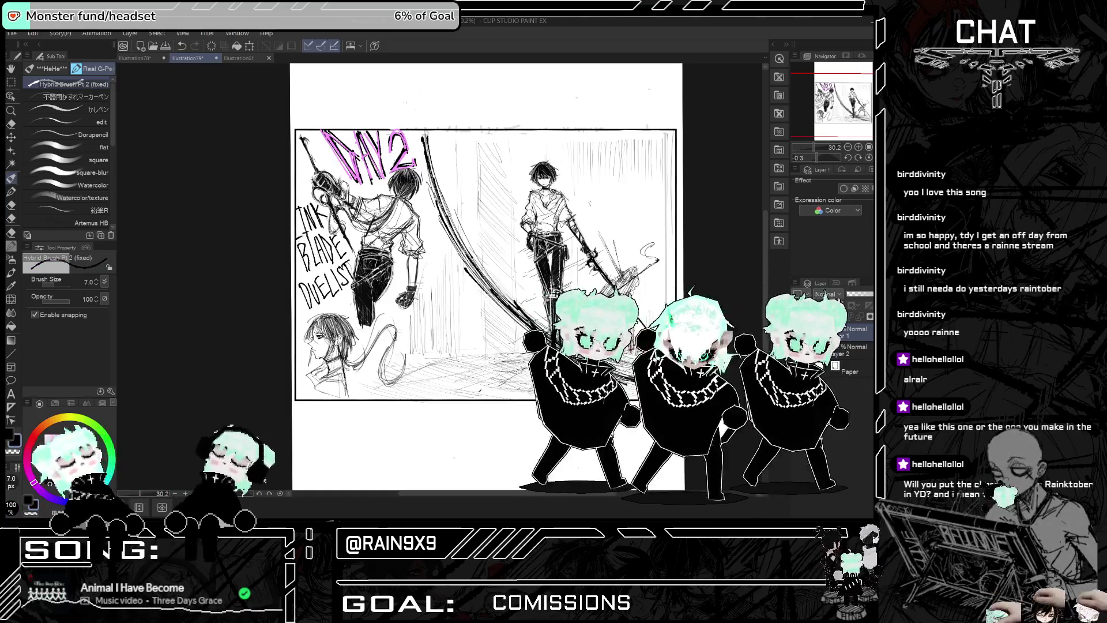
drag(304, 261, 318, 274)
drag(316, 269, 338, 257)
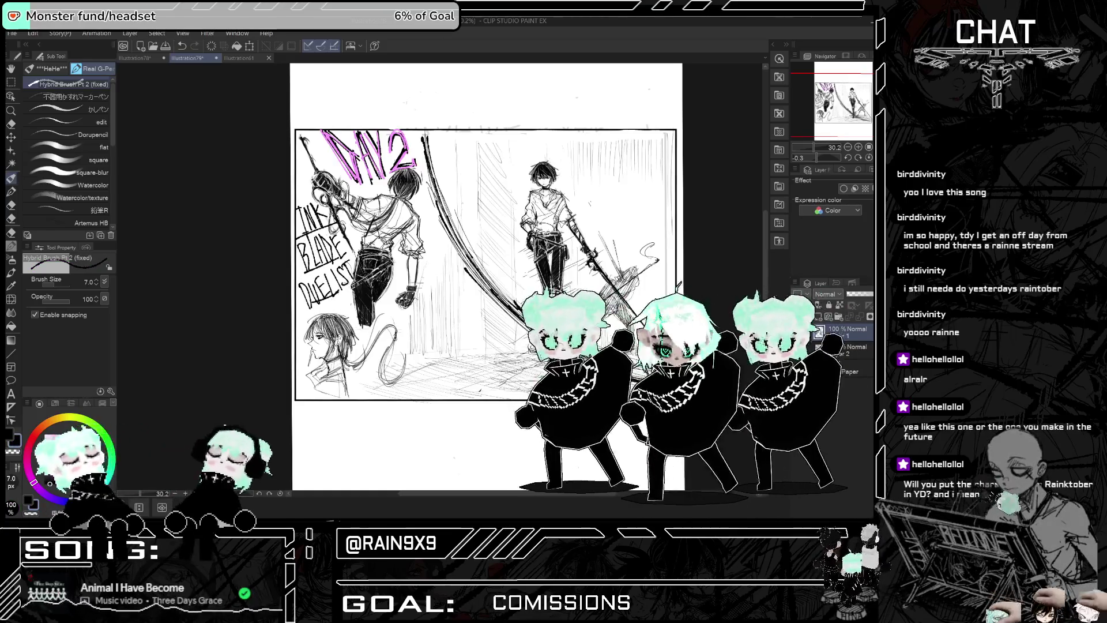
key(ctrl+z)
drag(313, 308, 341, 293)
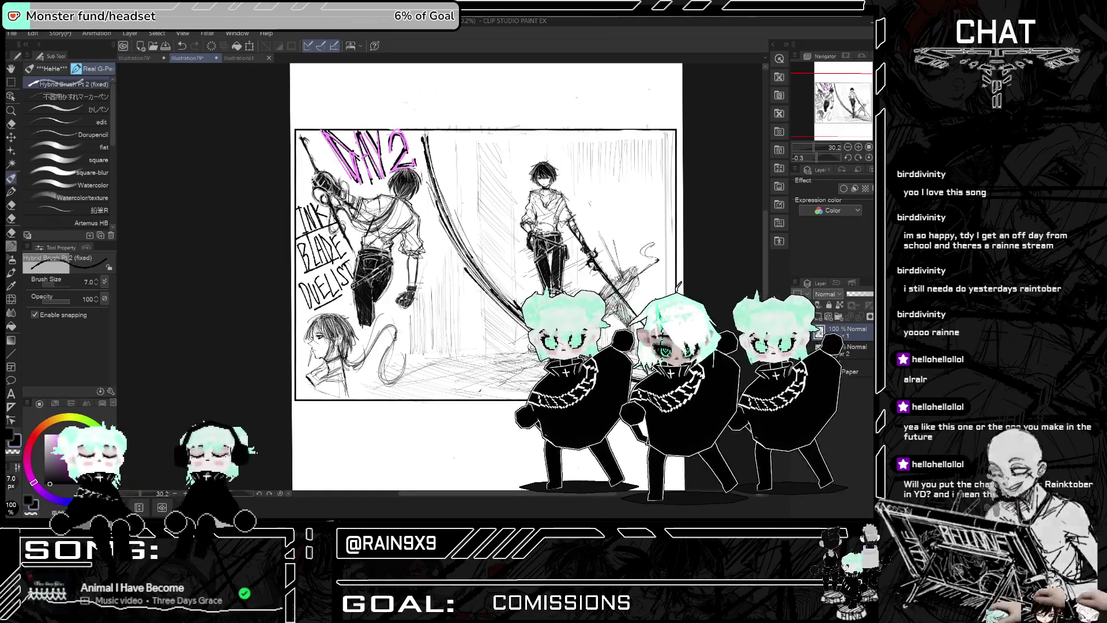
Step: Hatch shading into the profile head's hair and write the note 'Hair = ink'
scroll(278, 354, up, 6)
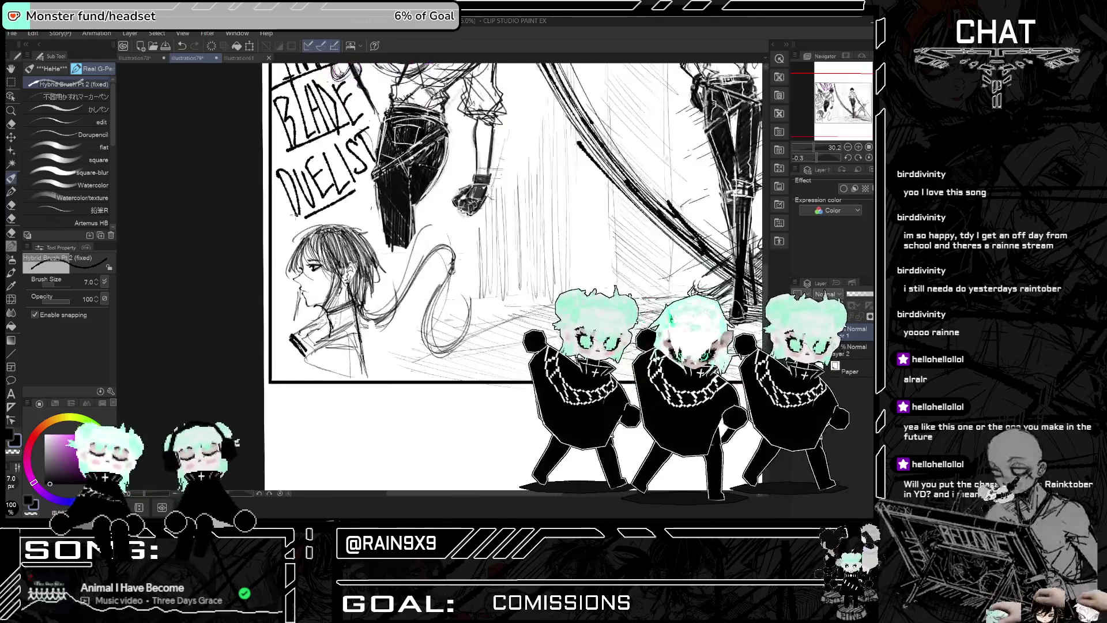
mouse_move(333, 259)
mouse_down()
mouse_move(368, 323)
mouse_move(356, 312)
mouse_up()
drag(354, 208, 371, 225)
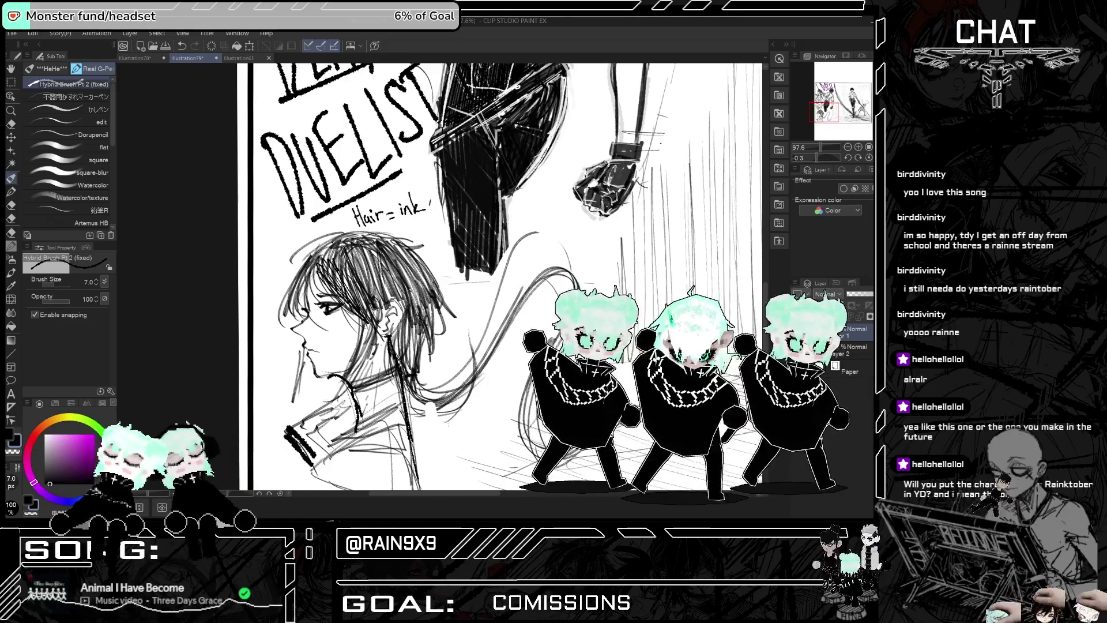
scroll(499, 276, down, 3)
scroll(499, 277, up, 2)
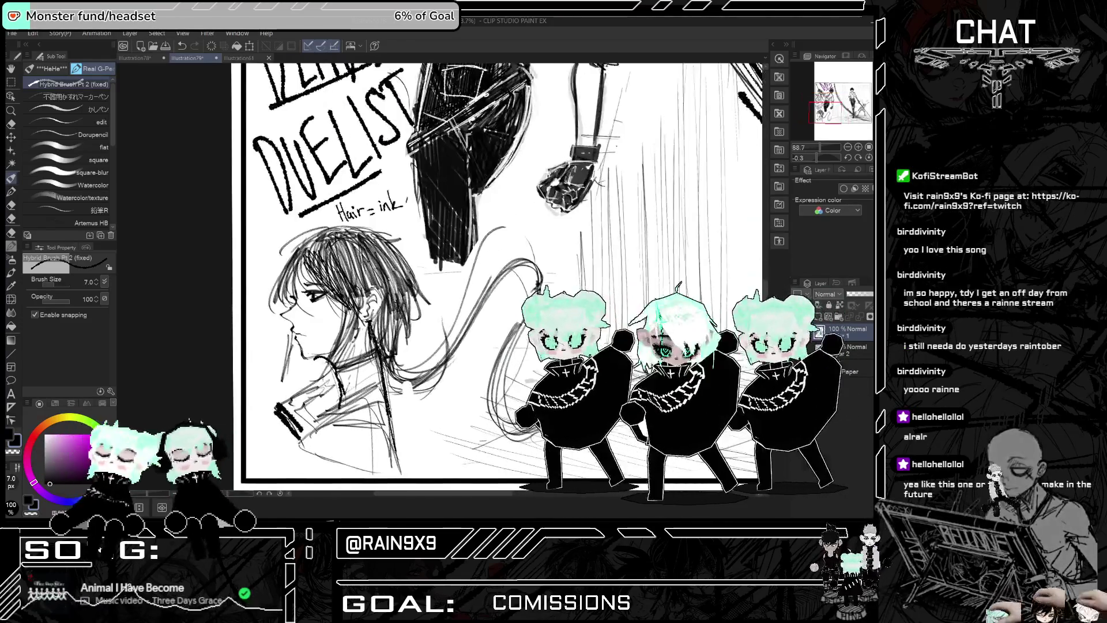
Step: Handwrite 'Turns part of his hair into sword' below the head with an arrow to it
drag(399, 420, 413, 417)
drag(412, 424, 461, 411)
drag(457, 400, 470, 395)
mouse_move(428, 439)
mouse_down()
mouse_move(421, 460)
mouse_move(443, 448)
mouse_up()
drag(446, 434, 447, 444)
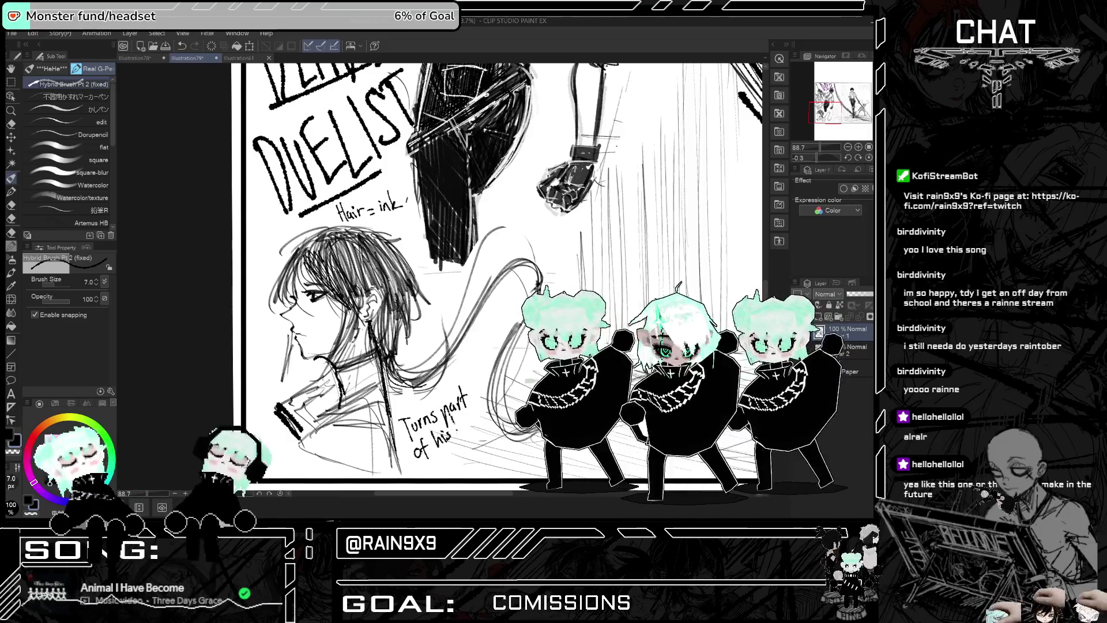
drag(475, 429, 483, 420)
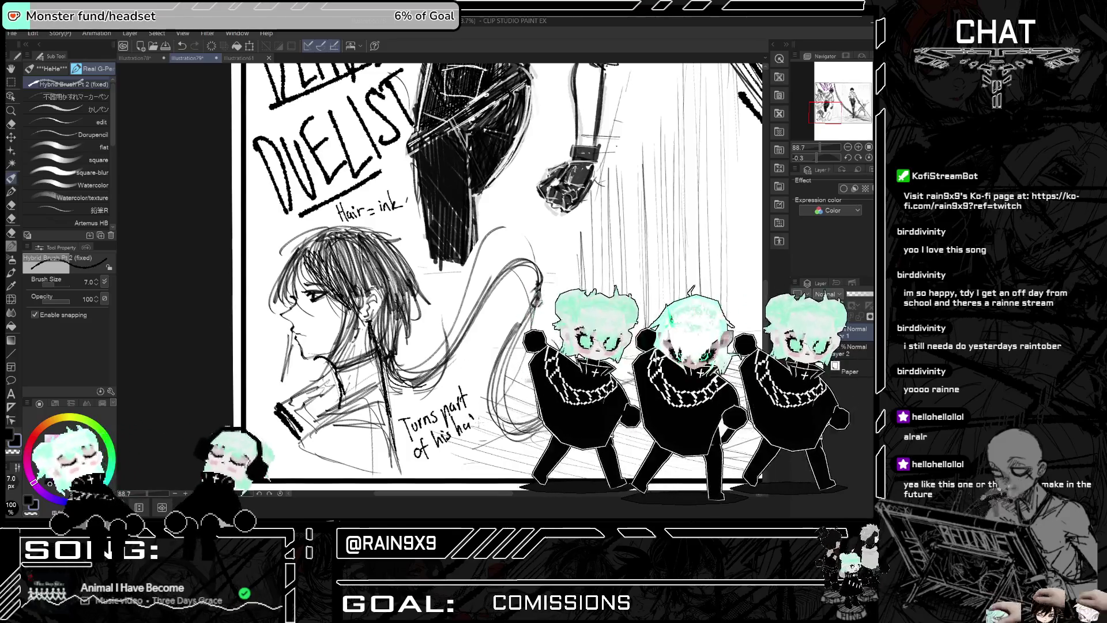
drag(426, 462, 426, 473)
drag(430, 472, 443, 471)
mouse_move(439, 463)
mouse_down()
mouse_move(460, 467)
mouse_move(498, 432)
mouse_up()
drag(410, 409, 420, 402)
scroll(485, 283, down, 5)
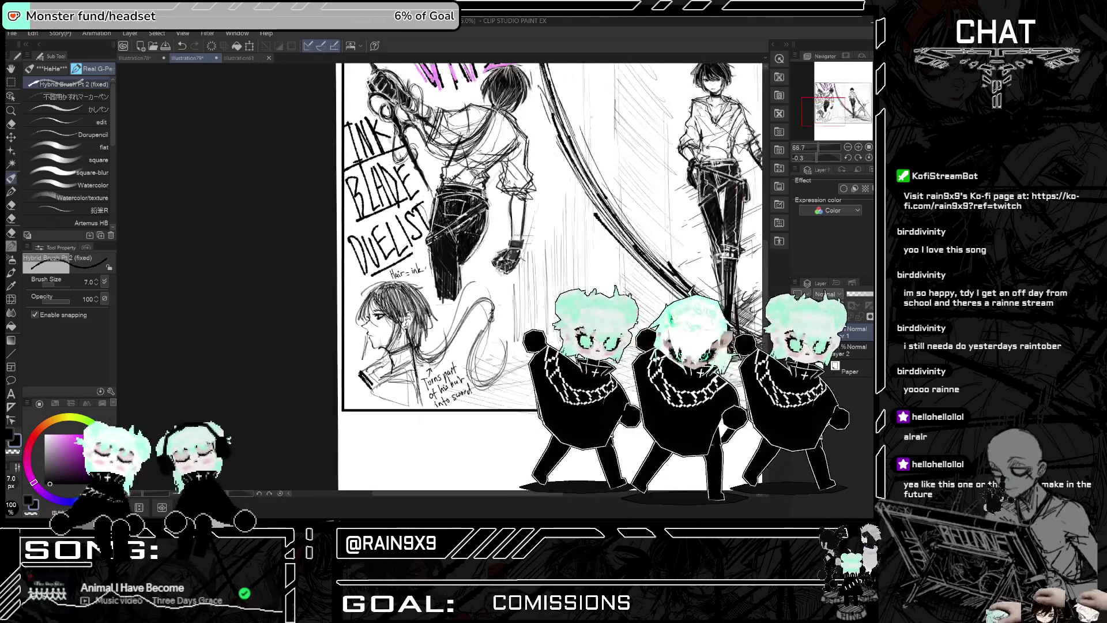
Step: Export the page as Illustration79.png, replacing the existing file
scroll(620, 120, up, 1)
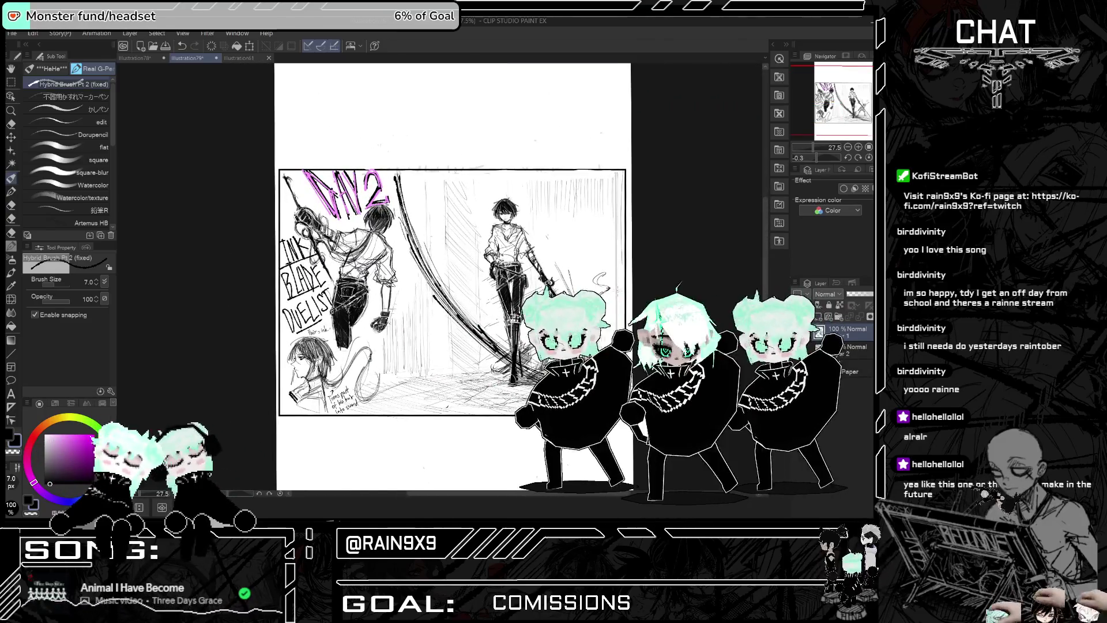
scroll(620, 120, up, 2)
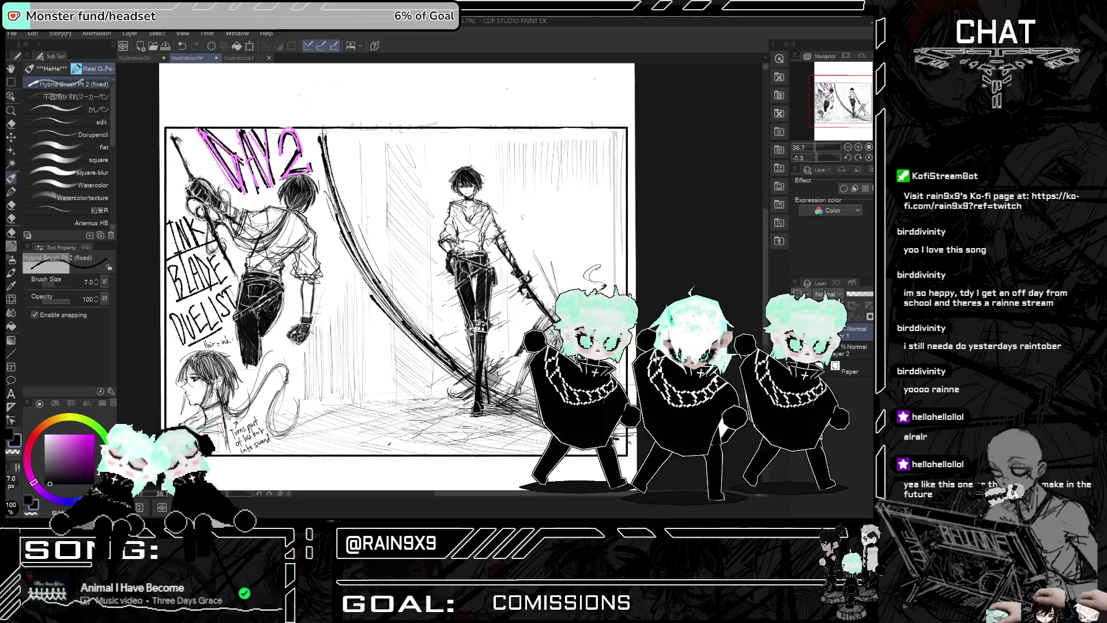
scroll(628, 300, down, 1)
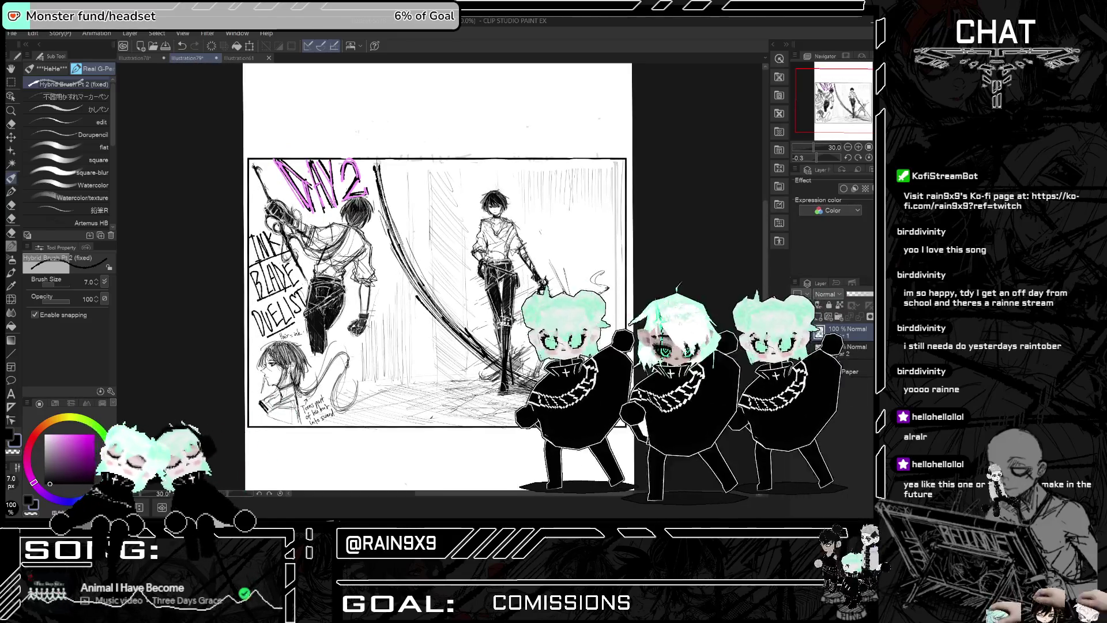
scroll(622, 297, up, 1)
click(11, 33)
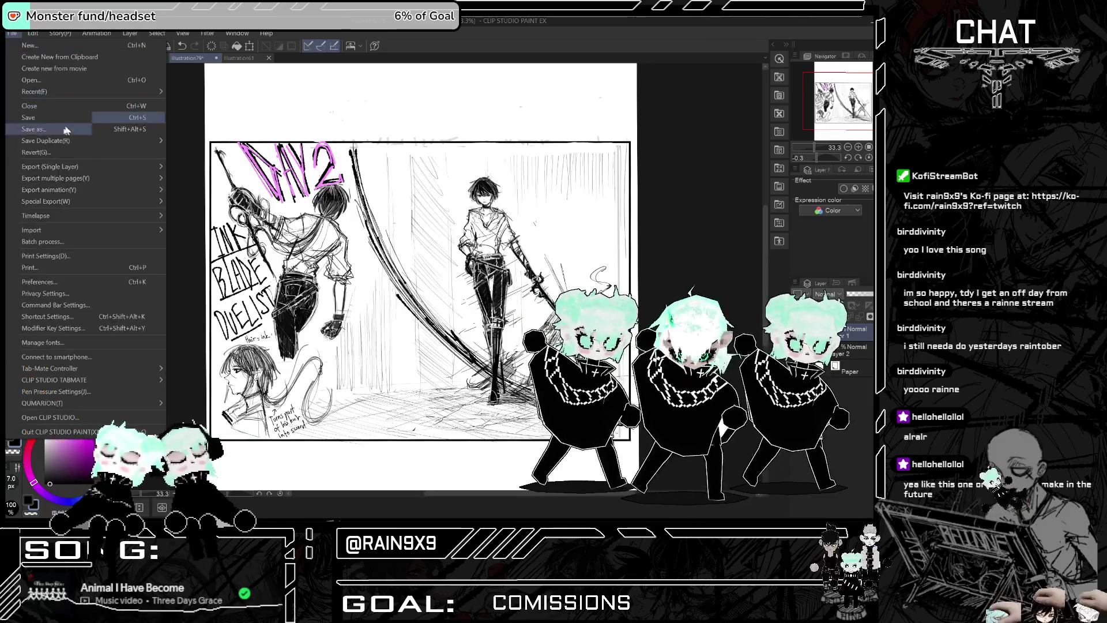
mouse_move(116, 166)
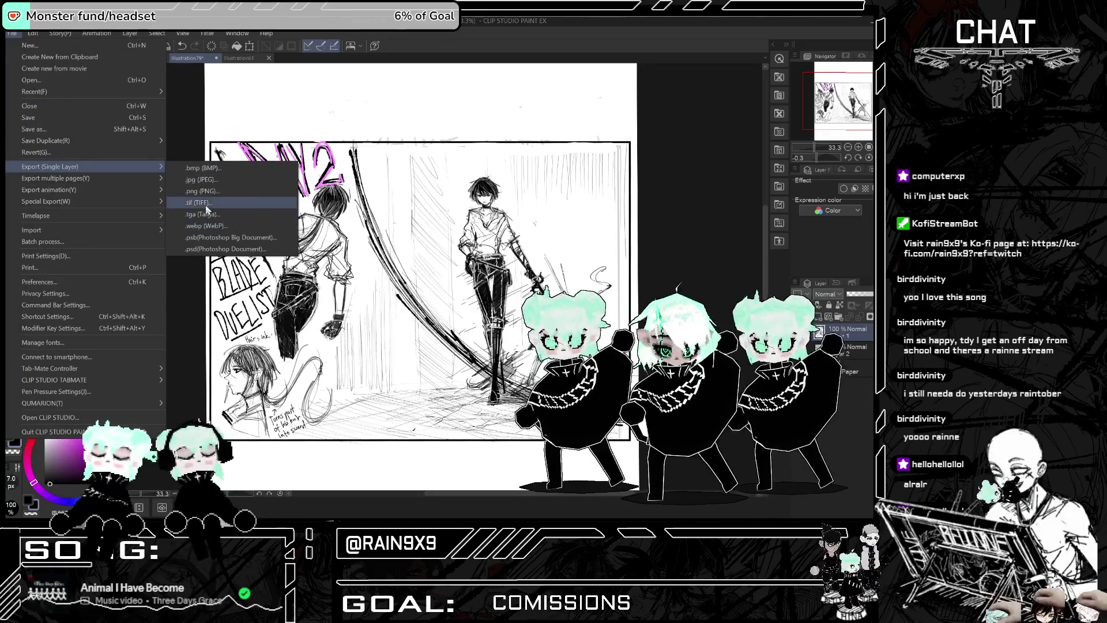
click(199, 192)
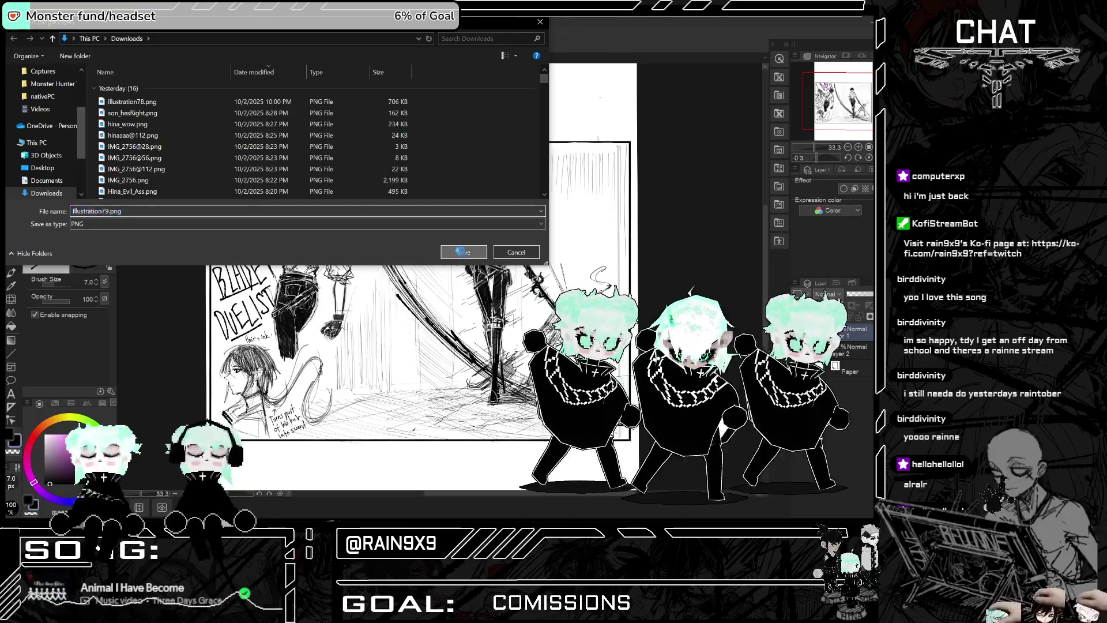
click(457, 250)
click(467, 251)
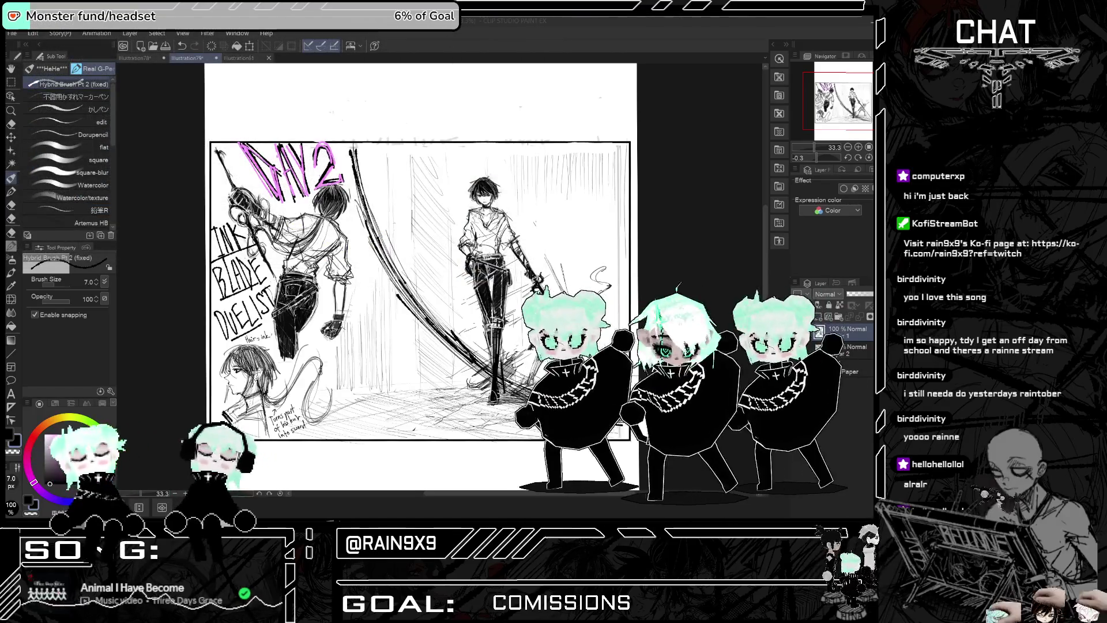
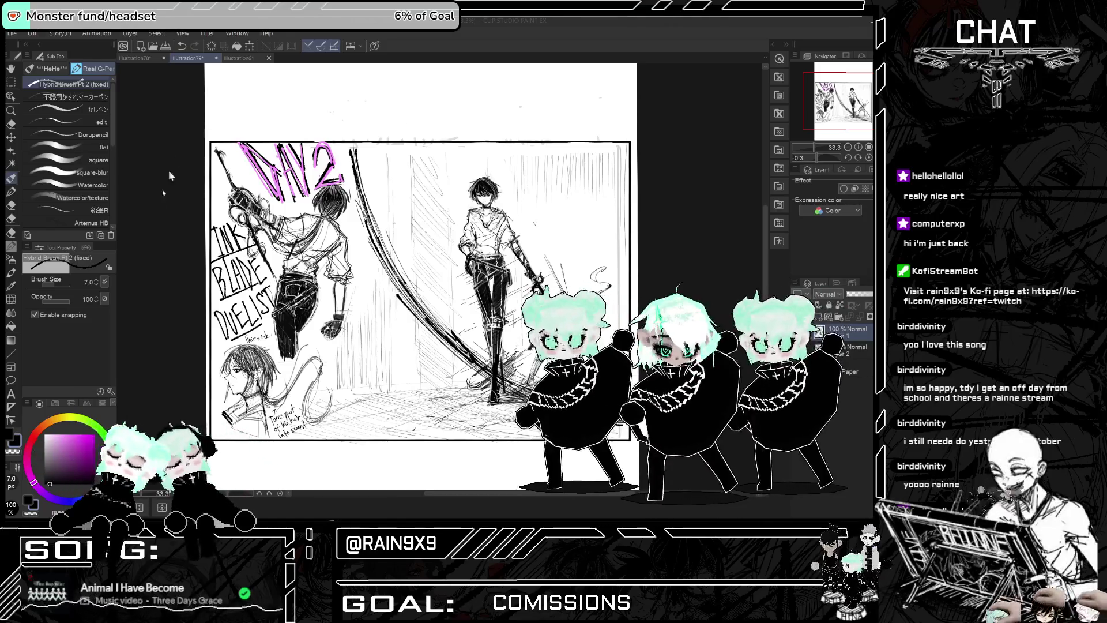
Step: Compare against the DAY 1 illustration, then return to the DAY 2 page with its sketch intact
scroll(421, 254, up, 1)
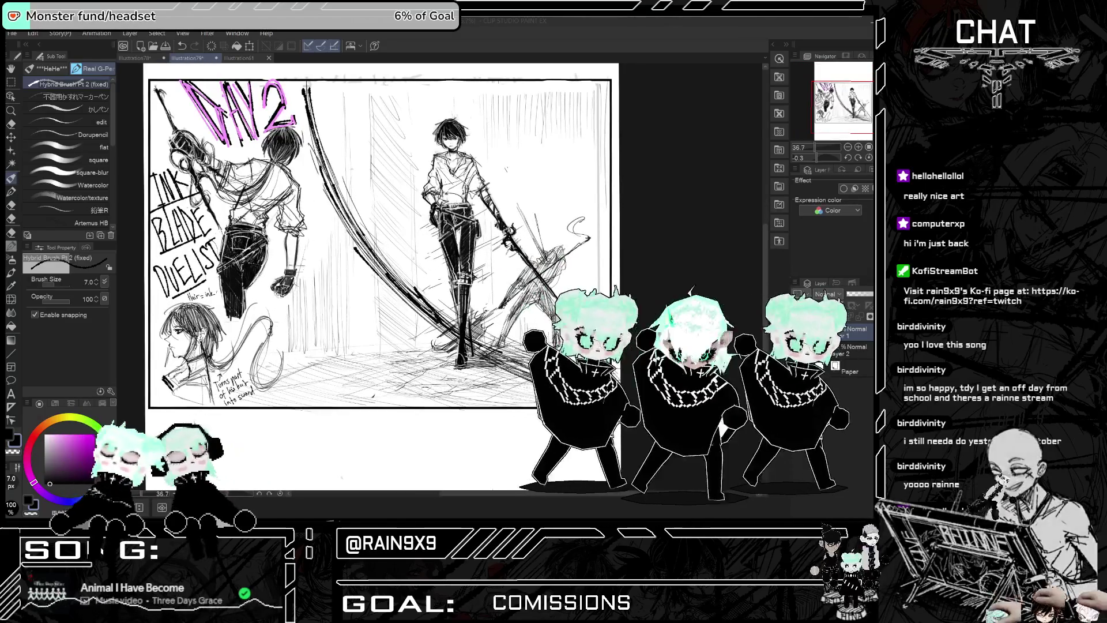
key(ctrl+Tab)
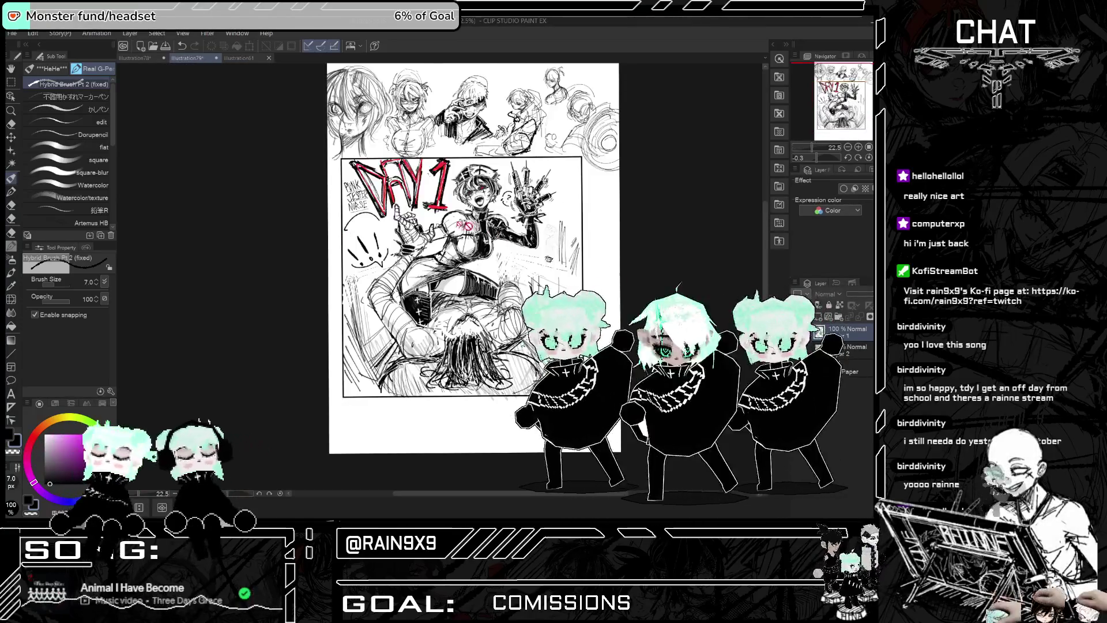
scroll(442, 211, up, 2)
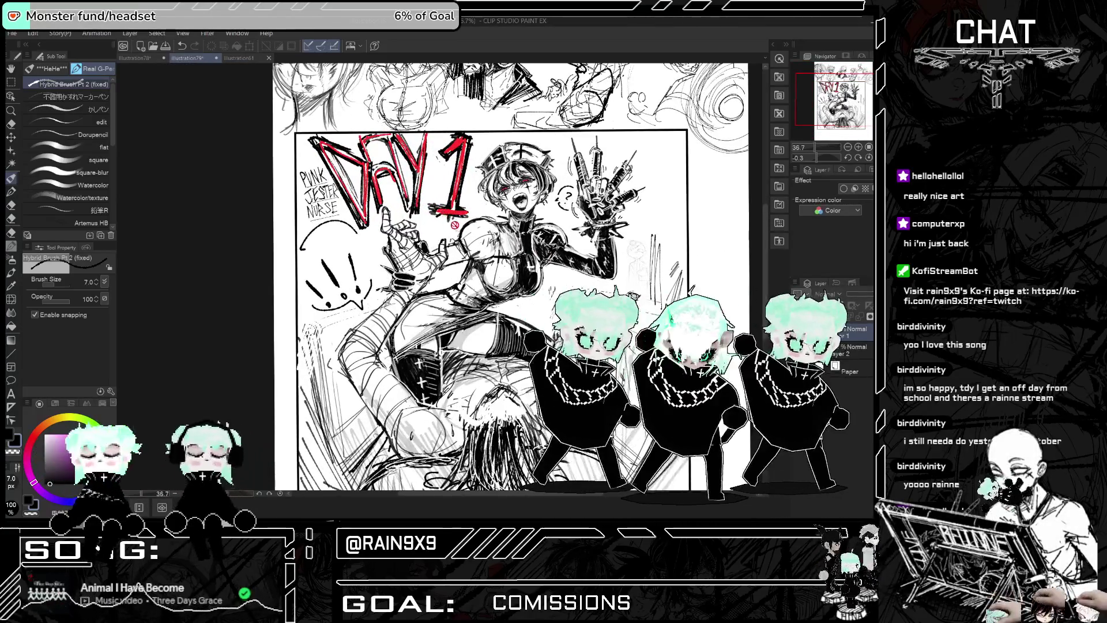
scroll(450, 203, down, 2)
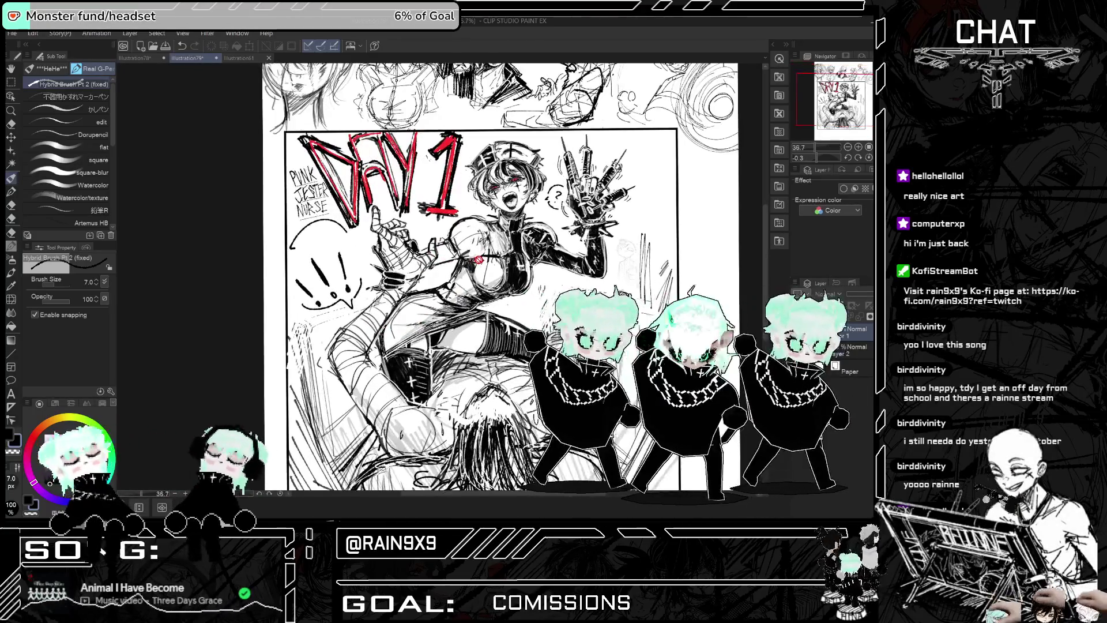
scroll(479, 259, down, 1)
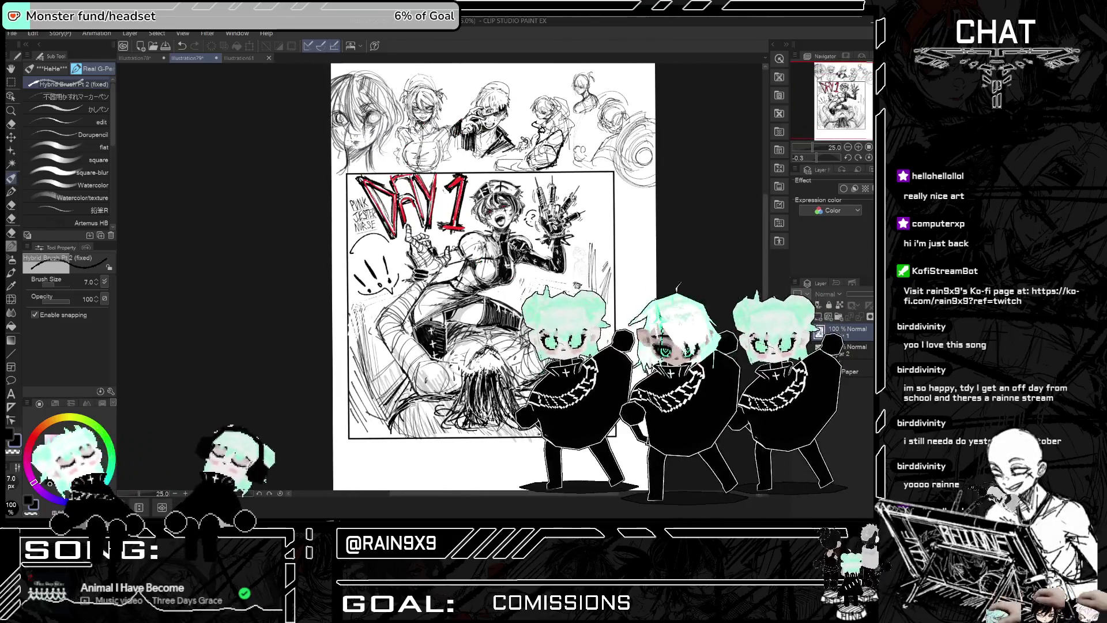
key(ctrl+Tab)
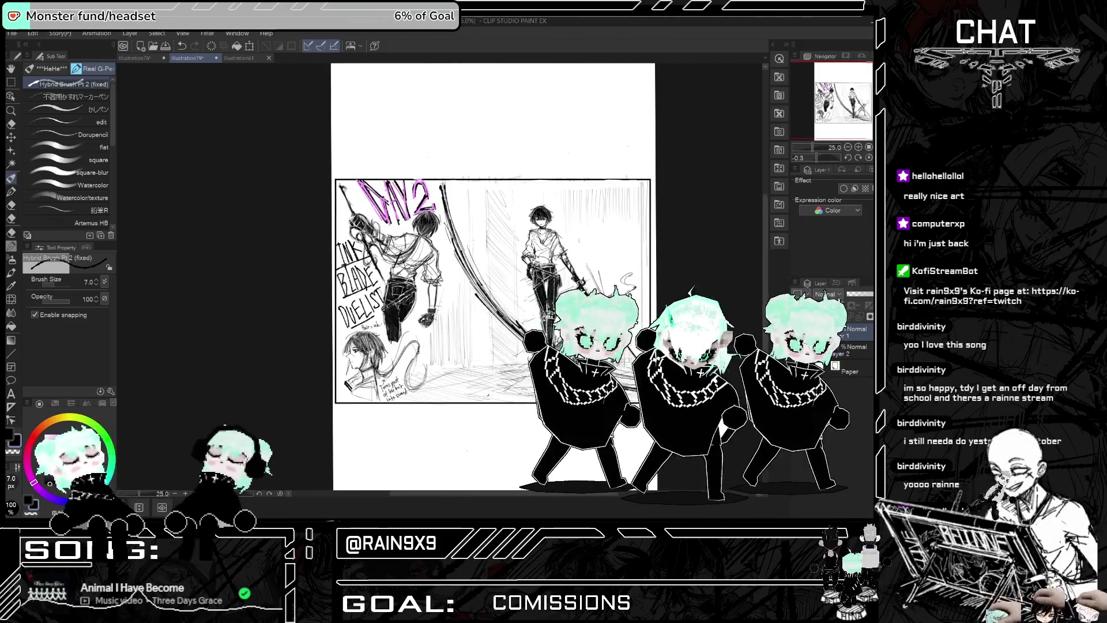
scroll(471, 277, up, 1)
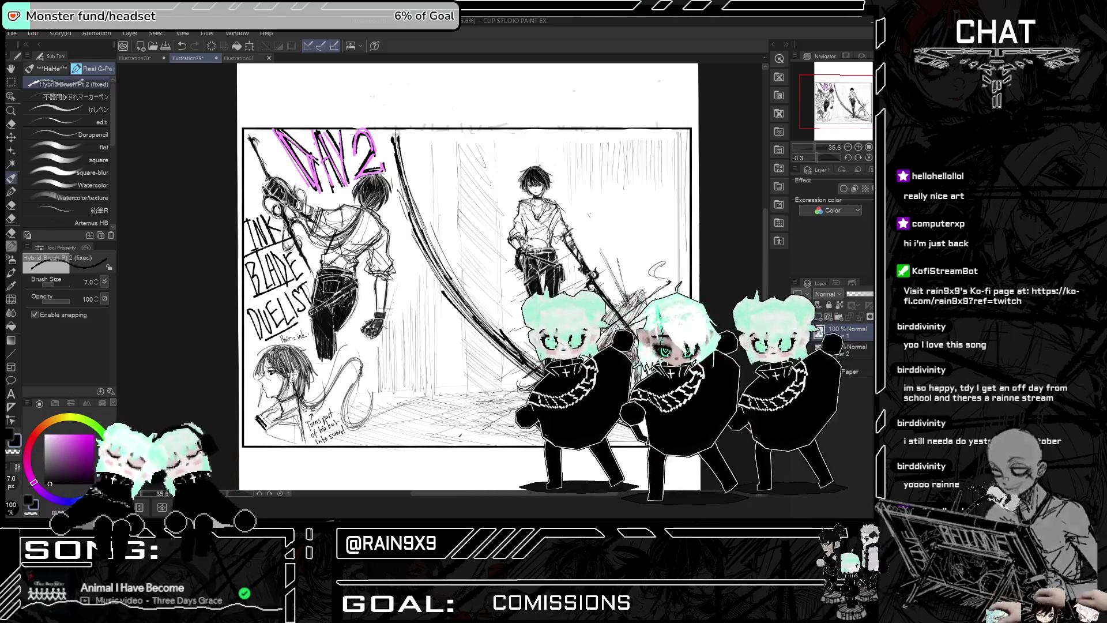
key(Delete)
key(ctrl+z)
scroll(475, 115, down, 3)
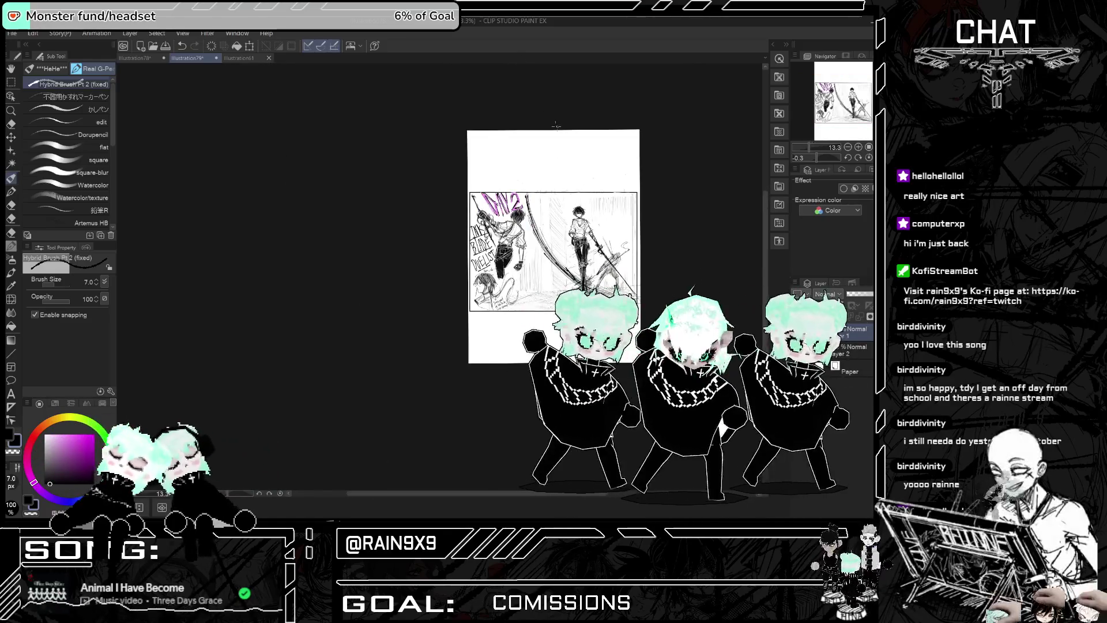
scroll(474, 116, up, 3)
scroll(474, 115, up, 2)
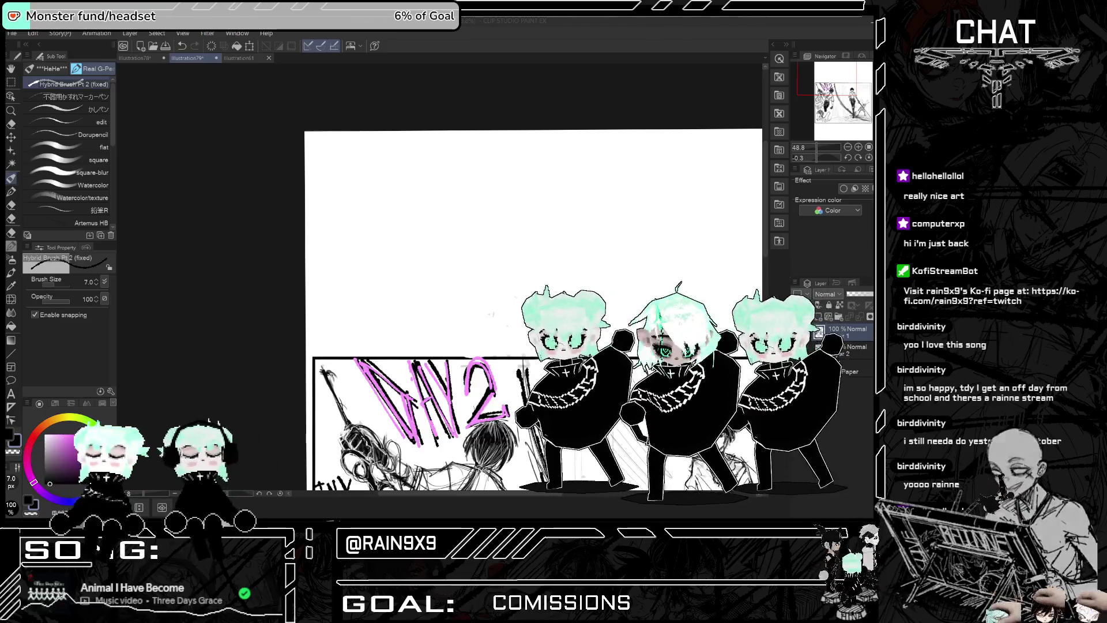
Step: Choose the mechanical pencil brush from the Pen tools and raise its size to 9
click(93, 97)
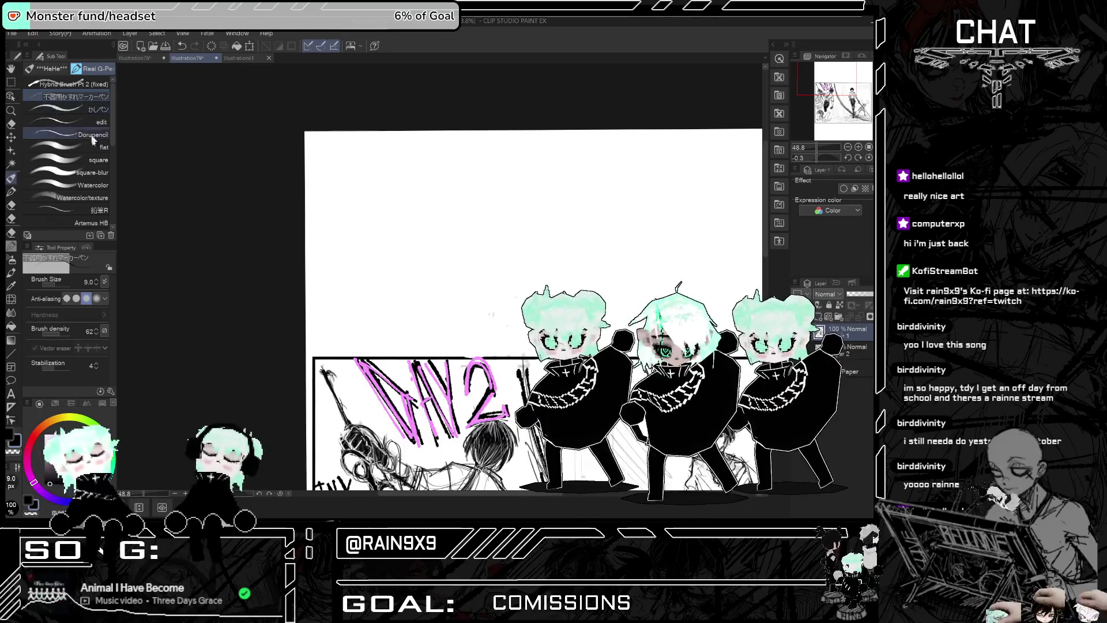
click(11, 246)
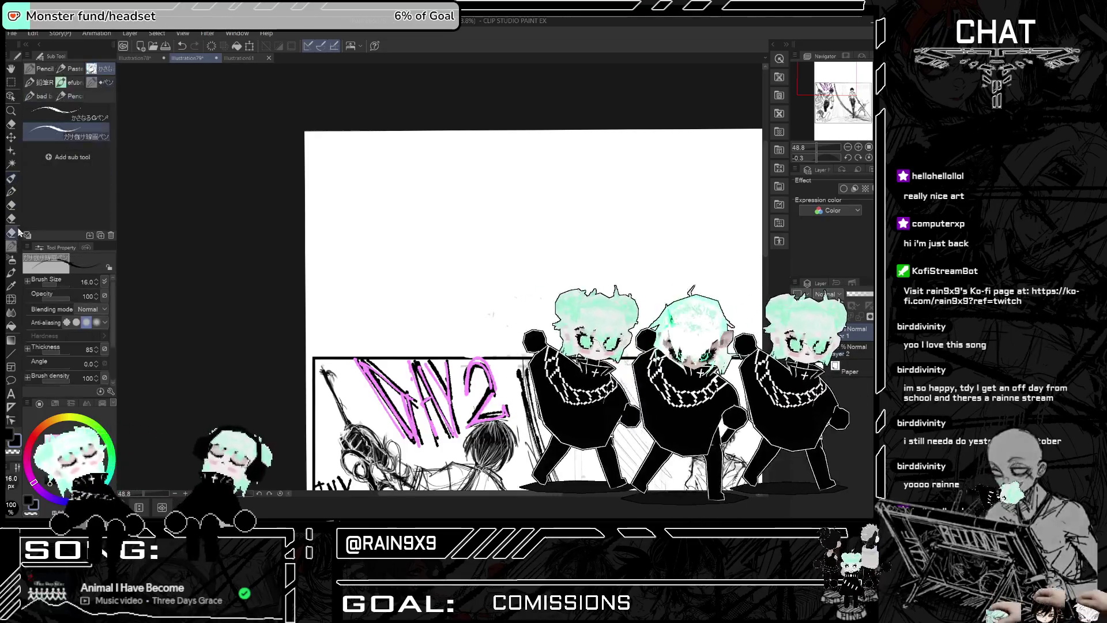
click(69, 83)
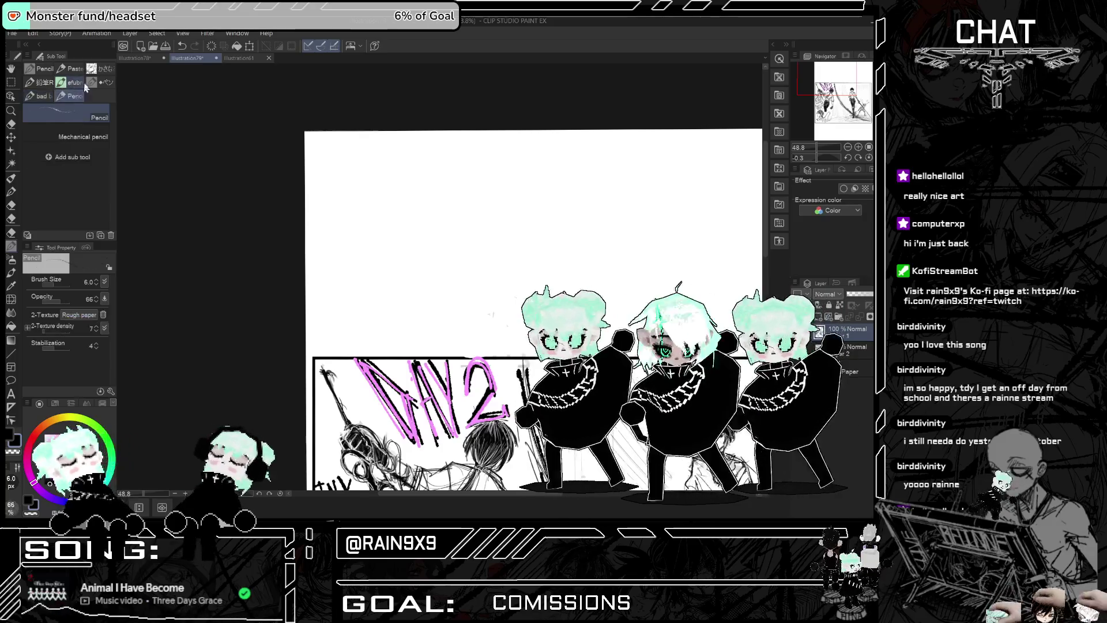
click(69, 96)
drag(407, 173, 405, 242)
key(ctrl+z)
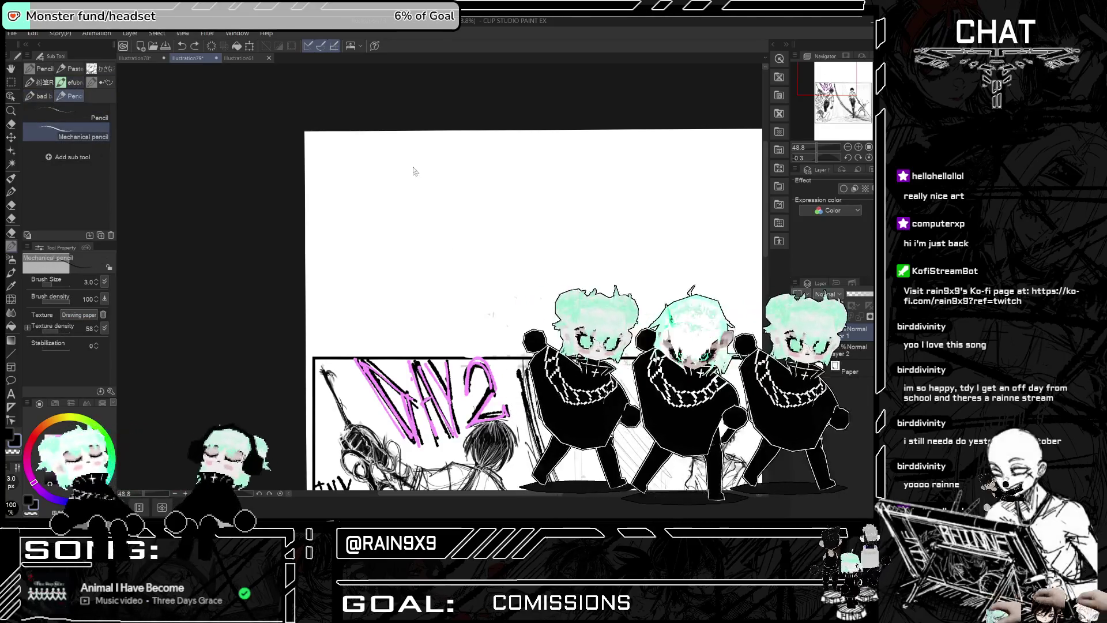
scroll(424, 198, up, 2)
click(97, 281)
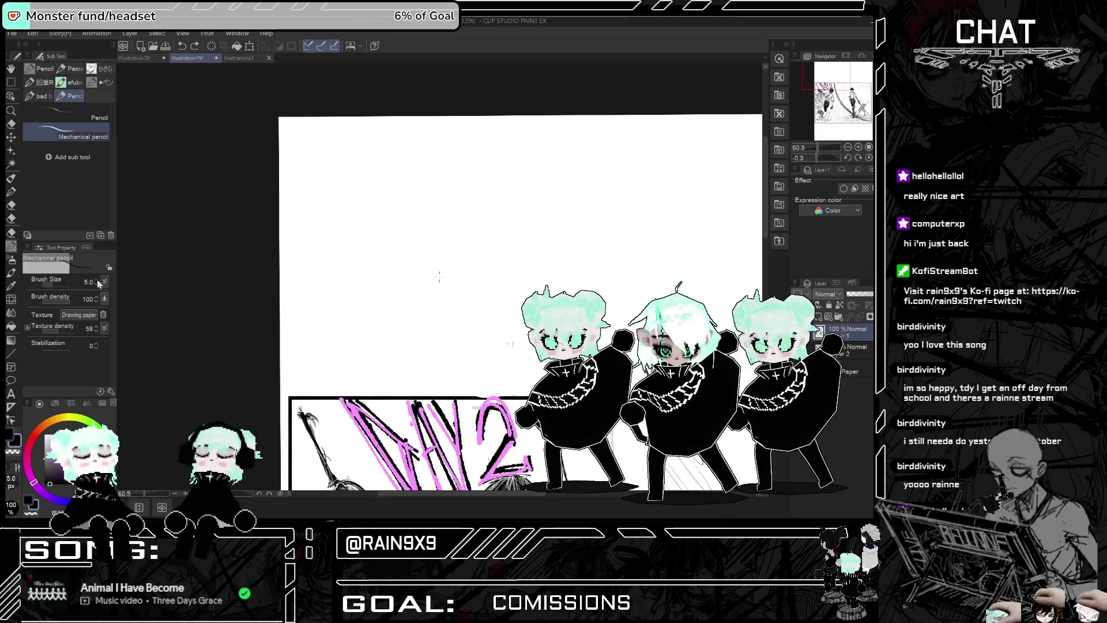
click(98, 280)
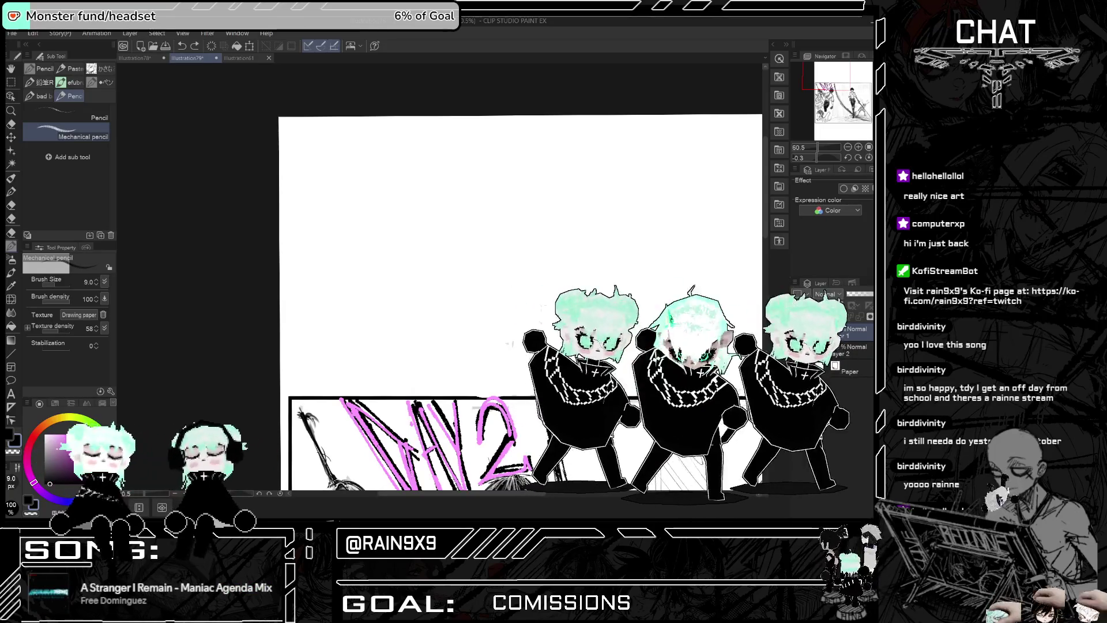
Step: Draw the head oval above the panel with the regular pencil at size 6, redoing failed arcs
drag(484, 265, 449, 199)
key(ctrl+z)
scroll(461, 199, up, 1)
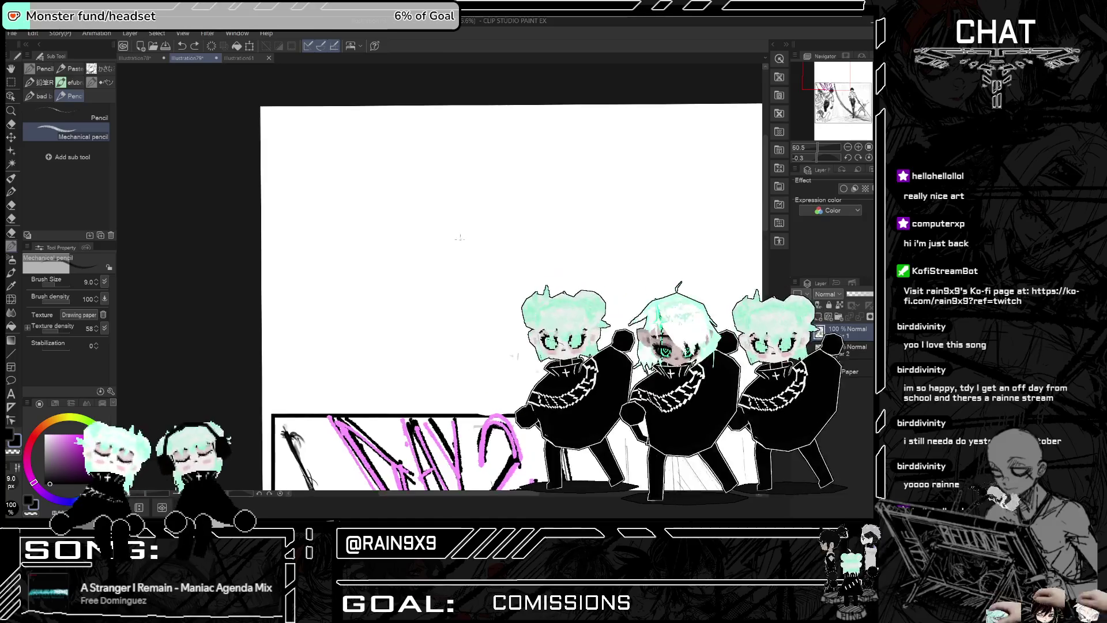
drag(478, 262, 486, 286)
key(ctrl+z)
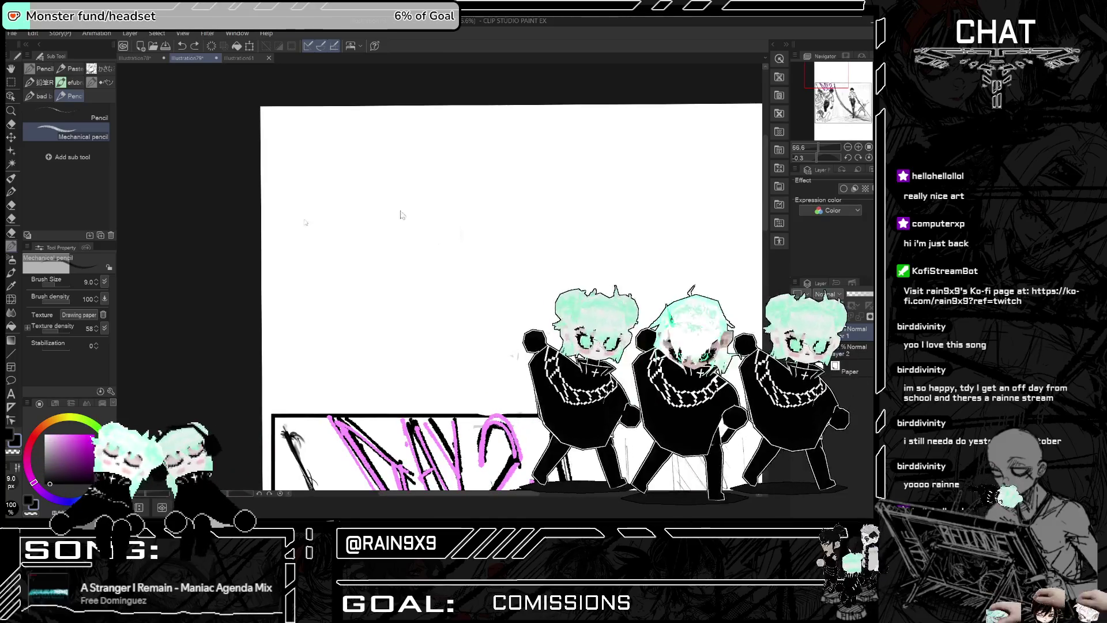
click(66, 115)
drag(378, 153, 428, 291)
drag(381, 184, 426, 289)
key(ctrl+z)
key(ctrl+z)
mouse_move(442, 199)
mouse_down()
mouse_move(441, 299)
mouse_move(427, 199)
mouse_up()
scroll(467, 243, up, 2)
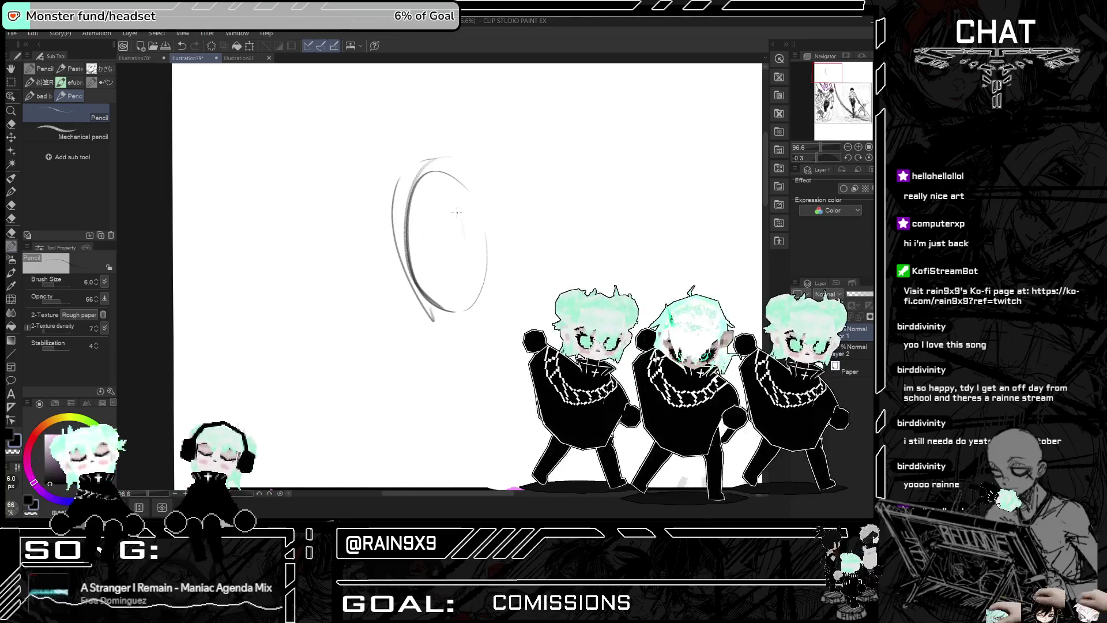
Step: Darken the head oval and add a face centre line, lower-face guideline, ear and jaw lines
drag(404, 225, 436, 304)
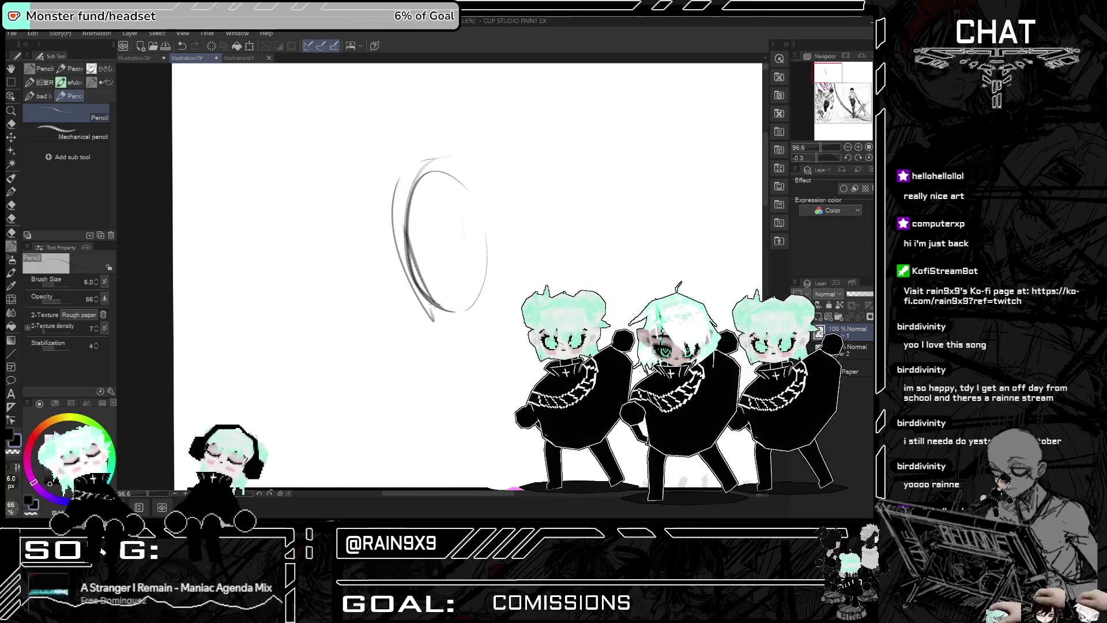
drag(417, 208, 482, 237)
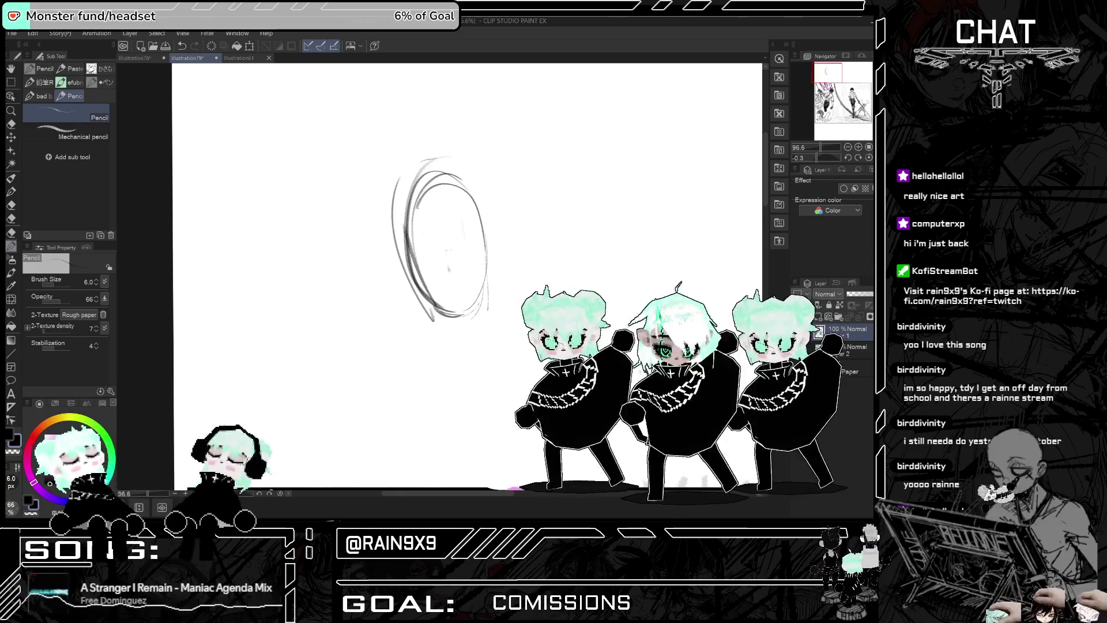
drag(441, 223, 462, 310)
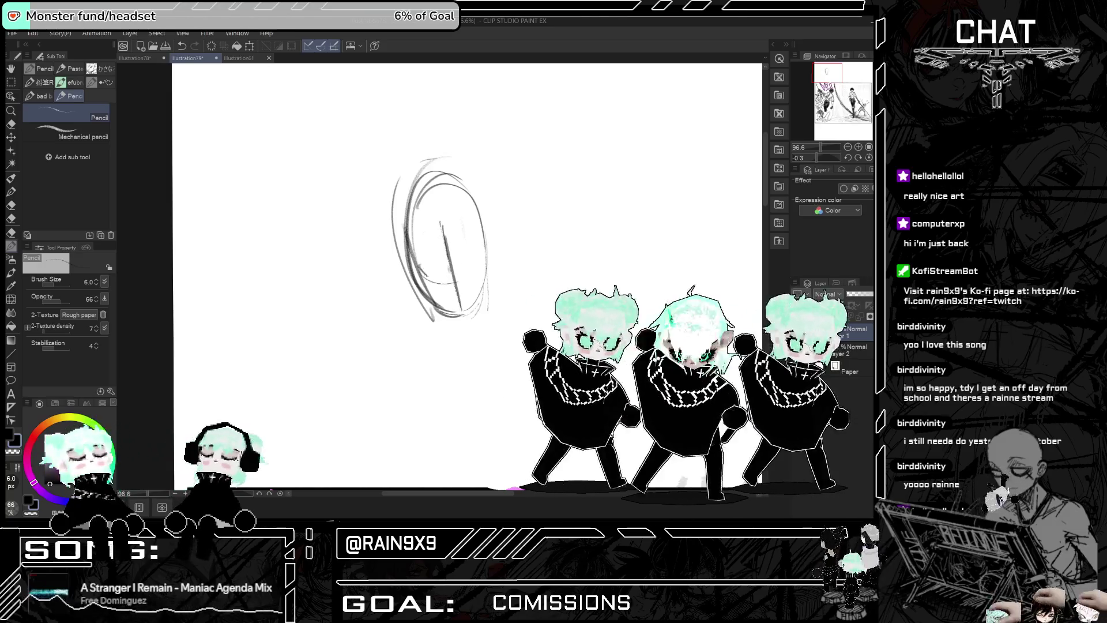
mouse_move(399, 267)
mouse_down()
mouse_move(495, 261)
mouse_move(494, 271)
mouse_up()
mouse_move(432, 303)
mouse_down()
mouse_move(453, 341)
mouse_move(470, 297)
mouse_up()
Step: Sketch a line below the chin and a curved shoulder beside the head, then mirror the canvas
drag(395, 308, 351, 356)
drag(521, 276, 545, 288)
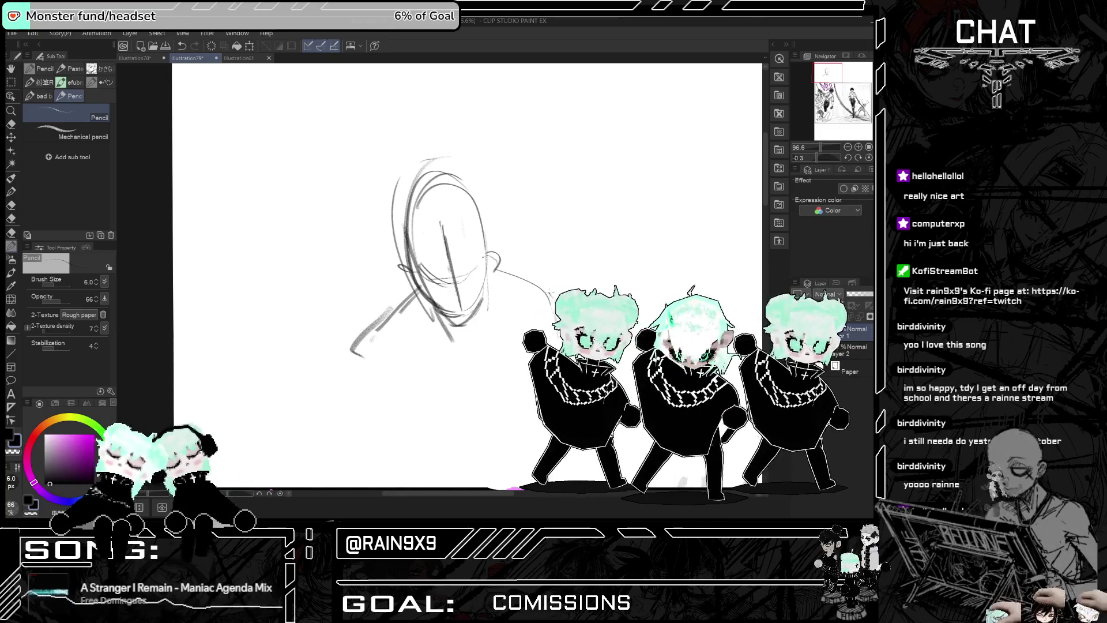
key(ctrl+z)
key(ctrl+z)
key(ctrl+z)
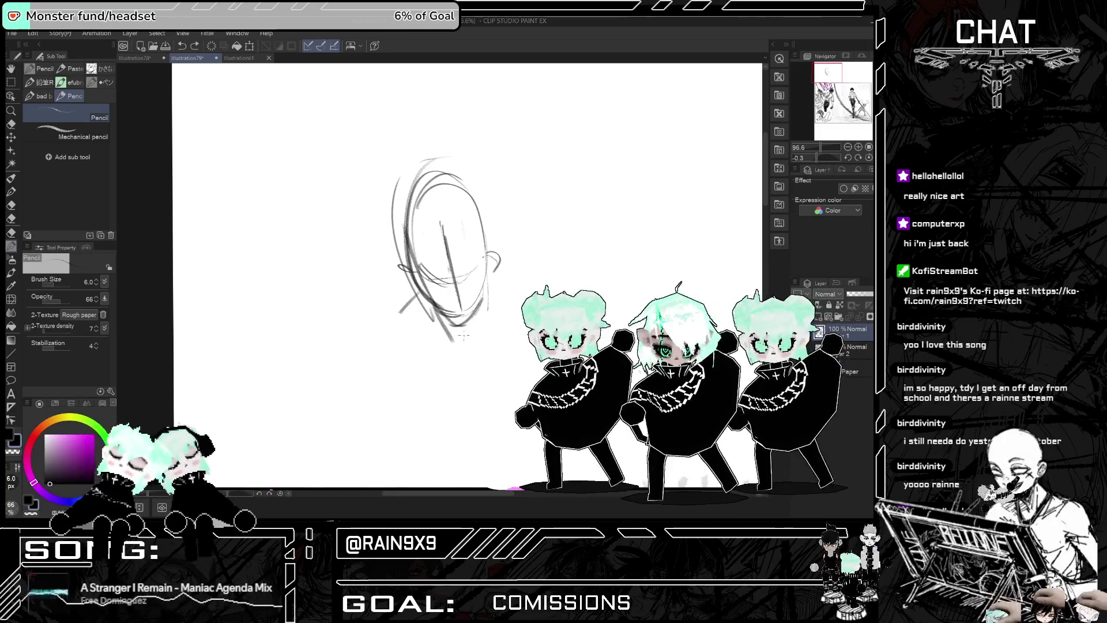
drag(428, 353, 469, 341)
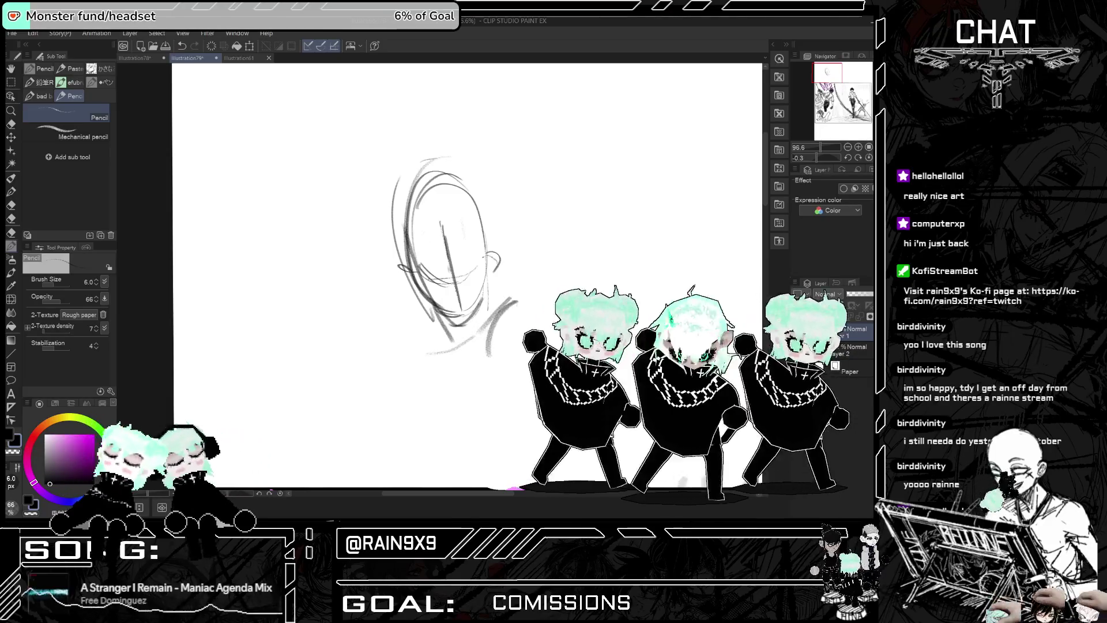
key(ctrl+z)
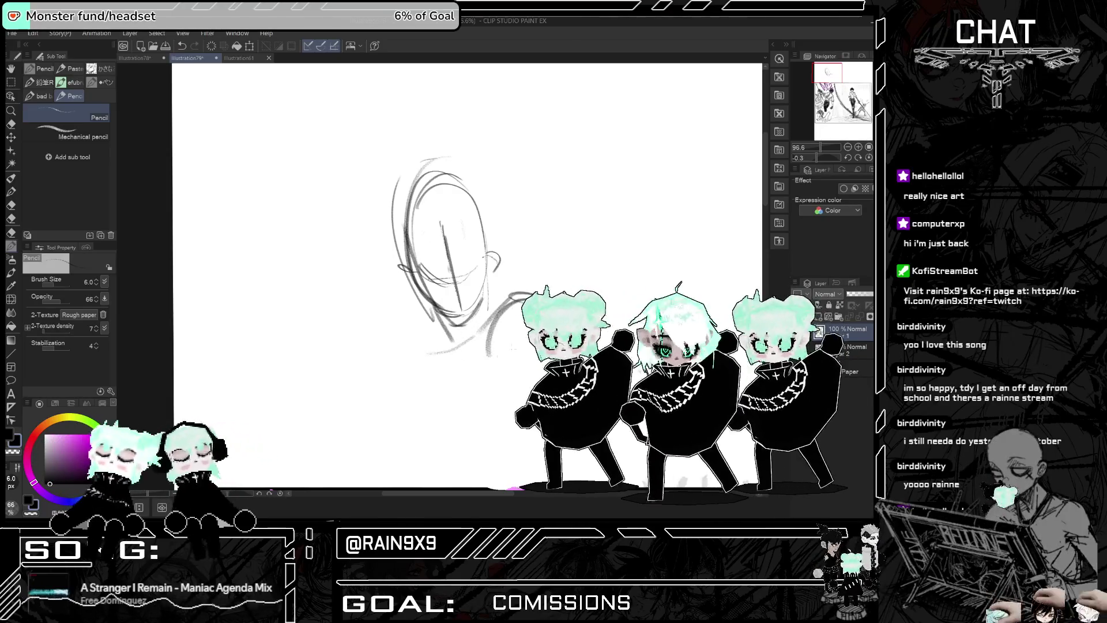
drag(547, 317, 511, 397)
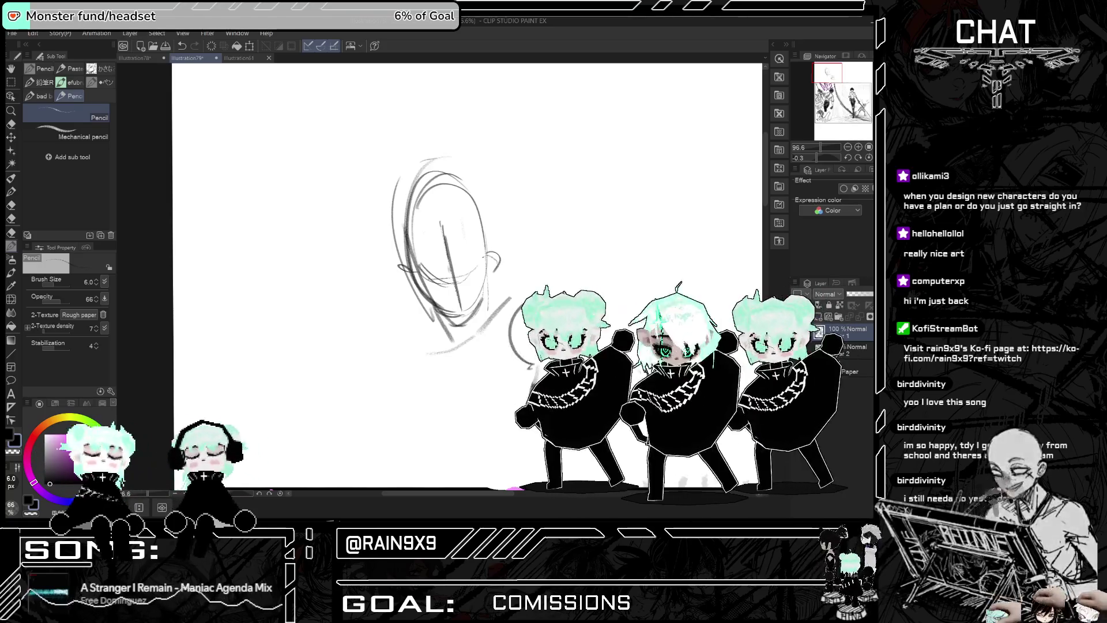
key(h)
key(h)
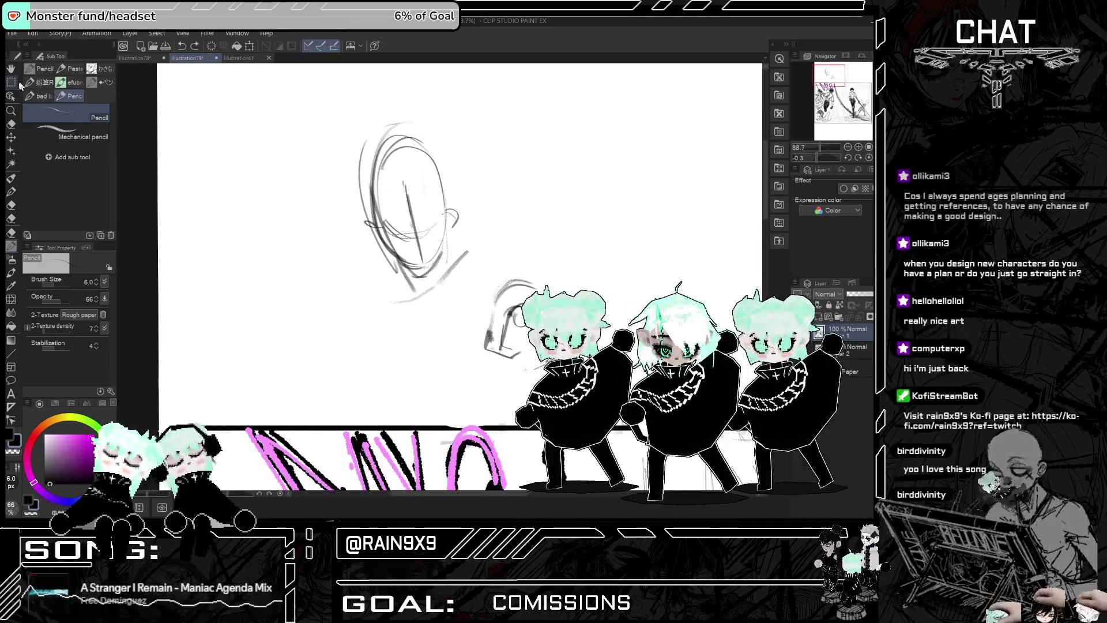
Step: Lasso the hand sketch beside the head, scale it to about 146% with rotation, then deselect
key(m)
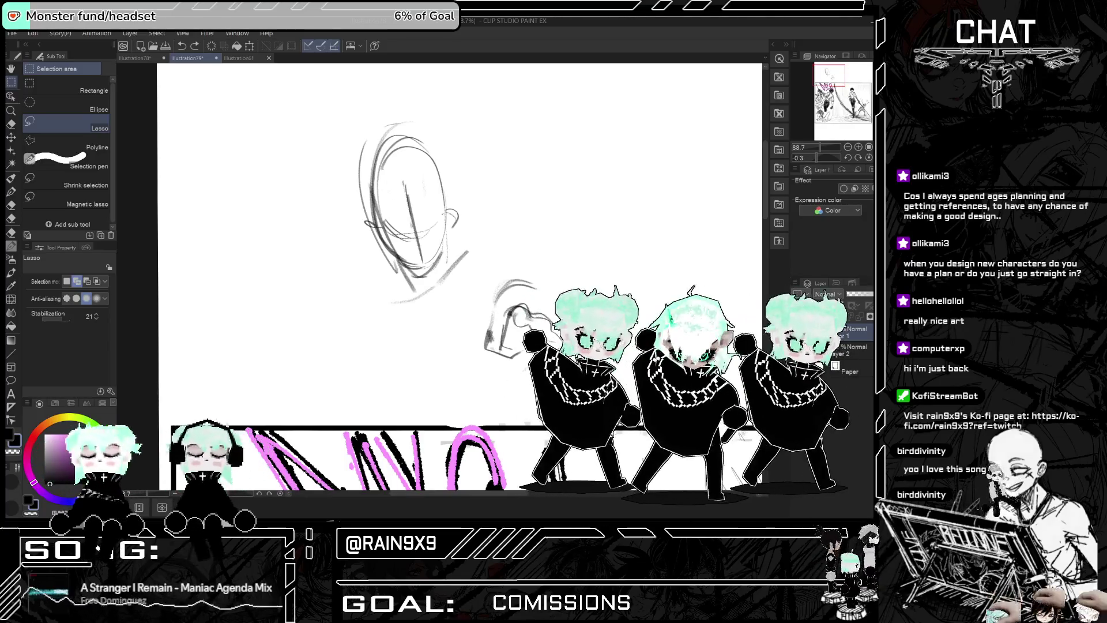
drag(571, 262, 536, 393)
key(ctrl+t)
mouse_move(606, 248)
mouse_down()
mouse_move(655, 191)
mouse_move(631, 214)
mouse_move(651, 226)
mouse_up()
click(518, 442)
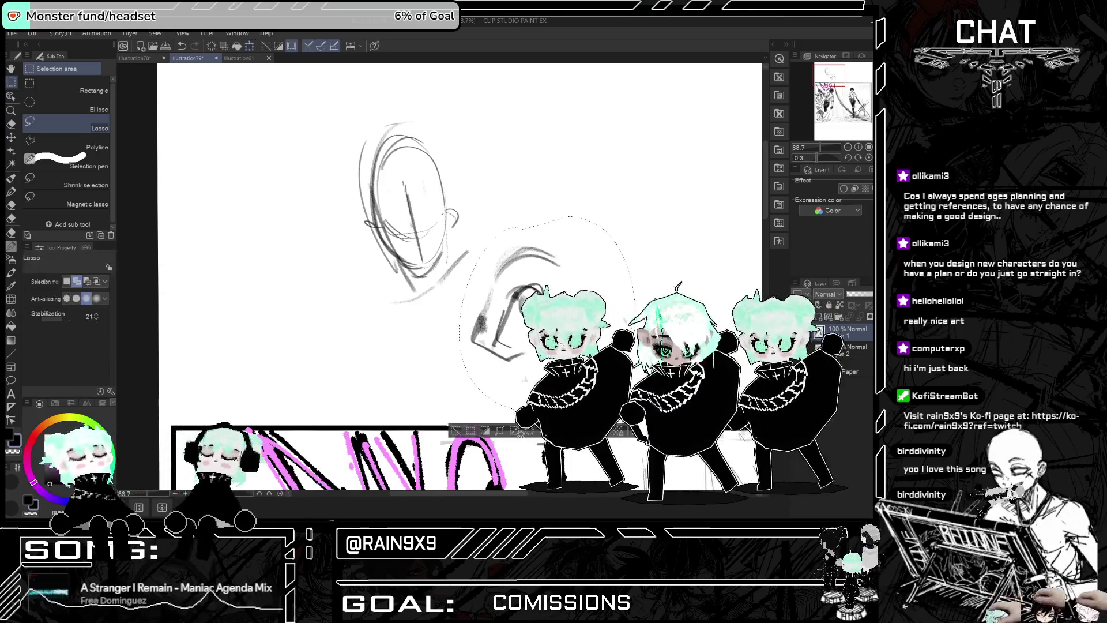
click(12, 246)
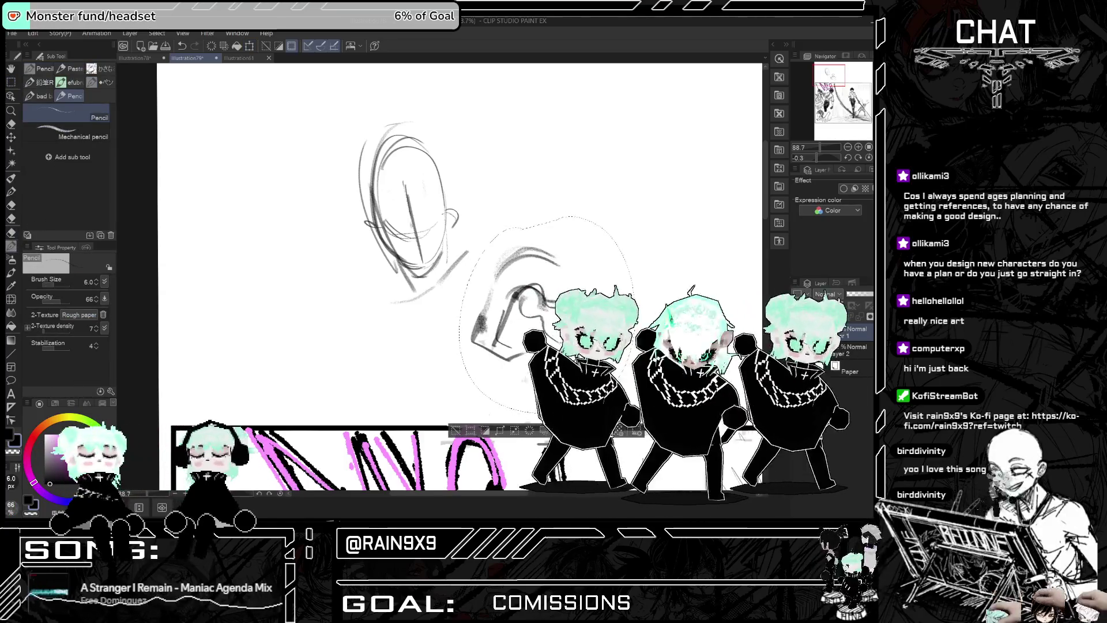
click(459, 430)
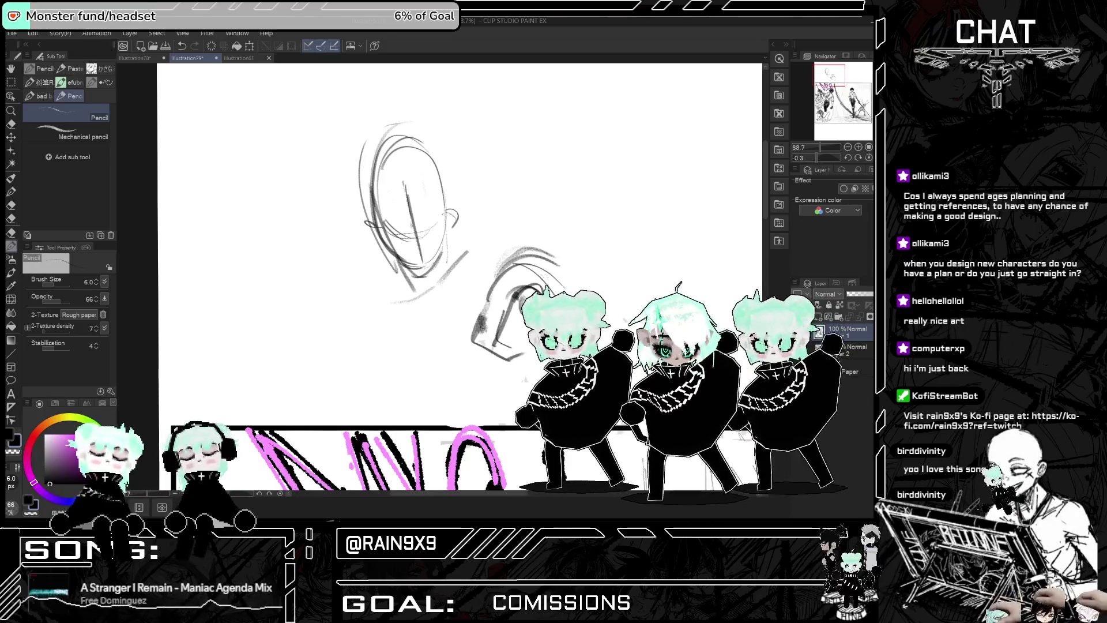
Step: Sketch neck curves beside and above the head, checking mirrored and undoing stray strokes
mouse_move(488, 240)
mouse_down()
mouse_move(476, 242)
mouse_move(468, 312)
mouse_up()
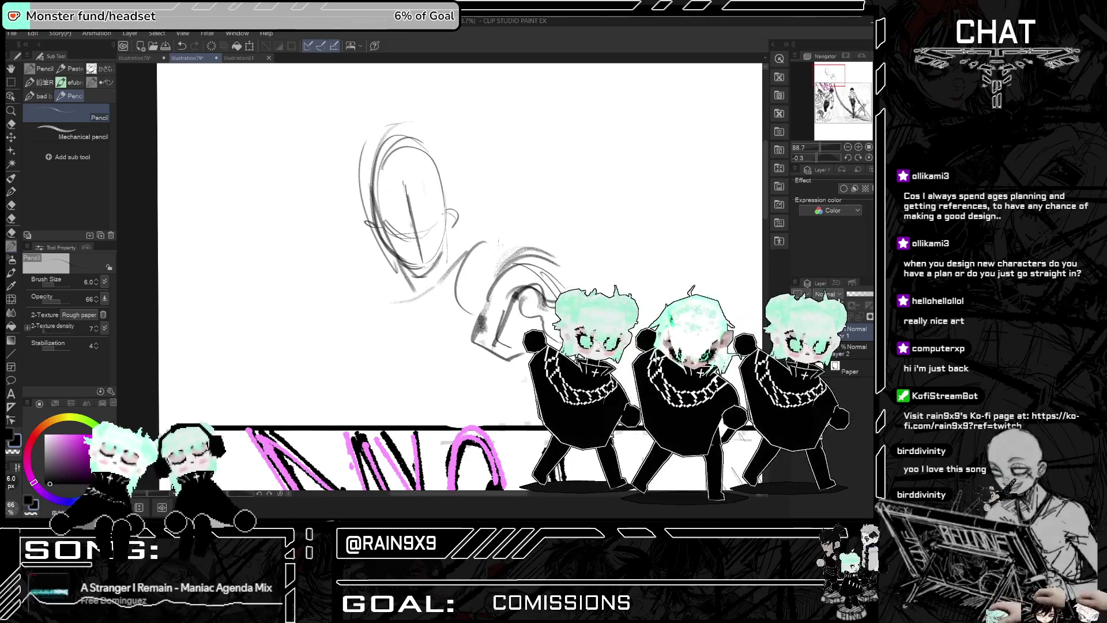
drag(529, 233, 557, 249)
key(h)
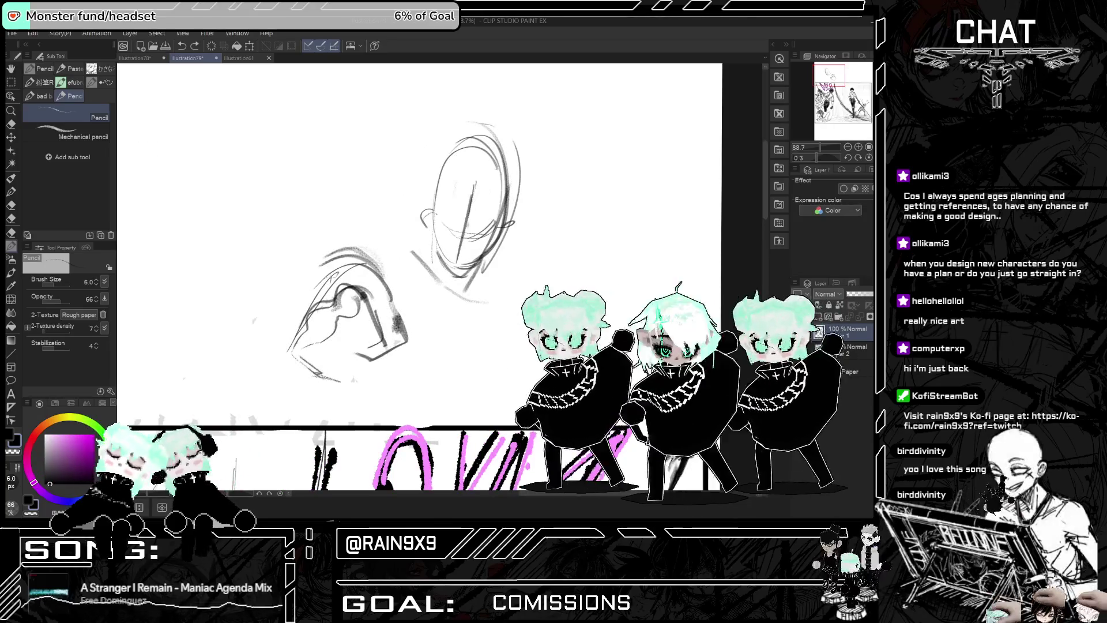
key(ctrl+z)
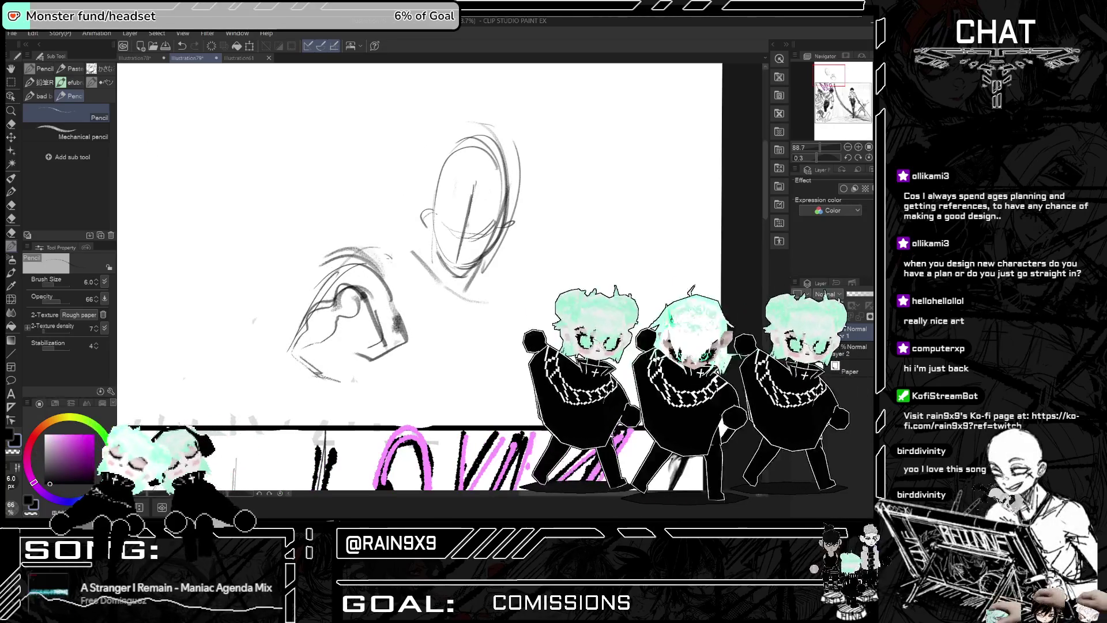
key(h)
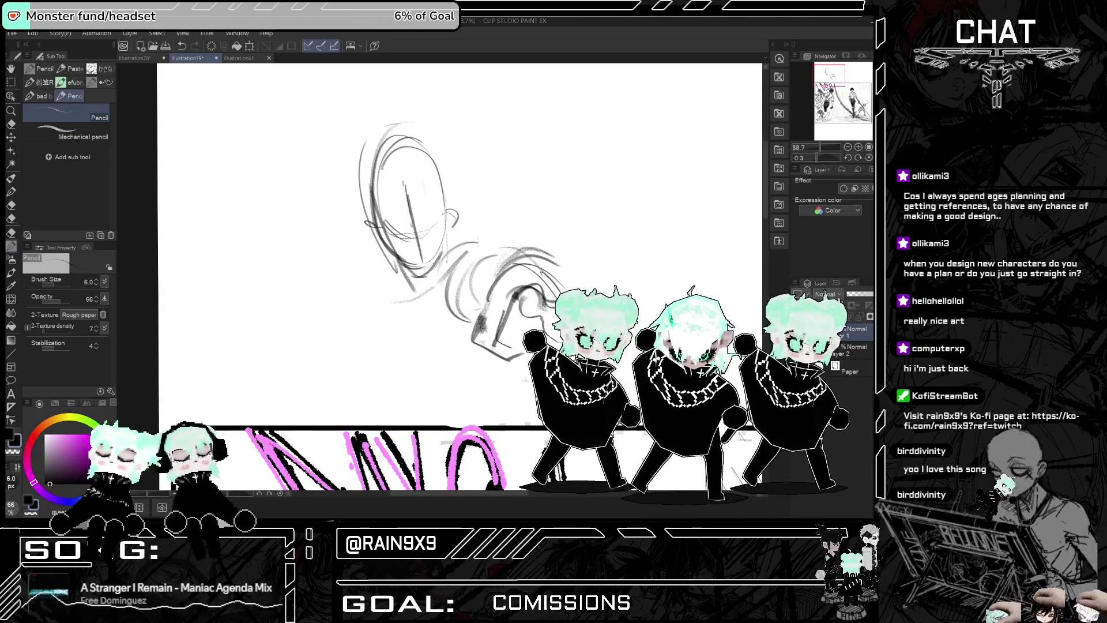
key(h)
key(h)
key(ctrl+z)
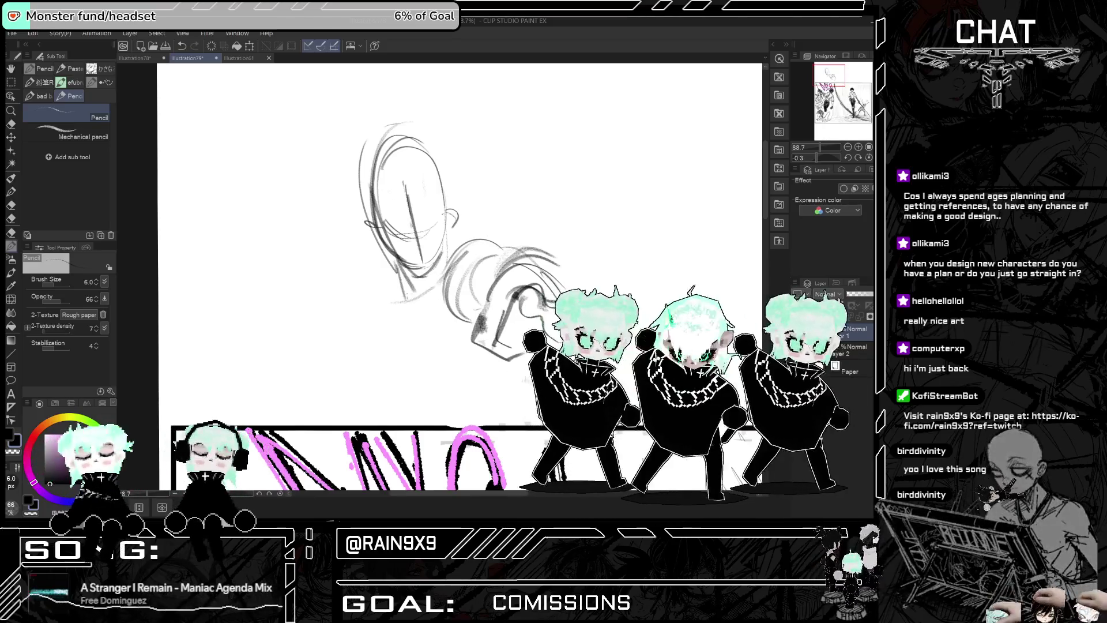
key(h)
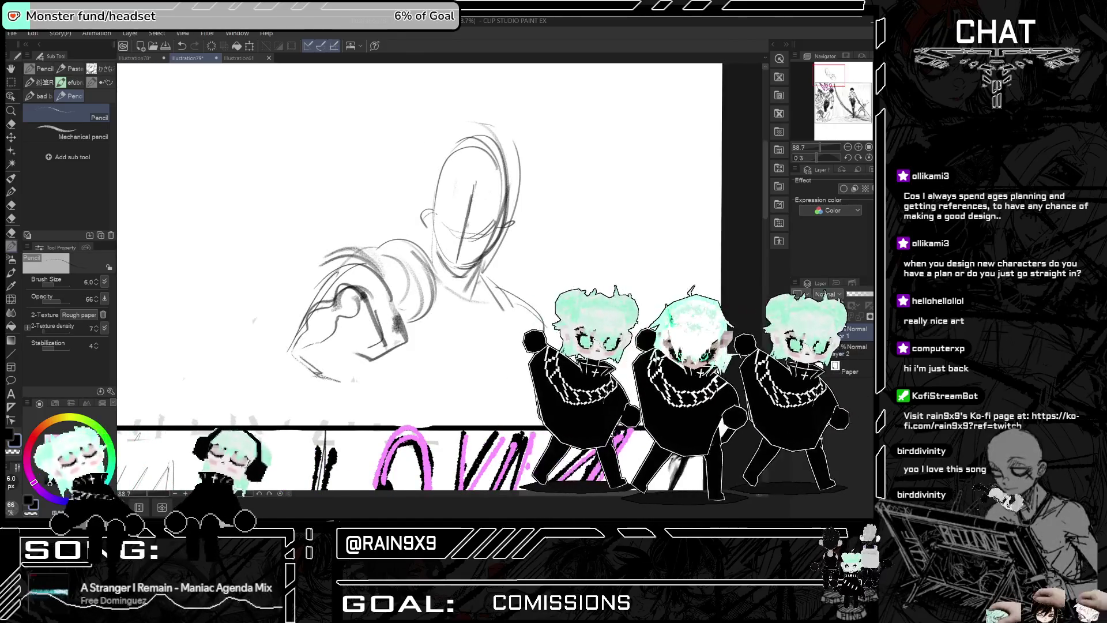
key(h)
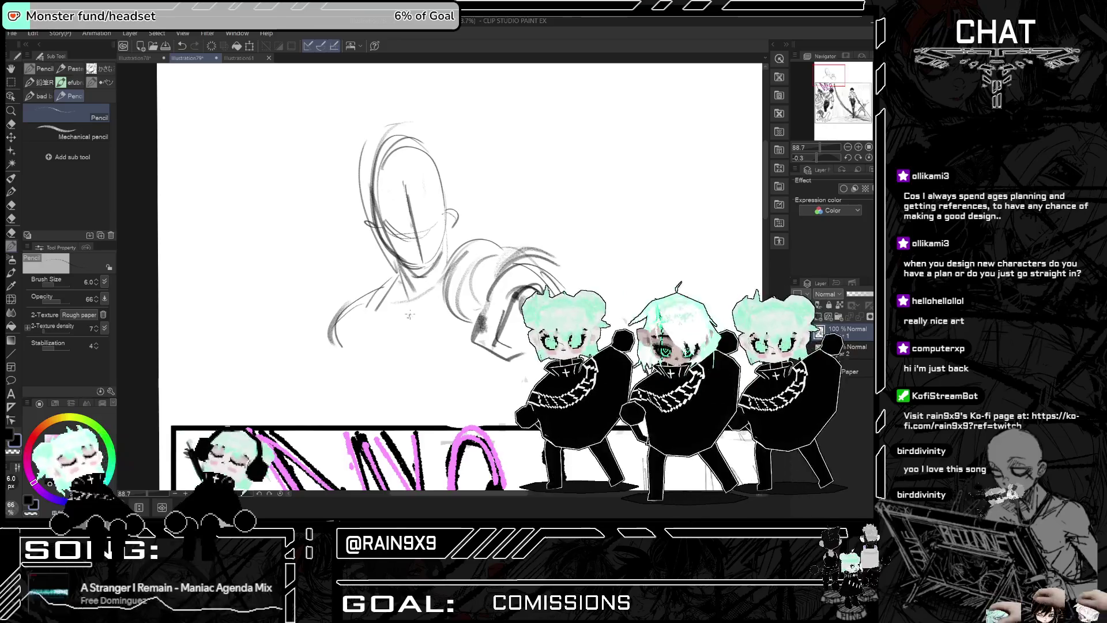
Step: Add a chest curve below the shoulder, checking it in the mirrored view
drag(392, 370, 464, 342)
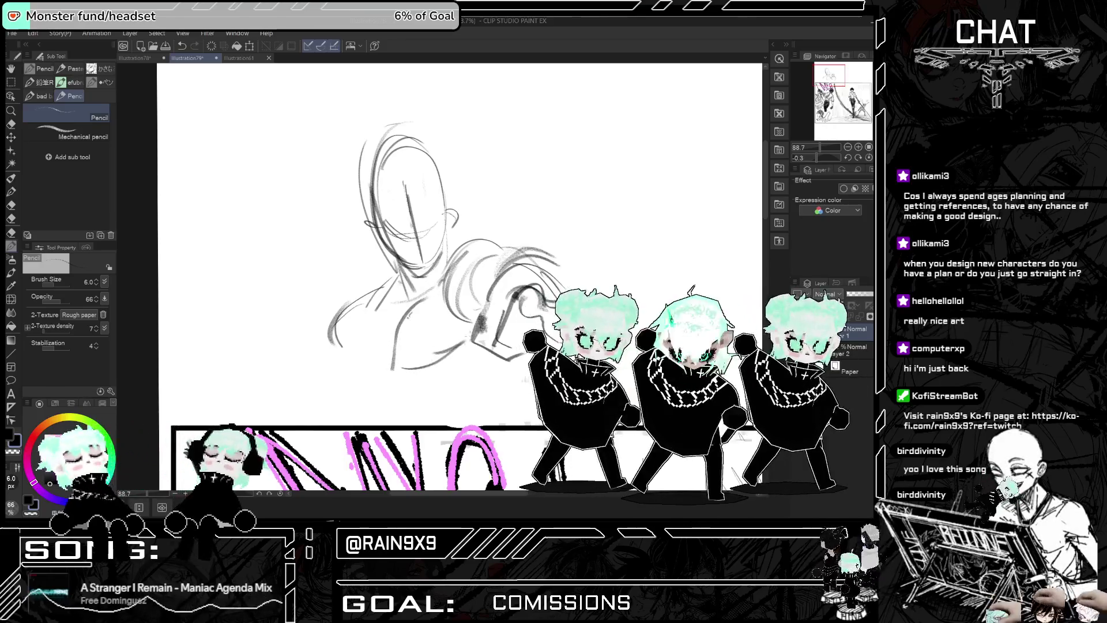
key(h)
key(h)
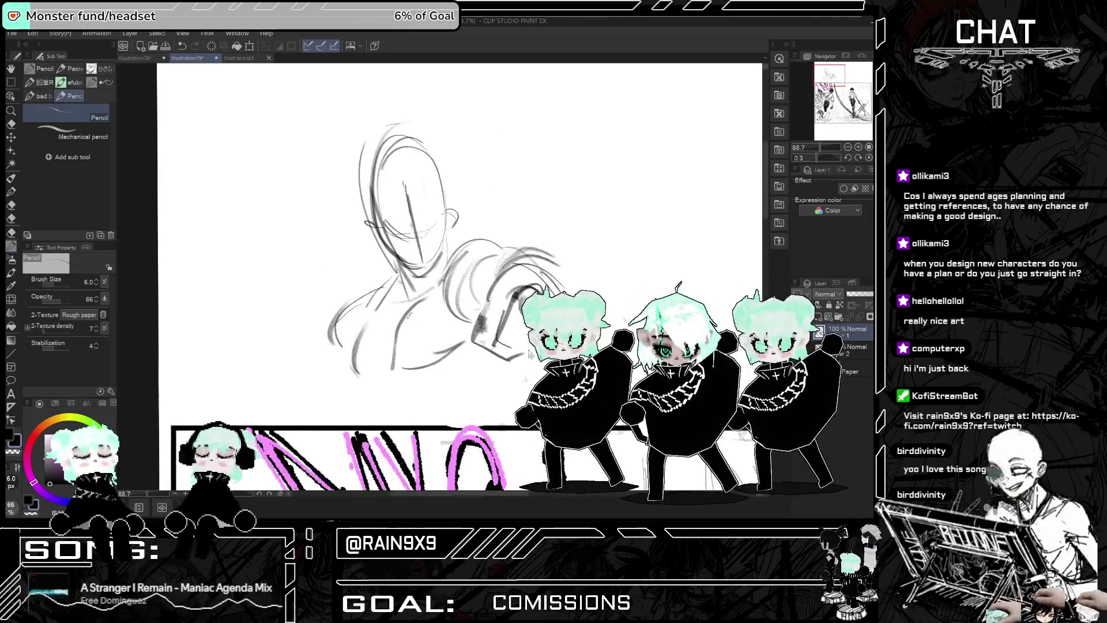
key(ctrl+z)
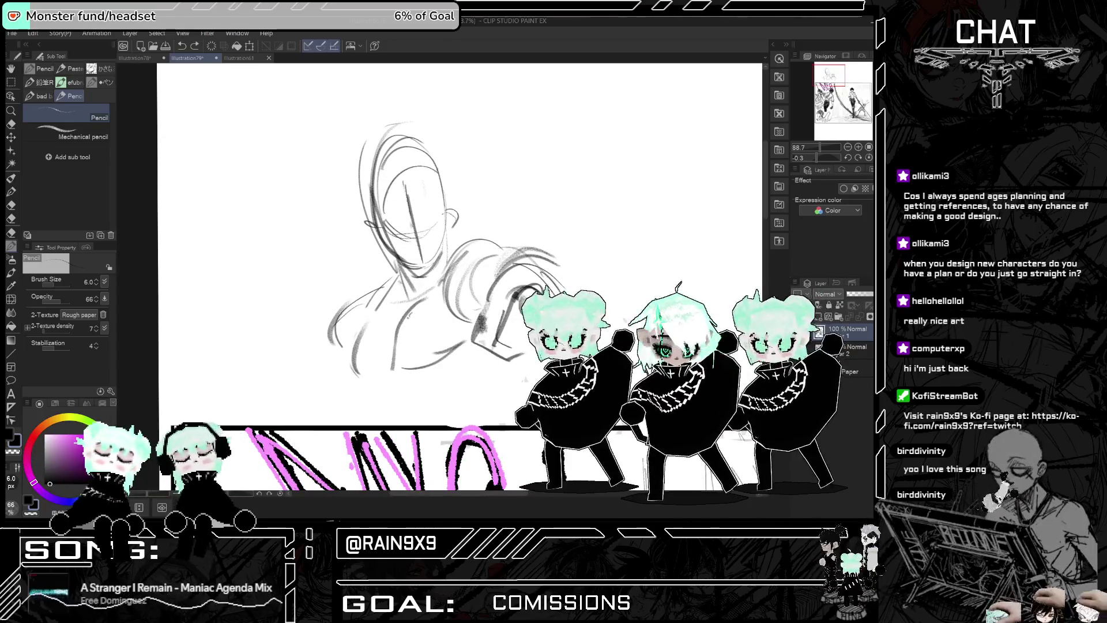
key(h)
key(h)
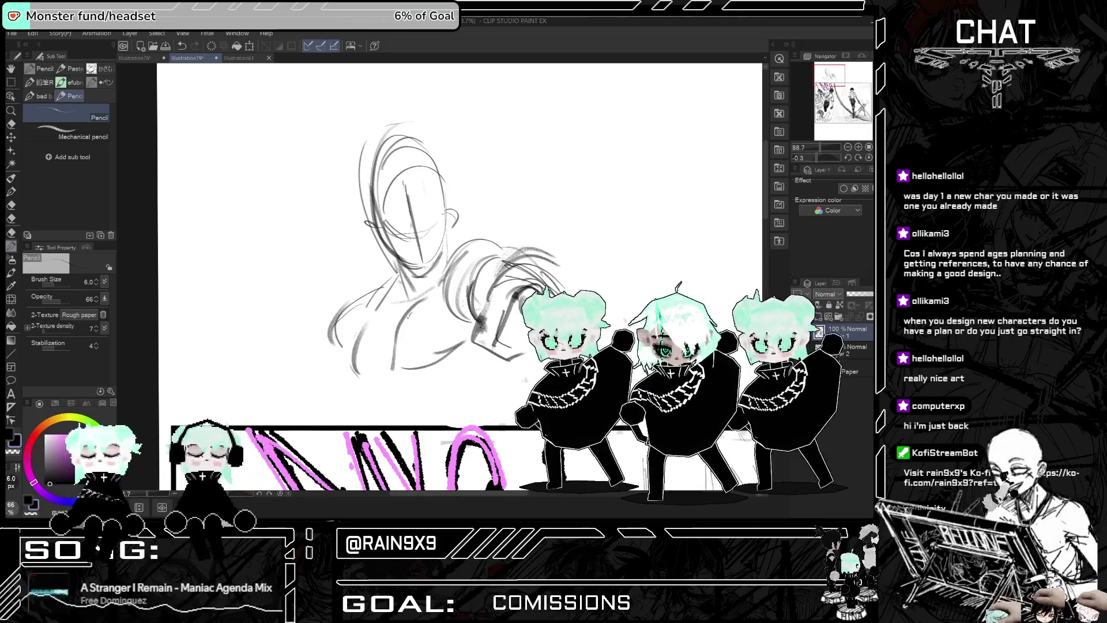
key(h)
key(ctrl+z)
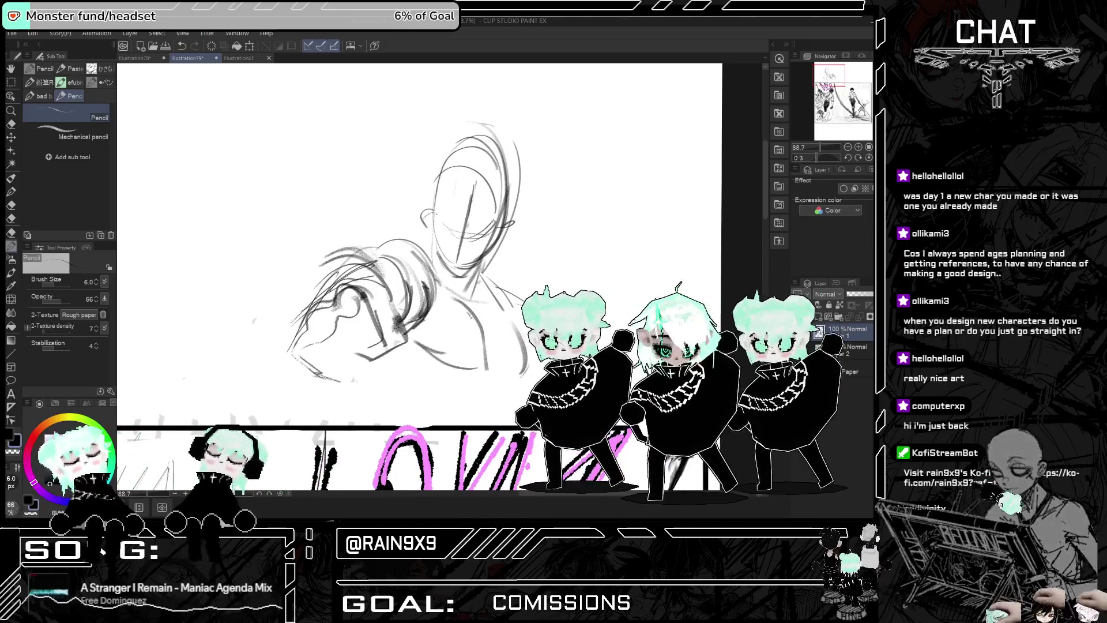
key(h)
Step: Draw the left shoulder line and darken the shoulder and arm strokes
drag(488, 252, 461, 257)
key(h)
key(h)
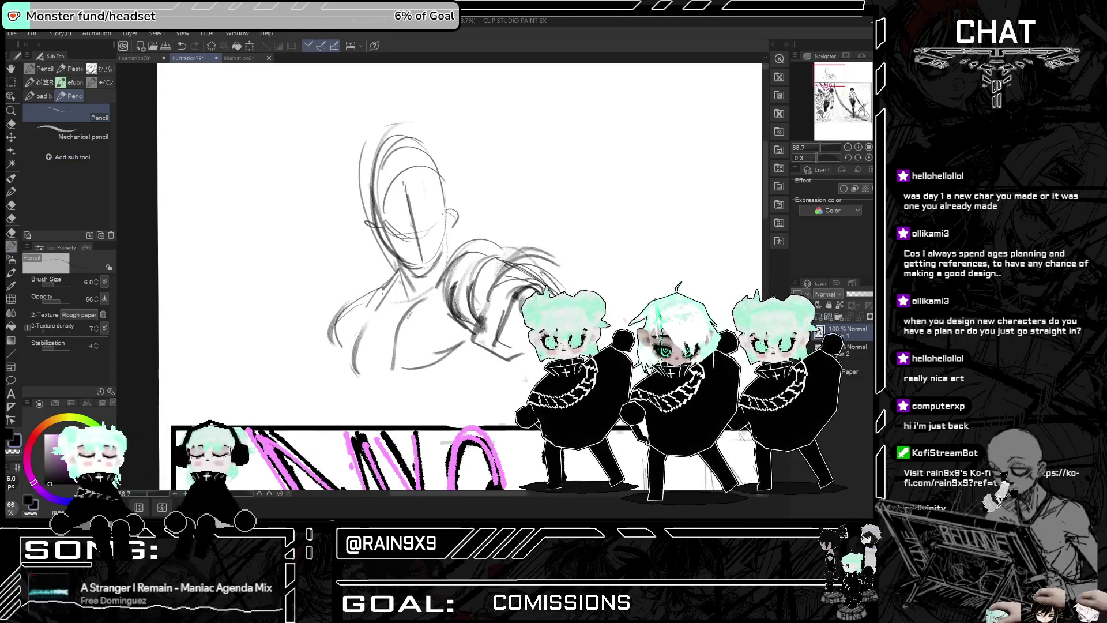
drag(380, 290, 333, 357)
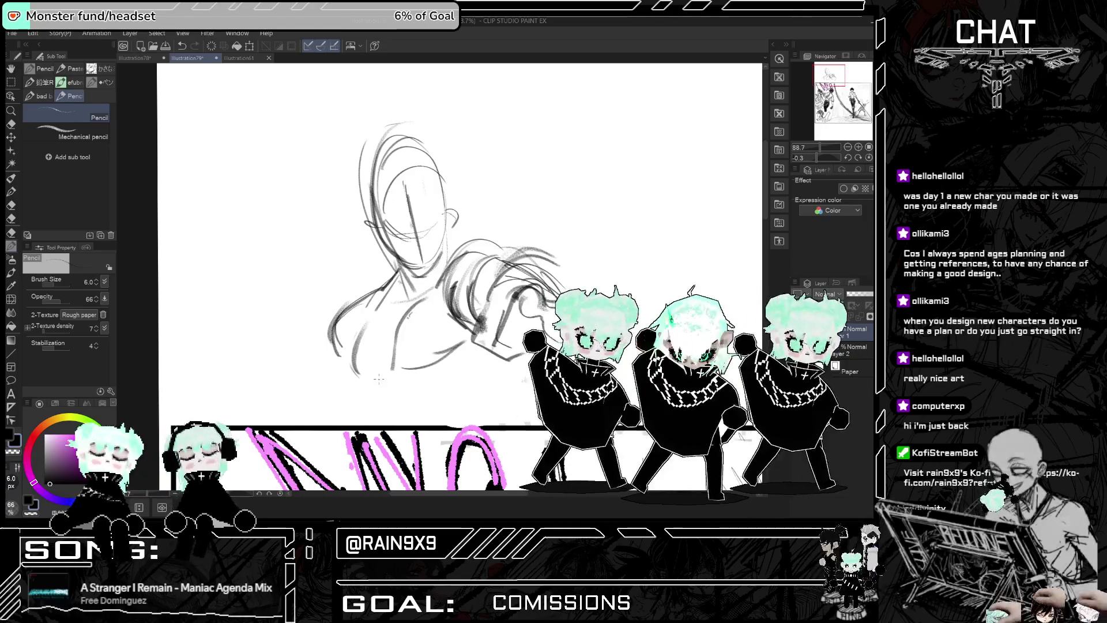
key(h)
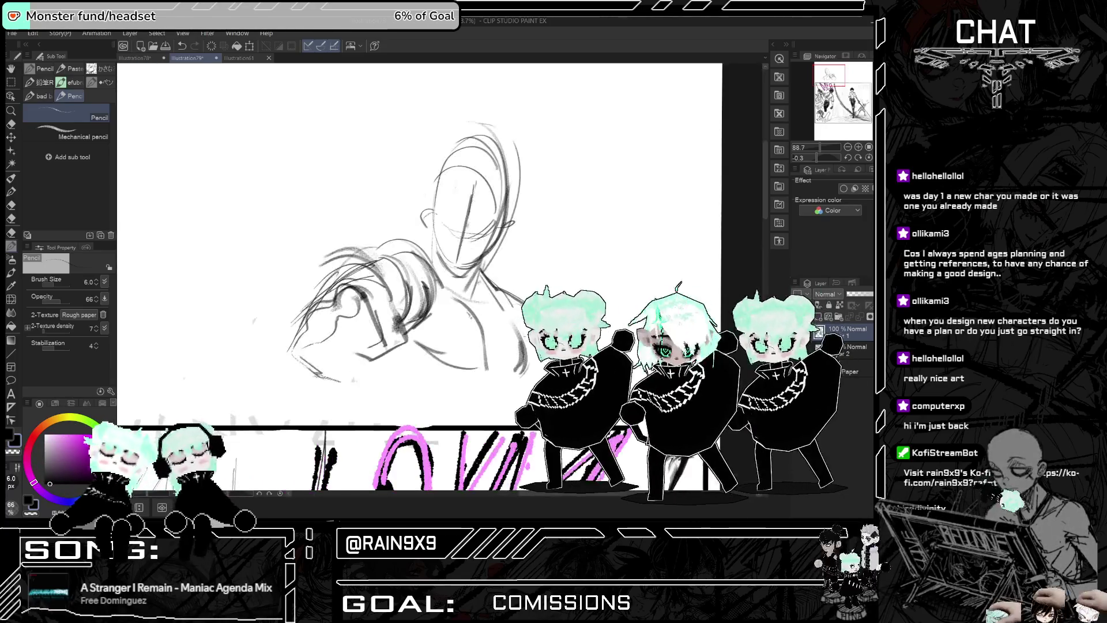
key(h)
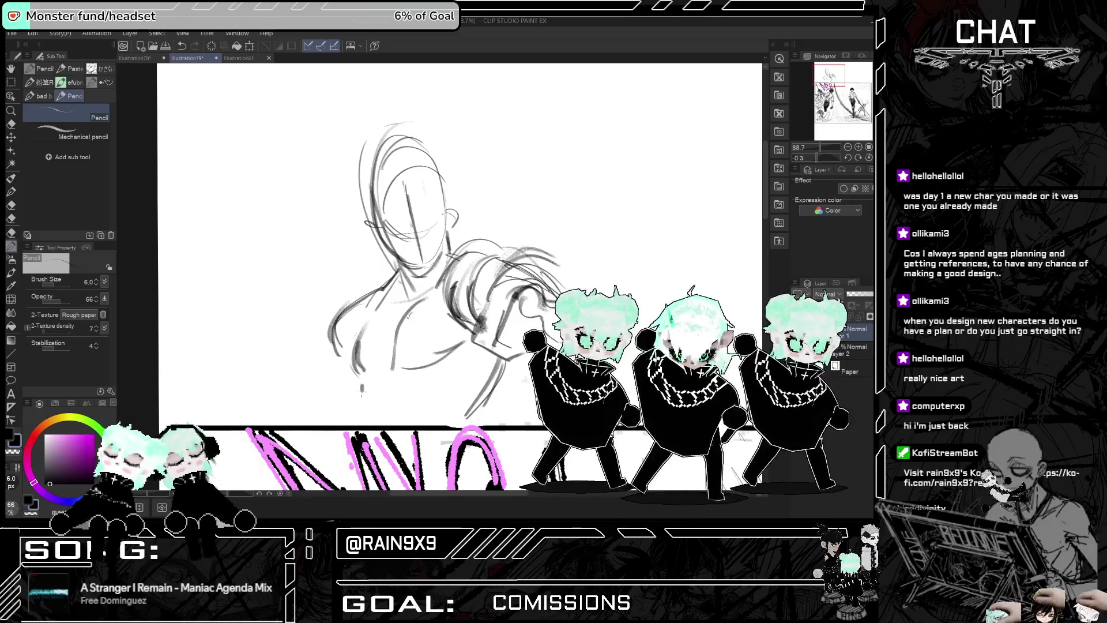
key(h)
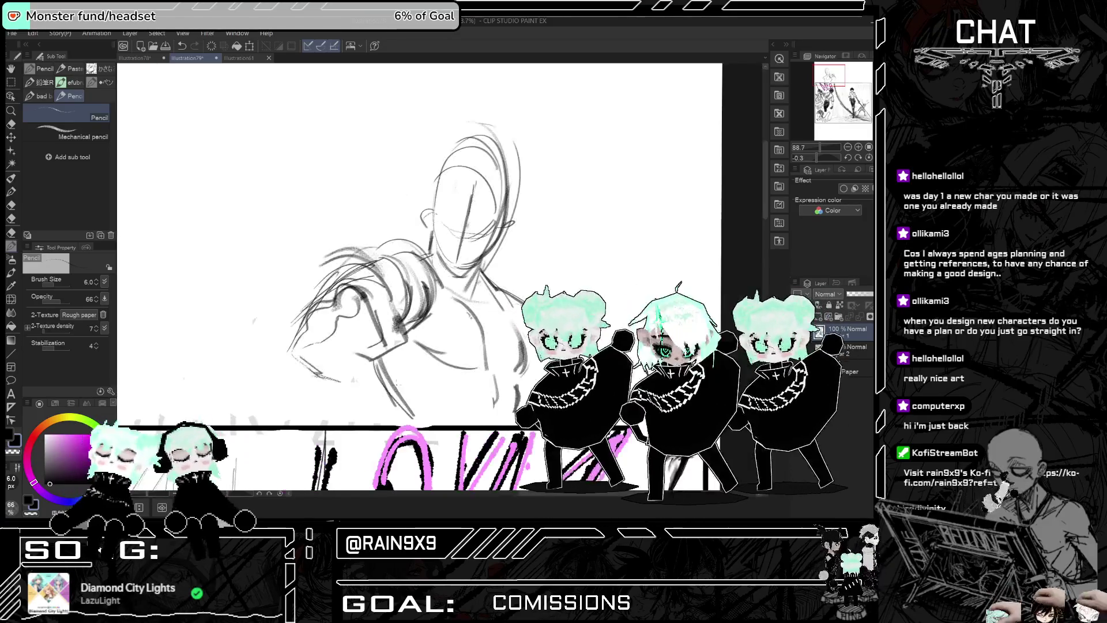
key(h)
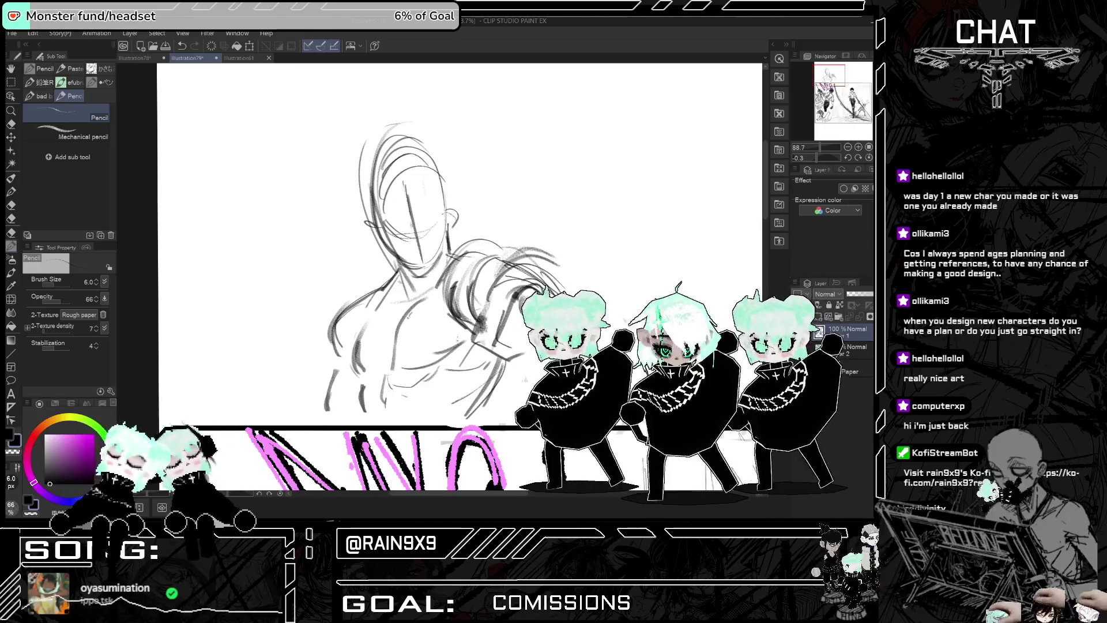
drag(464, 321, 455, 346)
mouse_move(456, 282)
mouse_down()
mouse_move(448, 273)
mouse_move(494, 249)
mouse_up()
Step: Switch to the eraser and flip the view back and forth to review the sketch
key(e)
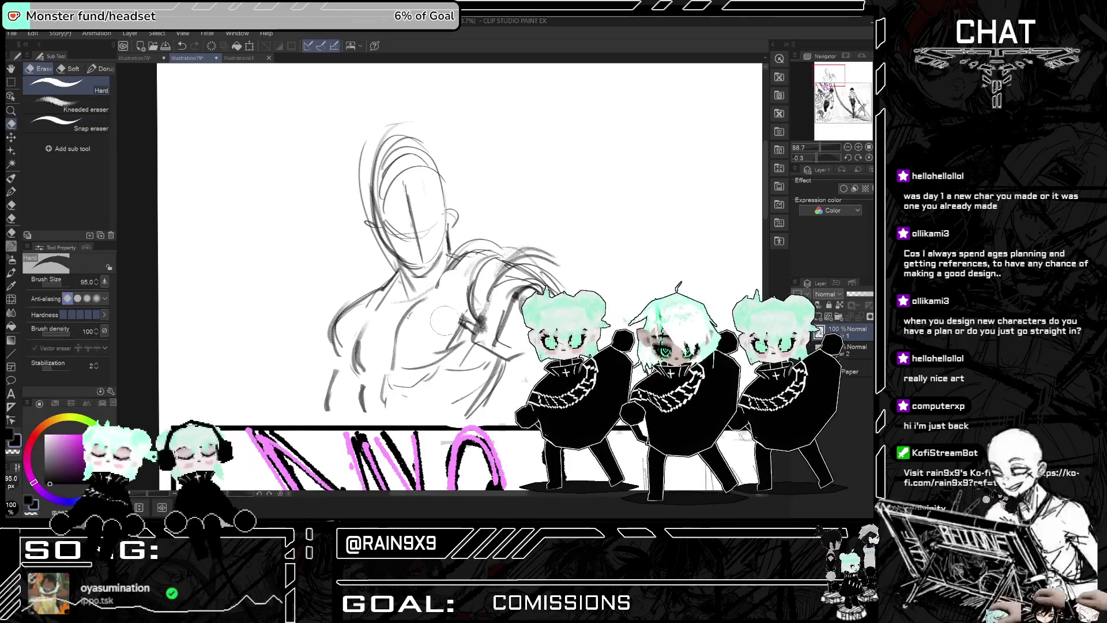
key(h)
key(h)
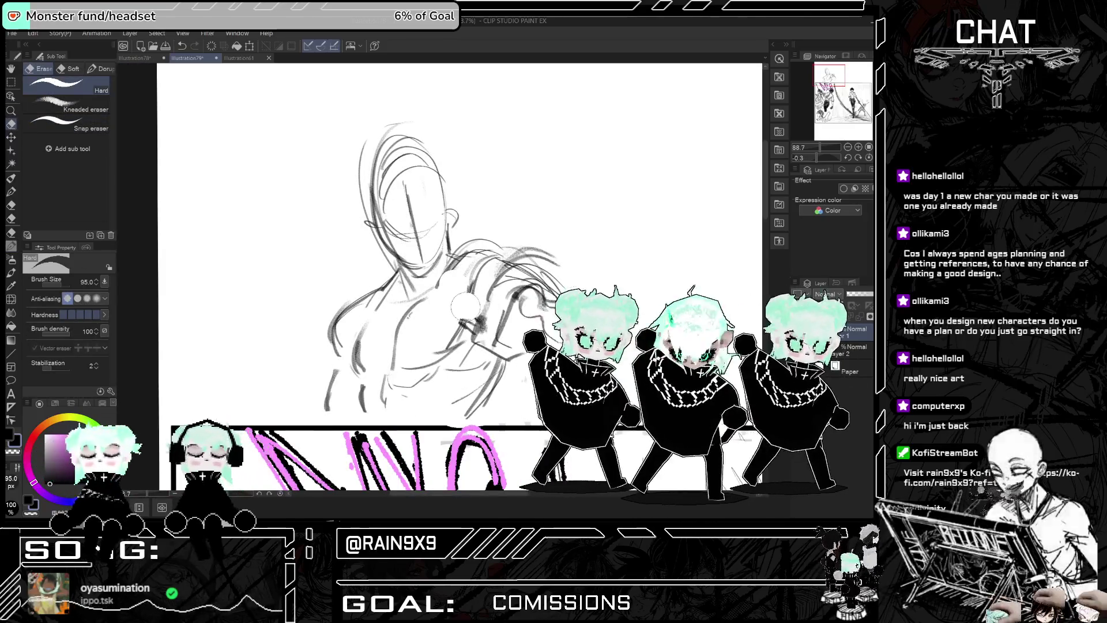
key(h)
key(h)
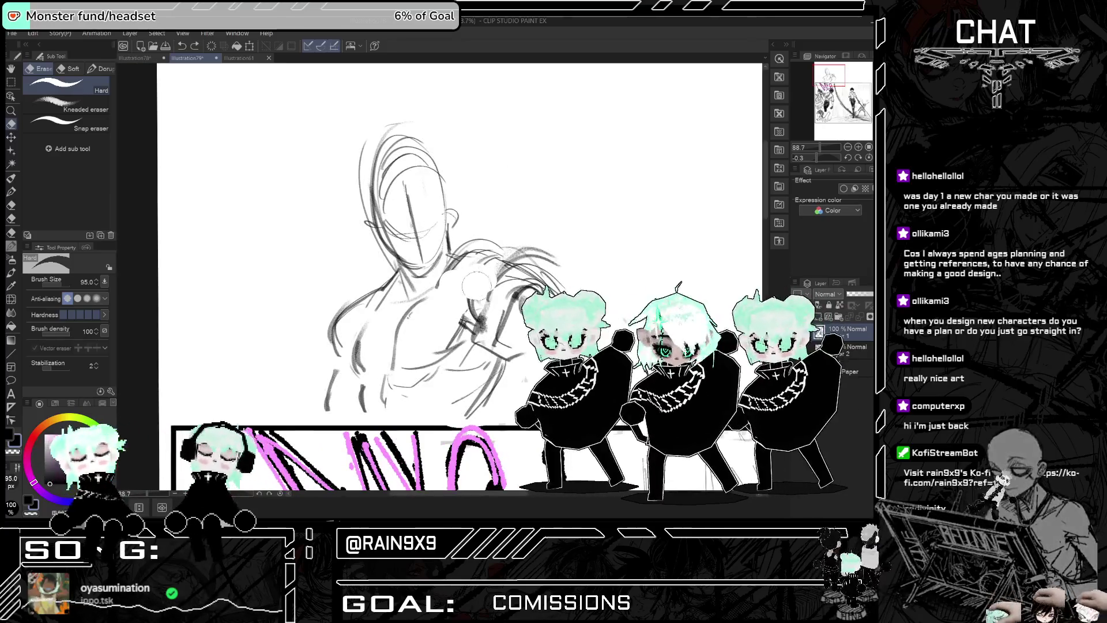
key(h)
key(h)
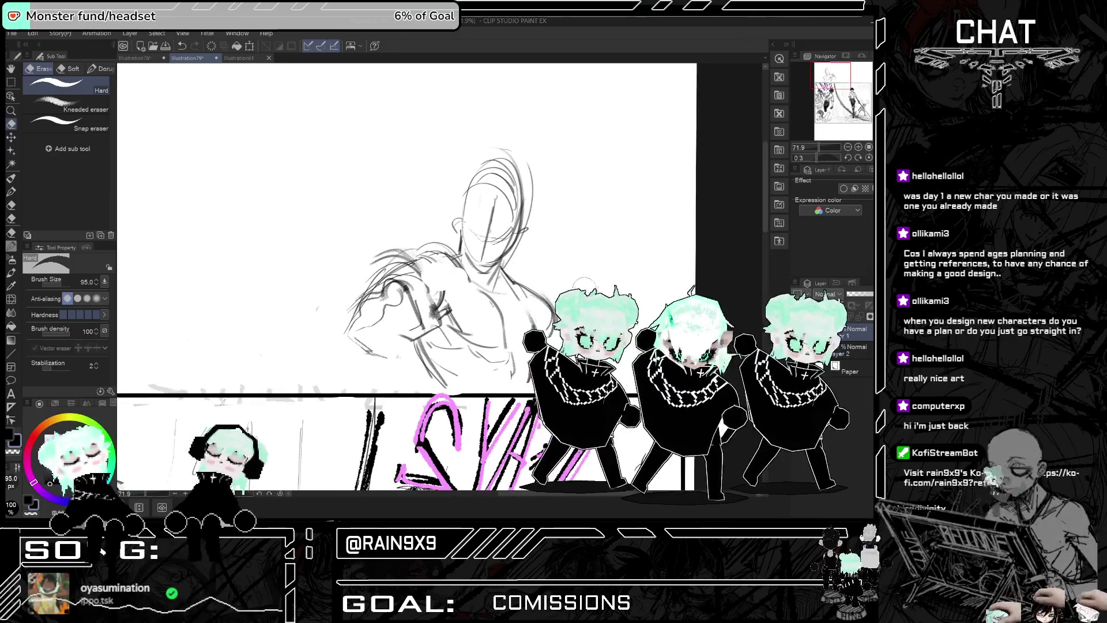
scroll(583, 289, down, 2)
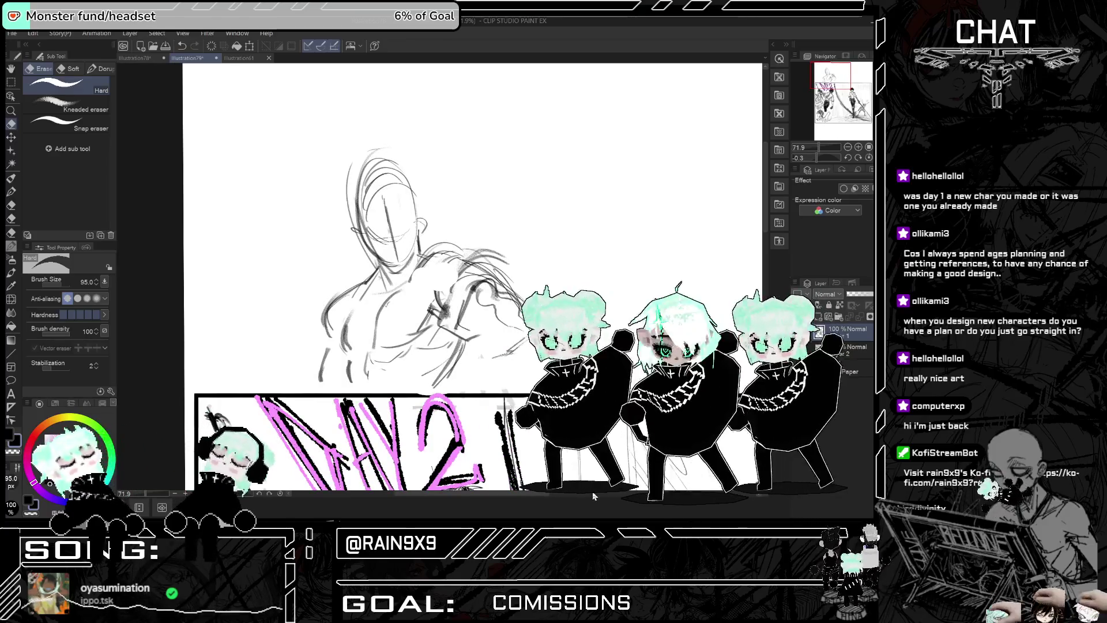
click(11, 245)
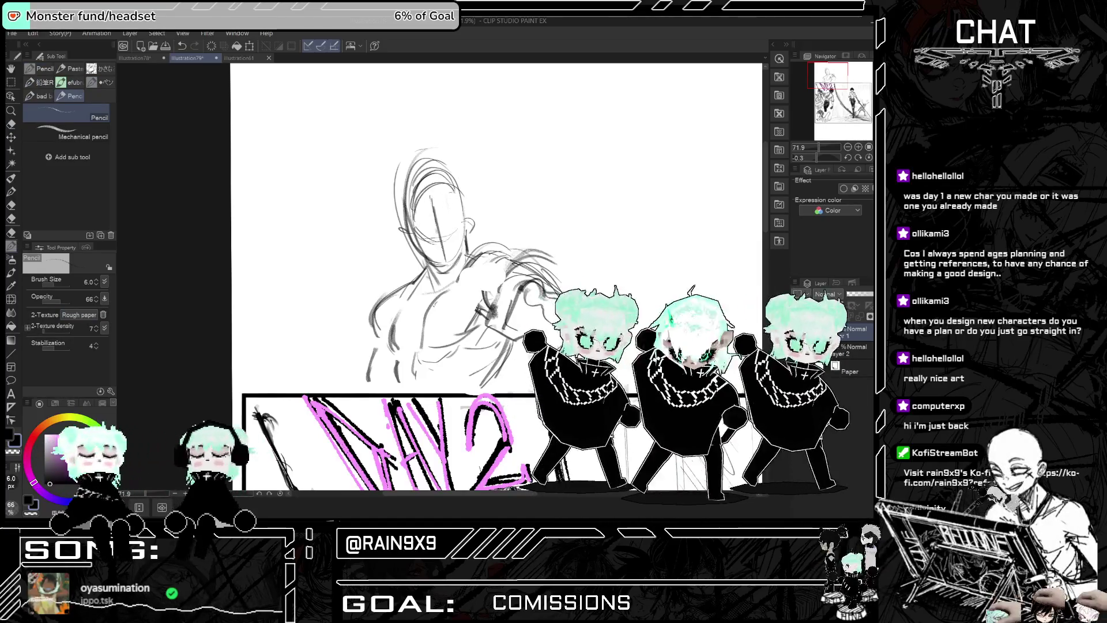
Step: Erase stray lines on the left of the head and the hair with a 39.1 eraser
key(e)
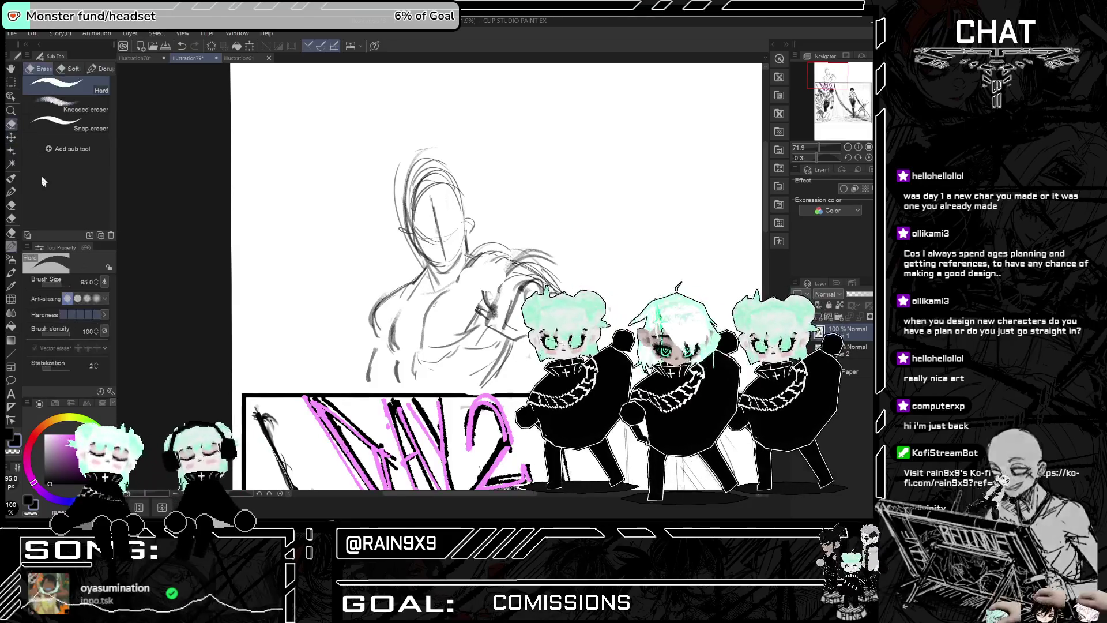
click(63, 284)
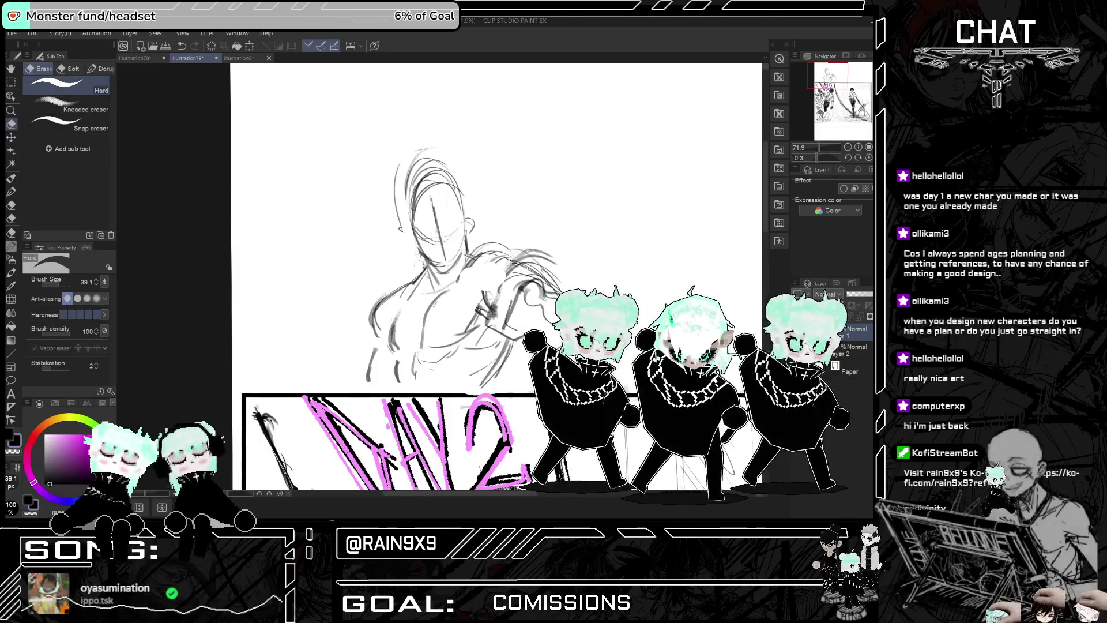
mouse_move(398, 231)
mouse_down()
mouse_move(399, 190)
mouse_move(418, 211)
mouse_move(412, 236)
mouse_up()
drag(415, 155, 436, 183)
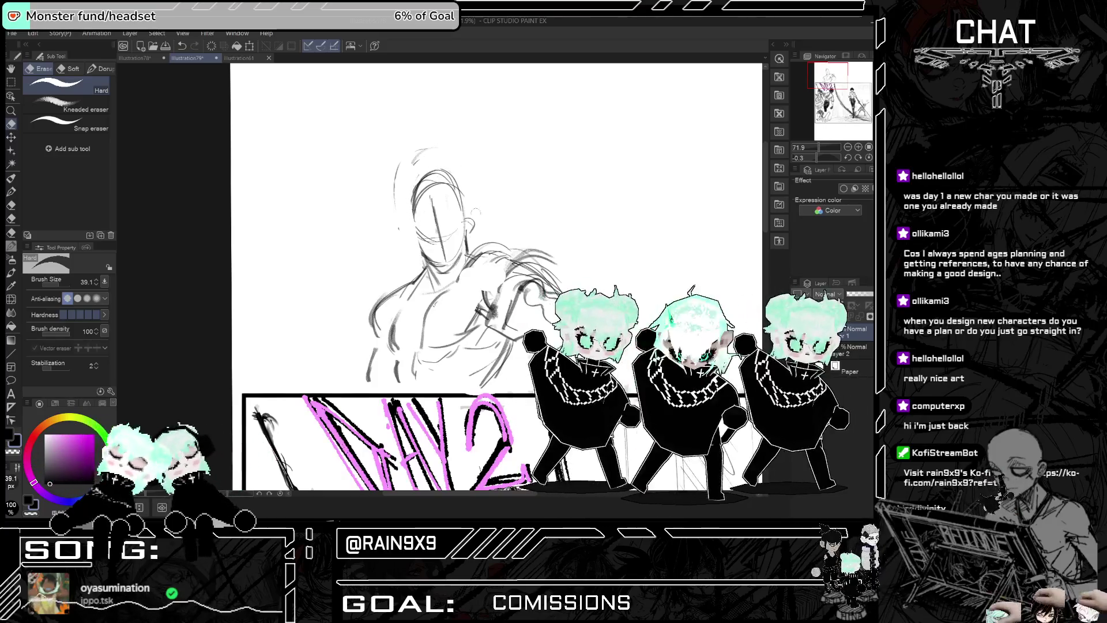
scroll(471, 236, up, 1)
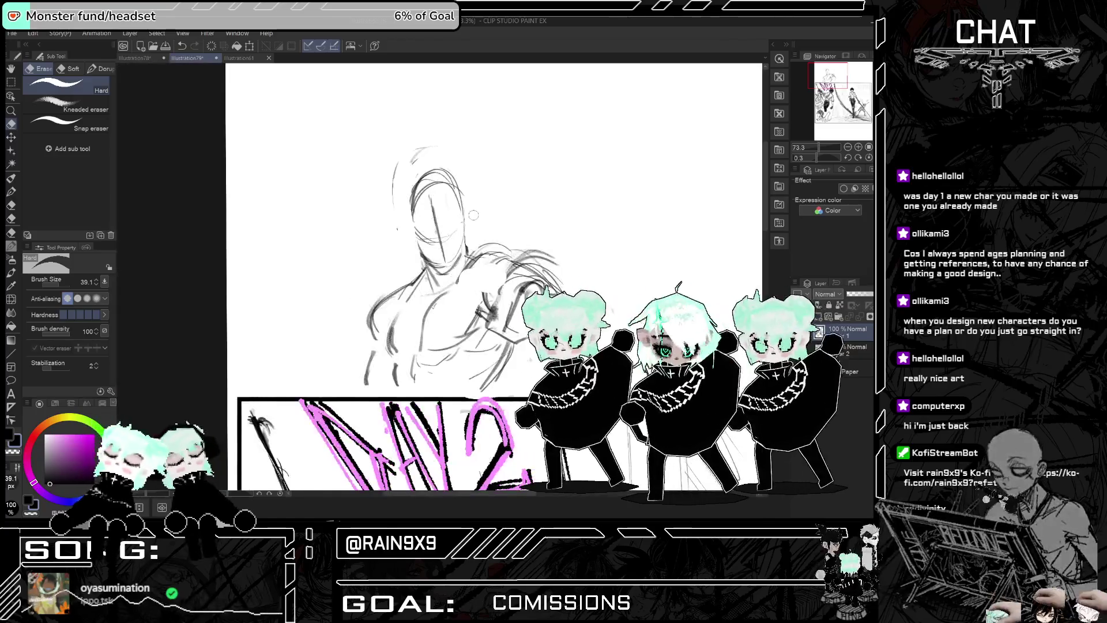
click(11, 179)
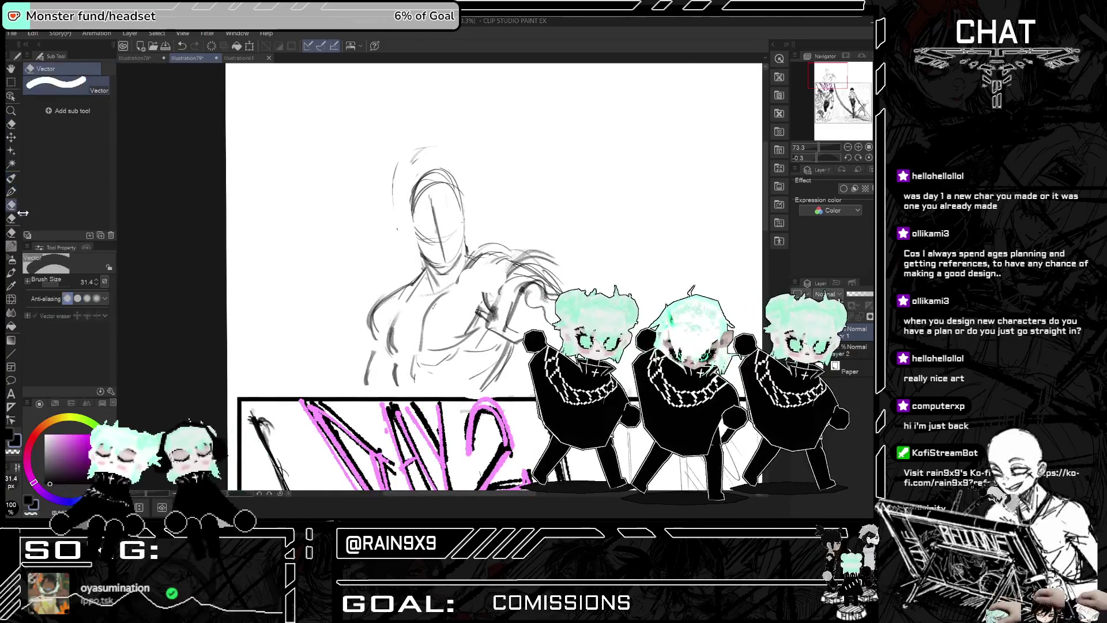
key(h)
key(h)
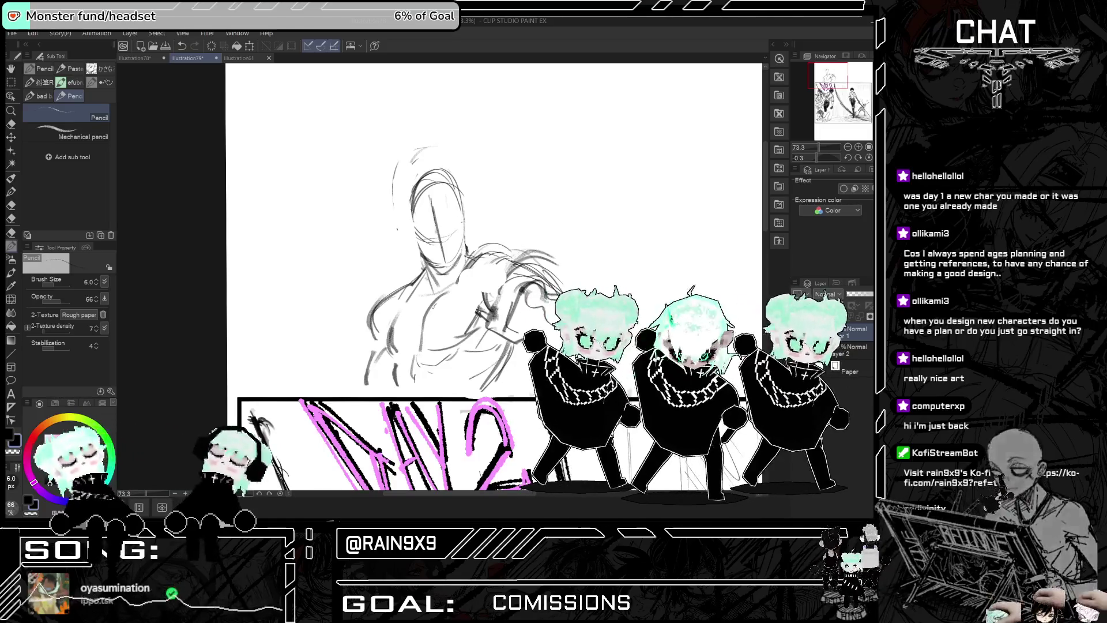
Step: Draw a trial pencil arc right of the figure and undo it
scroll(493, 277, down, 5)
scroll(504, 243, up, 3)
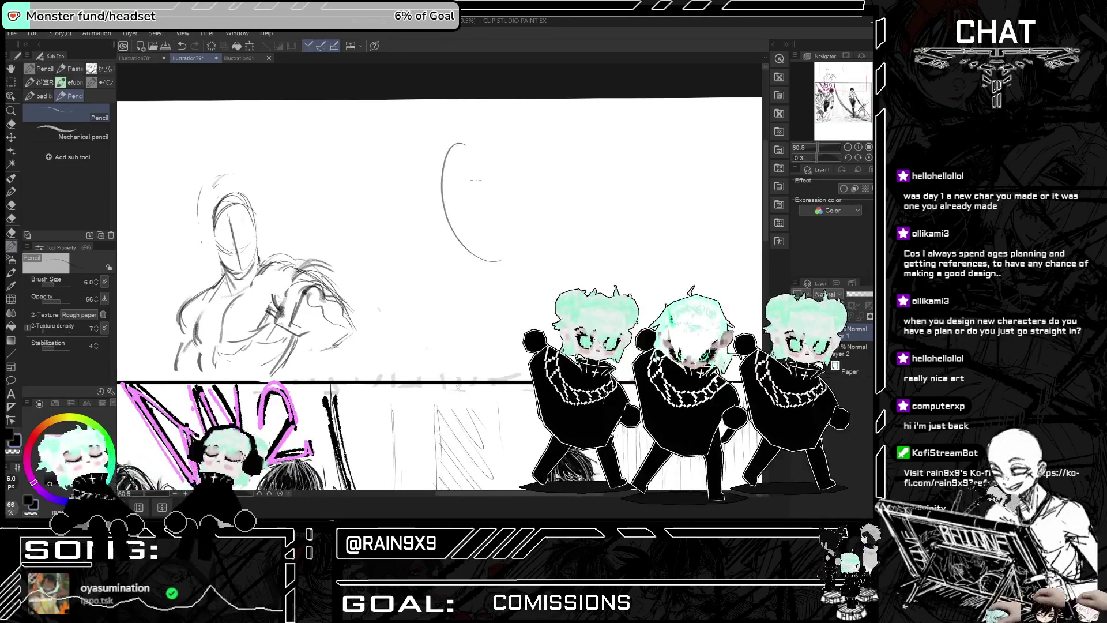
scroll(463, 144, up, 1)
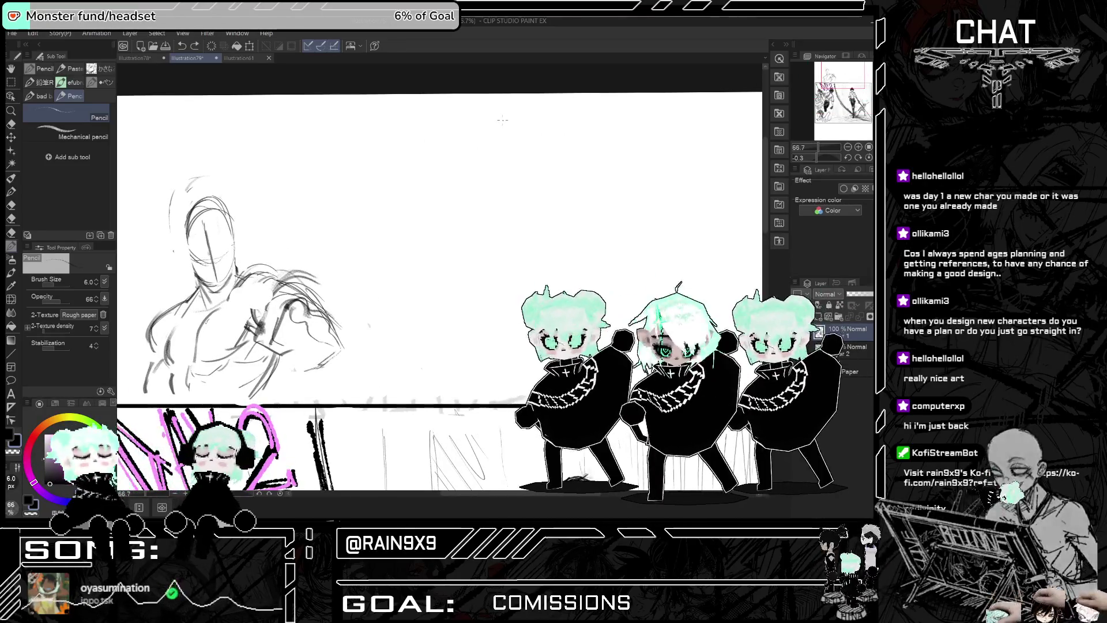
mouse_move(452, 167)
mouse_down()
mouse_move(448, 231)
mouse_move(493, 262)
mouse_up()
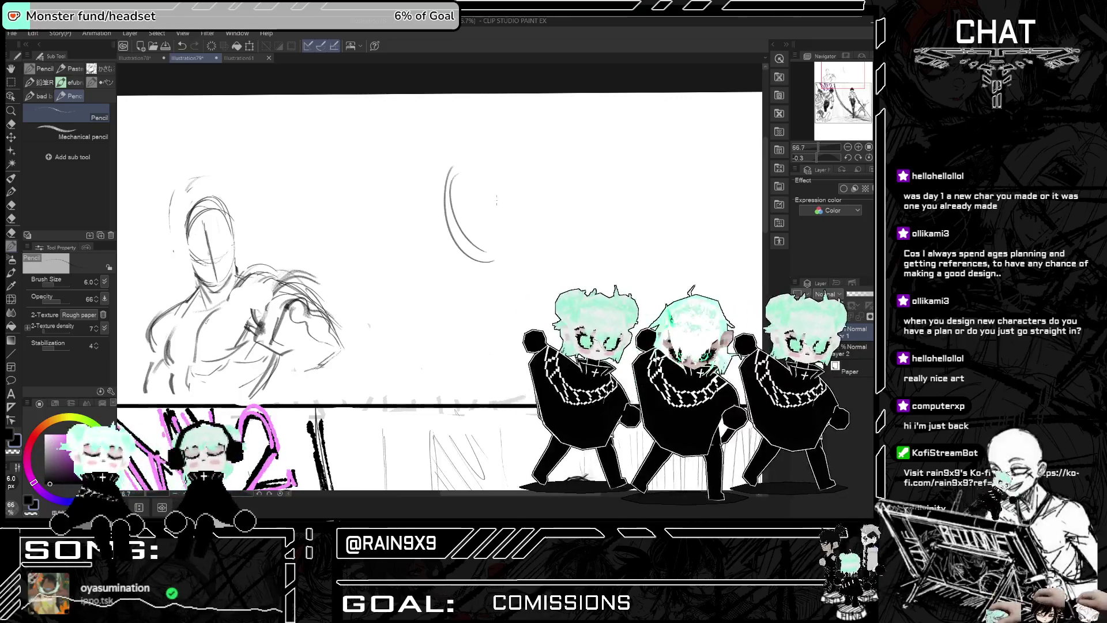
key(ctrl+z)
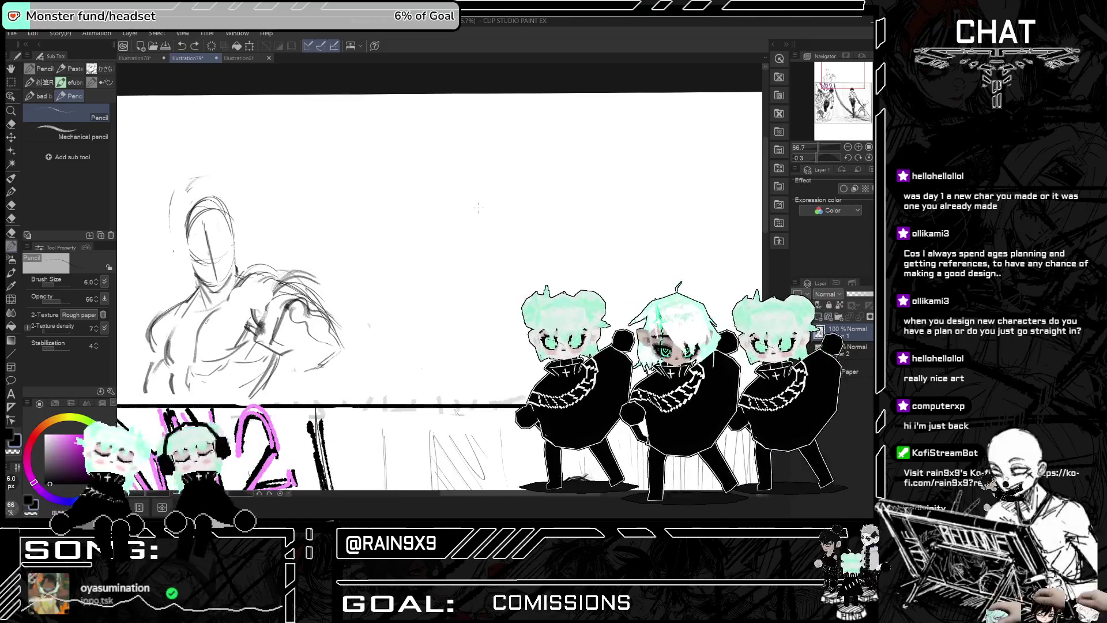
scroll(479, 207, down, 5)
scroll(501, 230, up, 3)
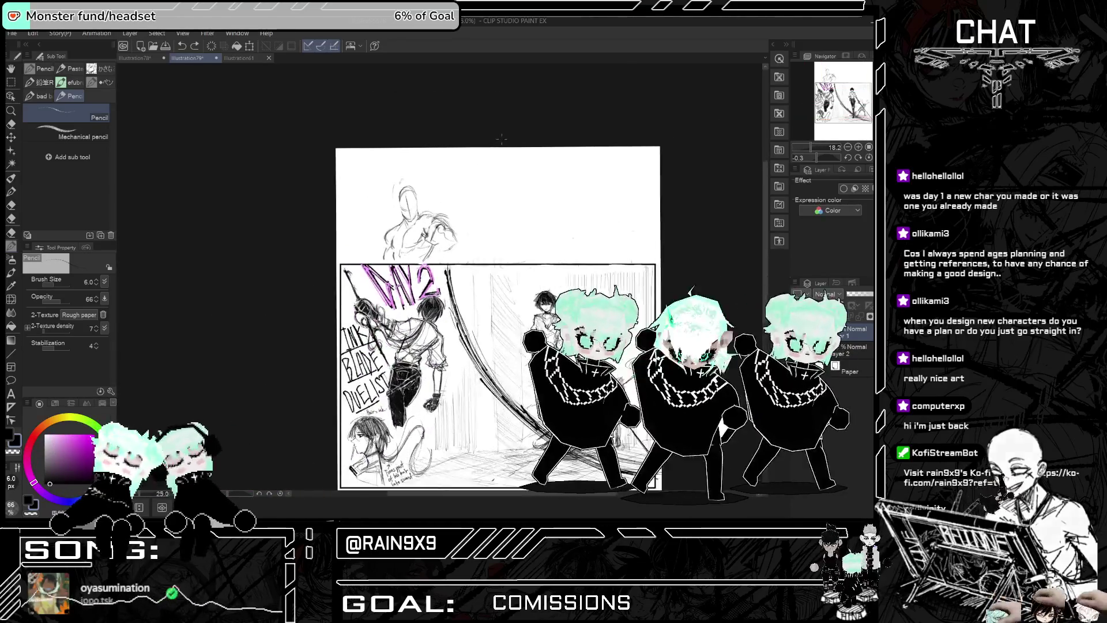
scroll(490, 208, up, 5)
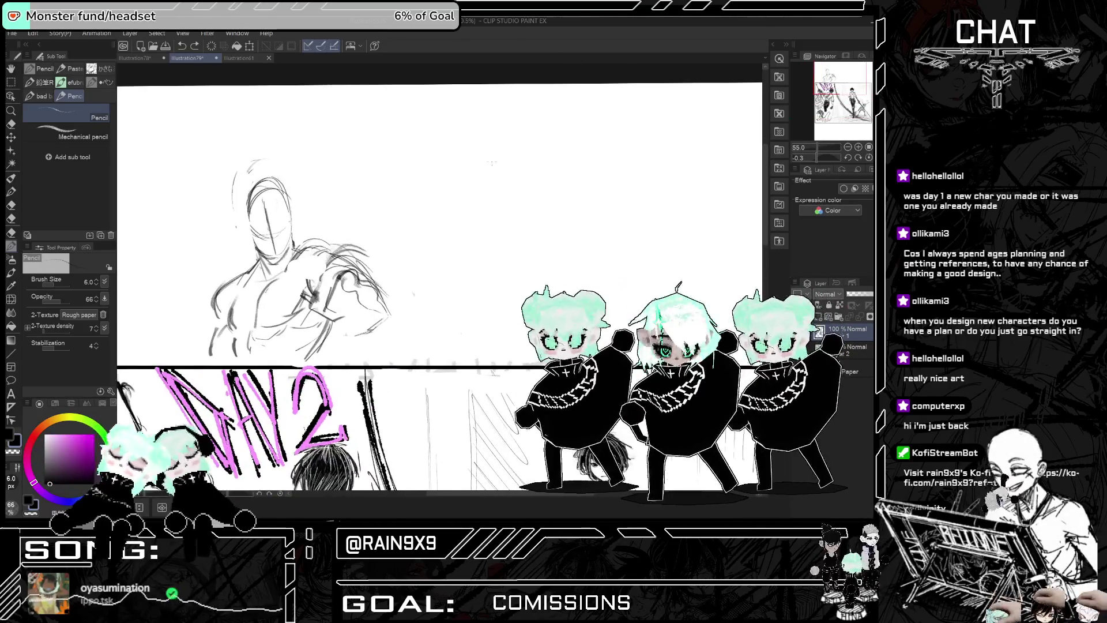
Step: Redraw the curve several times, shrinking it to a small arc right of the figure
drag(484, 218, 518, 165)
key(ctrl+z)
mouse_move(493, 236)
mouse_down()
mouse_move(490, 162)
mouse_move(516, 149)
mouse_up()
key(ctrl+z)
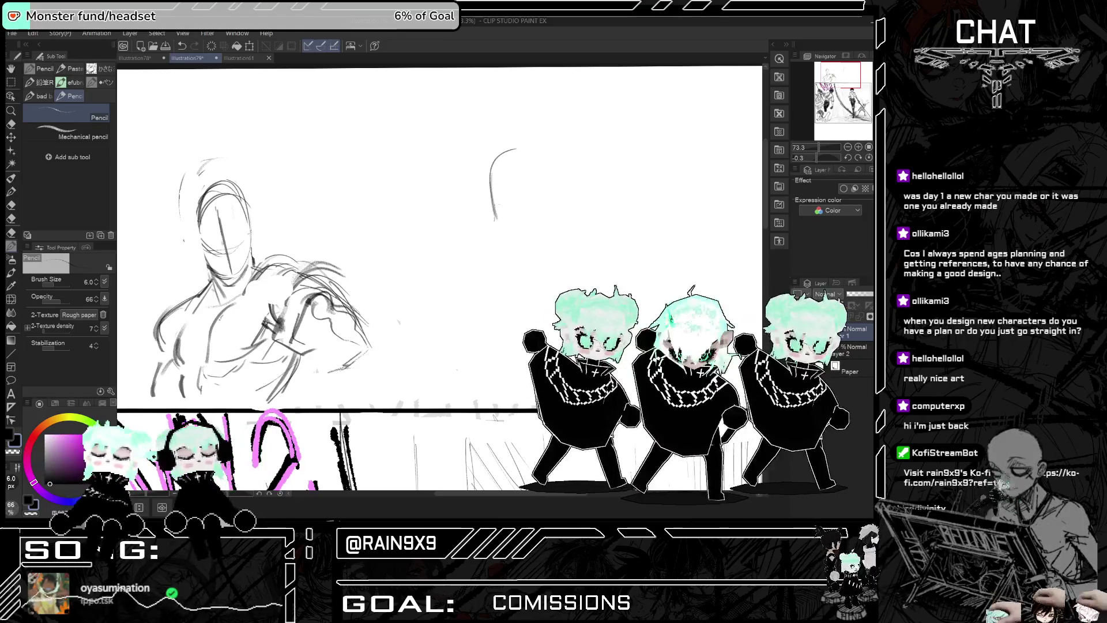
drag(499, 220, 507, 250)
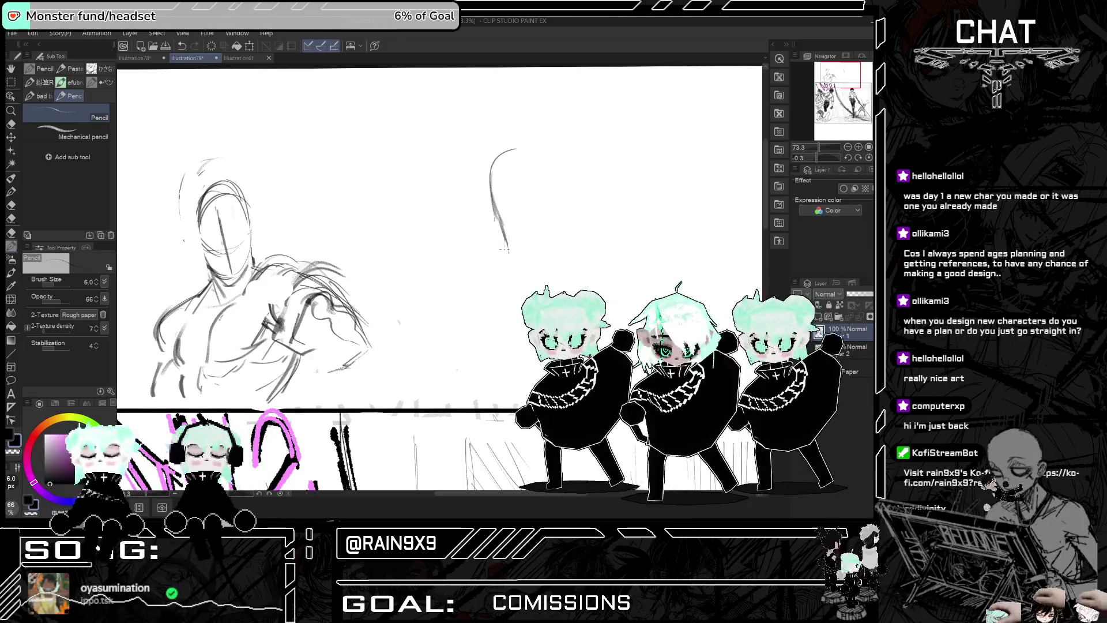
scroll(545, 198, up, 3)
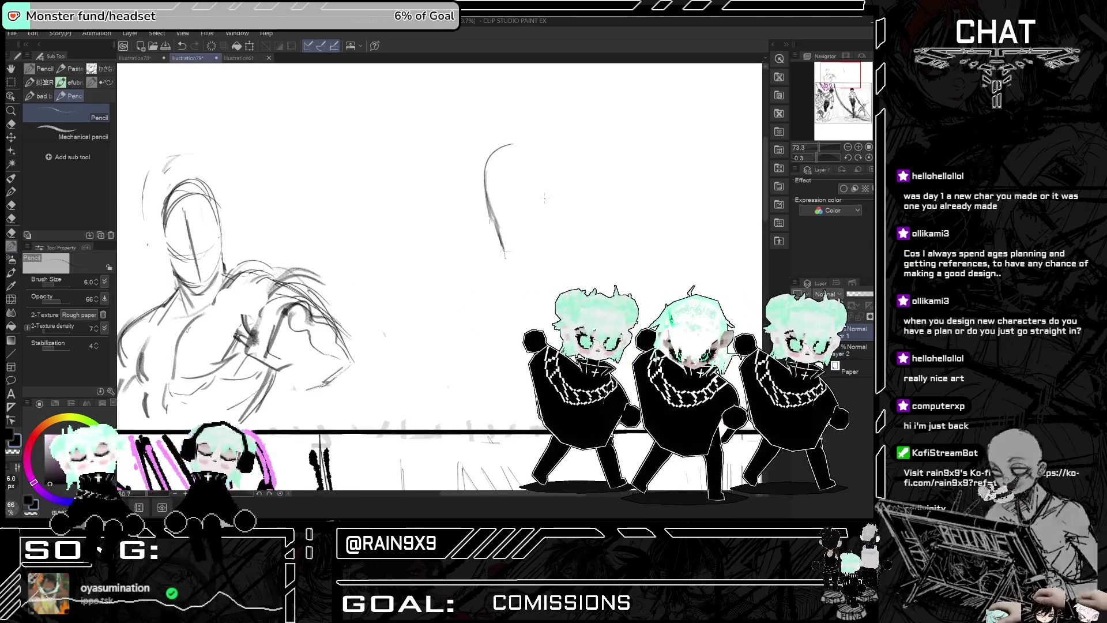
key(ctrl+z)
key(ctrl+z)
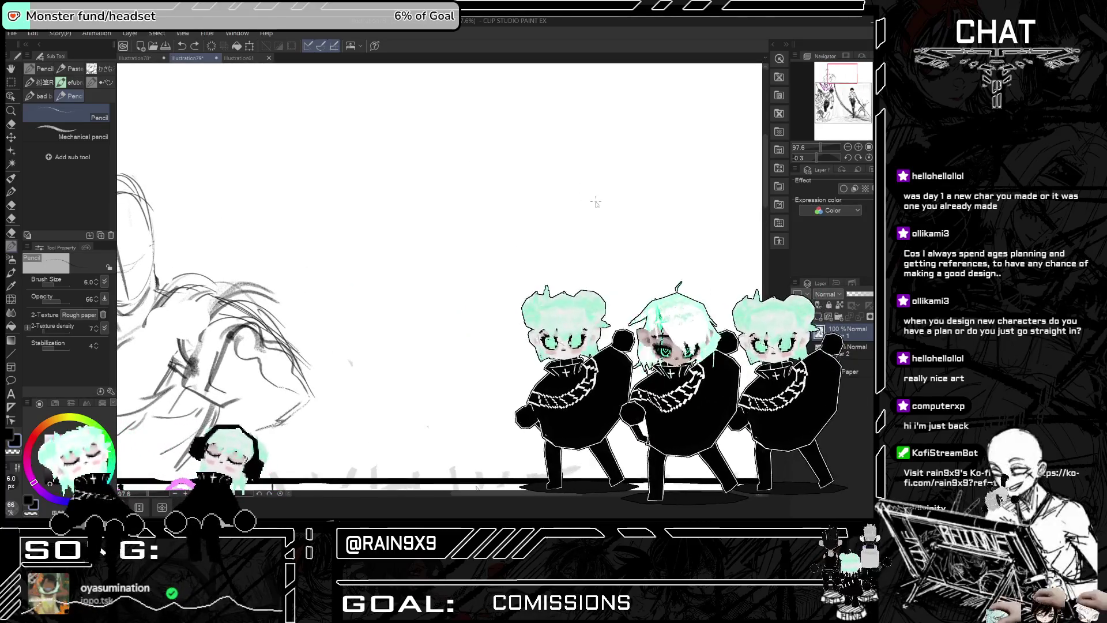
mouse_move(551, 235)
mouse_down()
mouse_move(593, 239)
mouse_move(562, 225)
mouse_move(584, 235)
mouse_move(568, 251)
mouse_move(584, 242)
mouse_up()
key(ctrl+z)
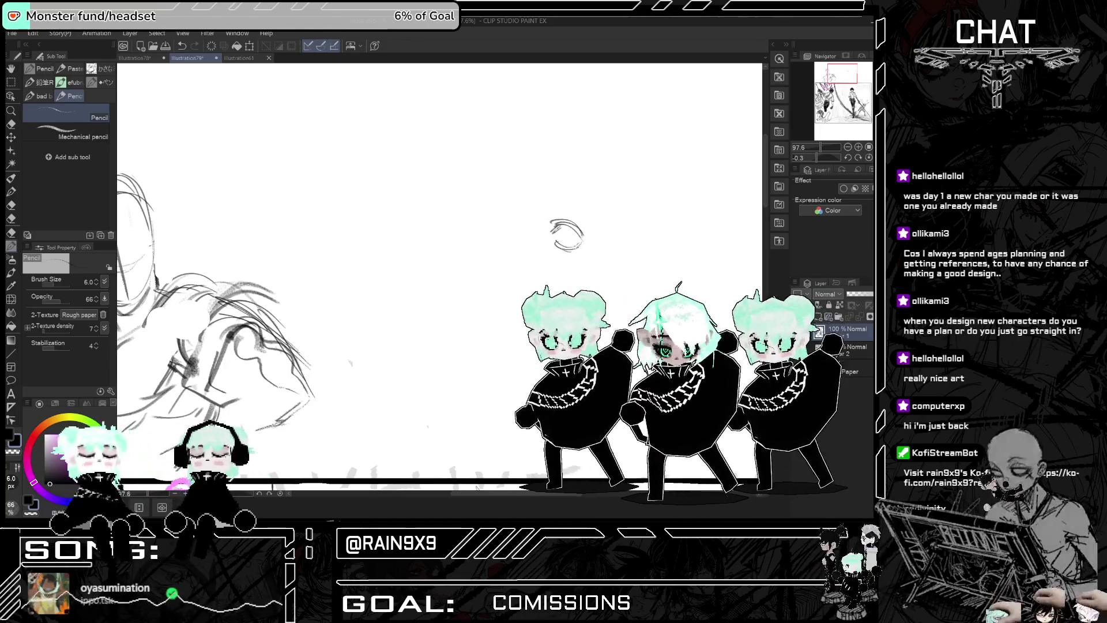
Step: Sketch a hooked diagonal stroke left of the eye and a small mark below it
scroll(575, 198, up, 1)
scroll(575, 197, up, 2)
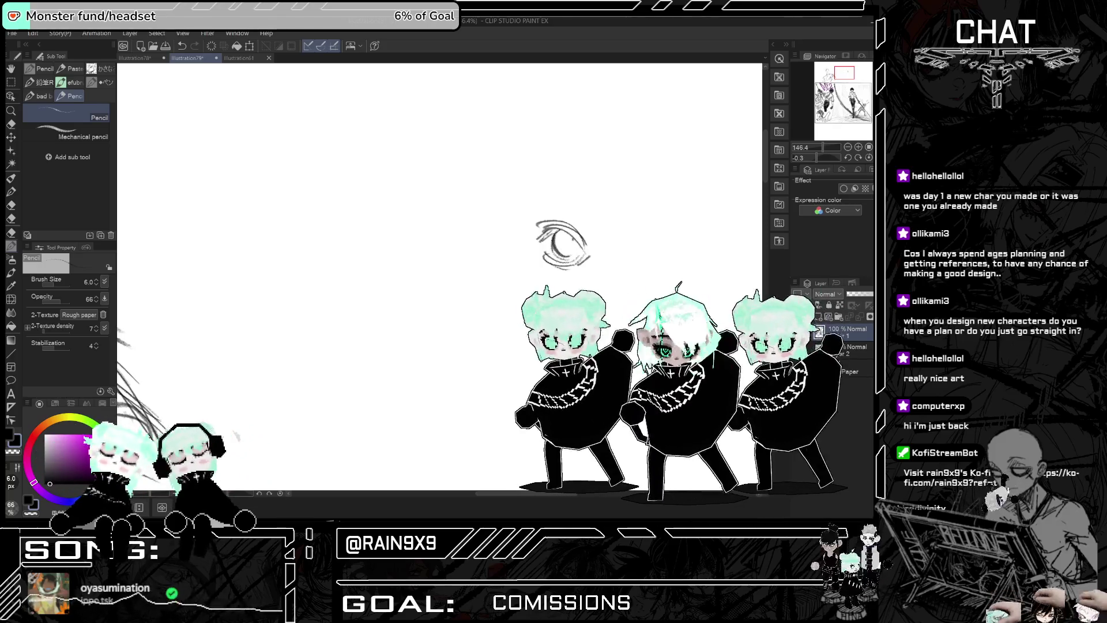
drag(484, 206, 502, 233)
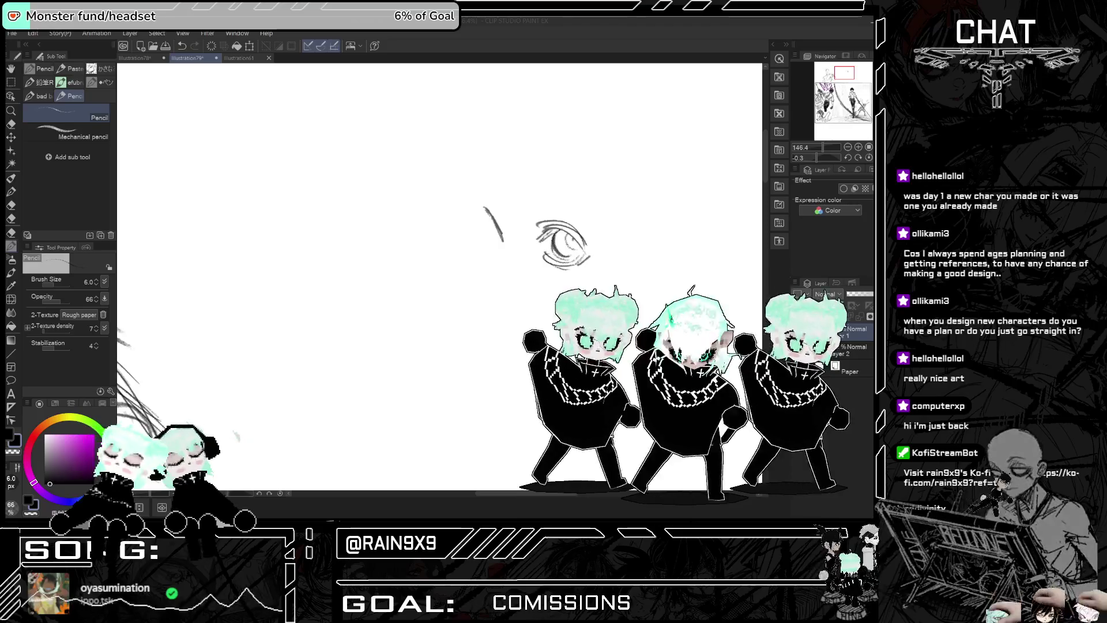
drag(471, 201, 501, 238)
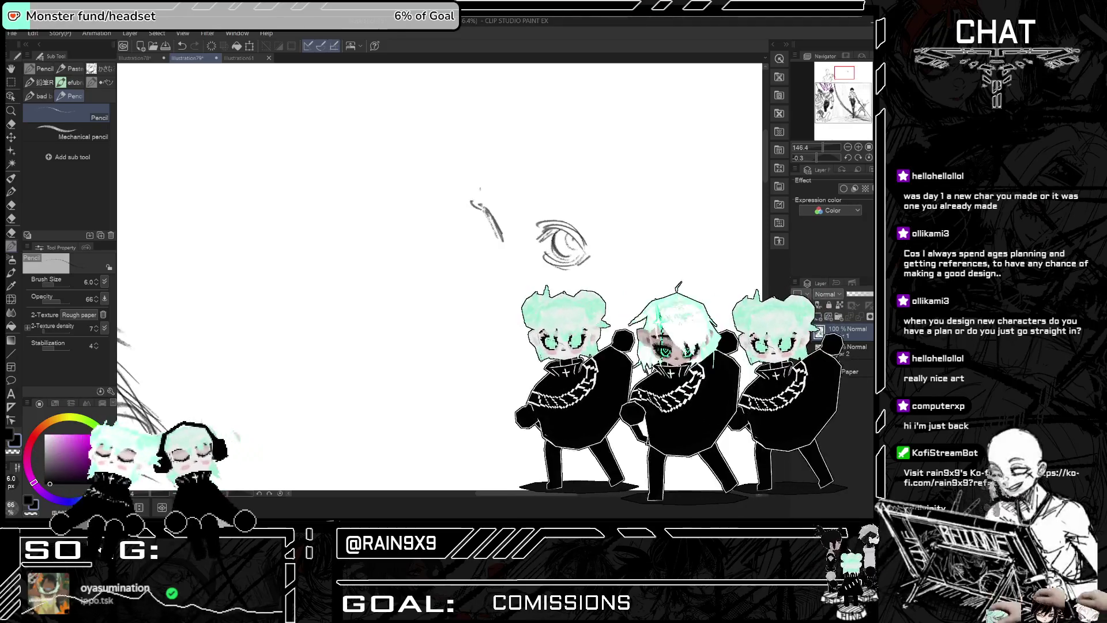
key(h)
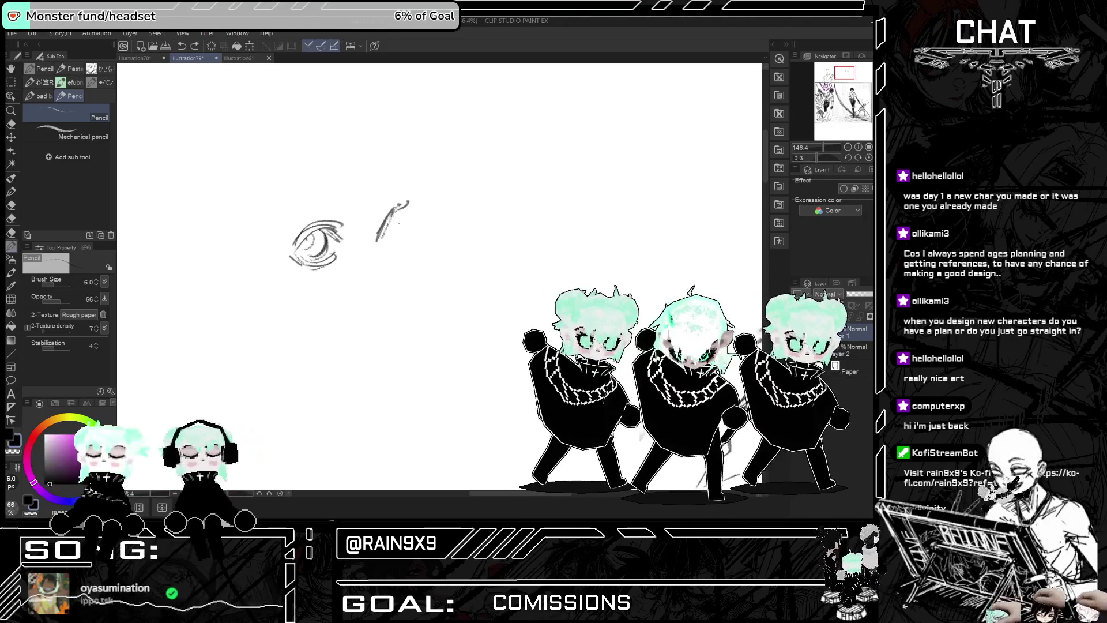
key(h)
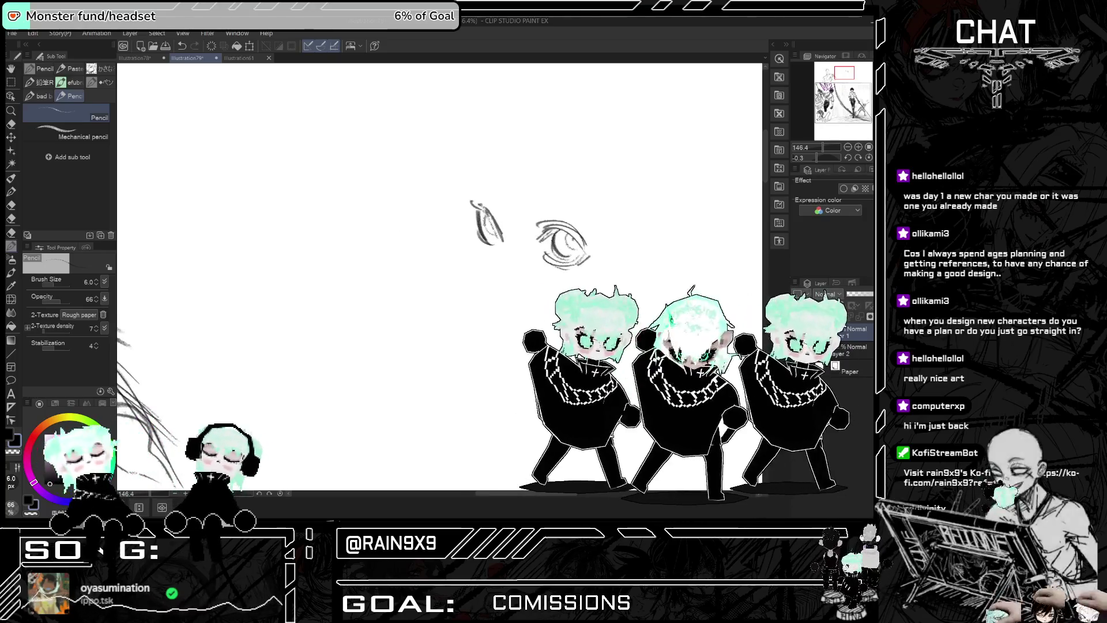
key(h)
key(h)
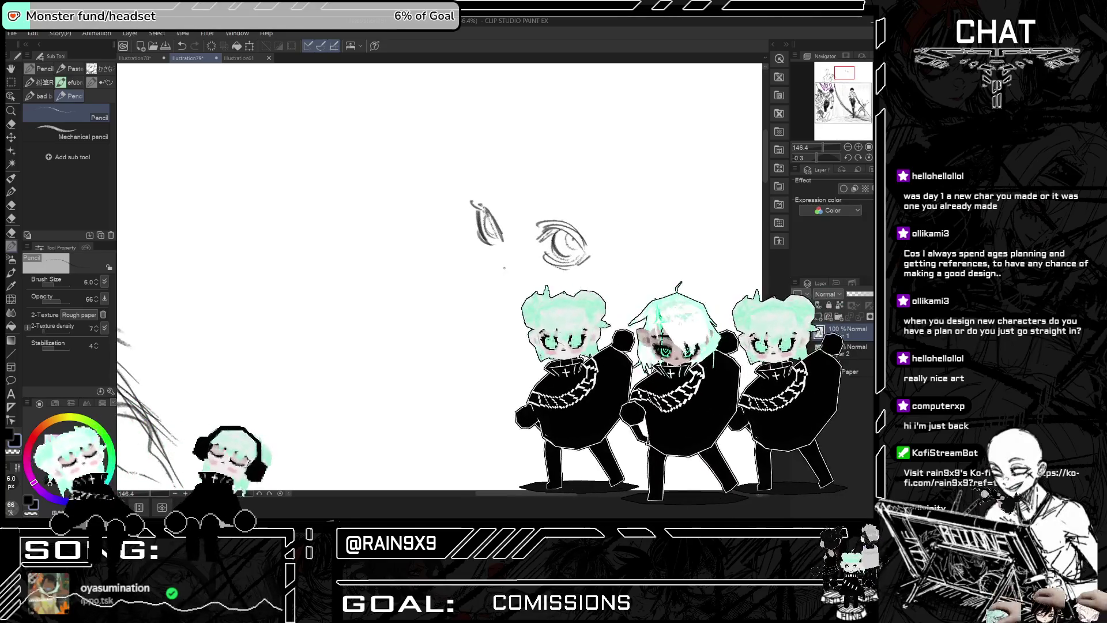
key(h)
key(h)
drag(500, 287, 507, 294)
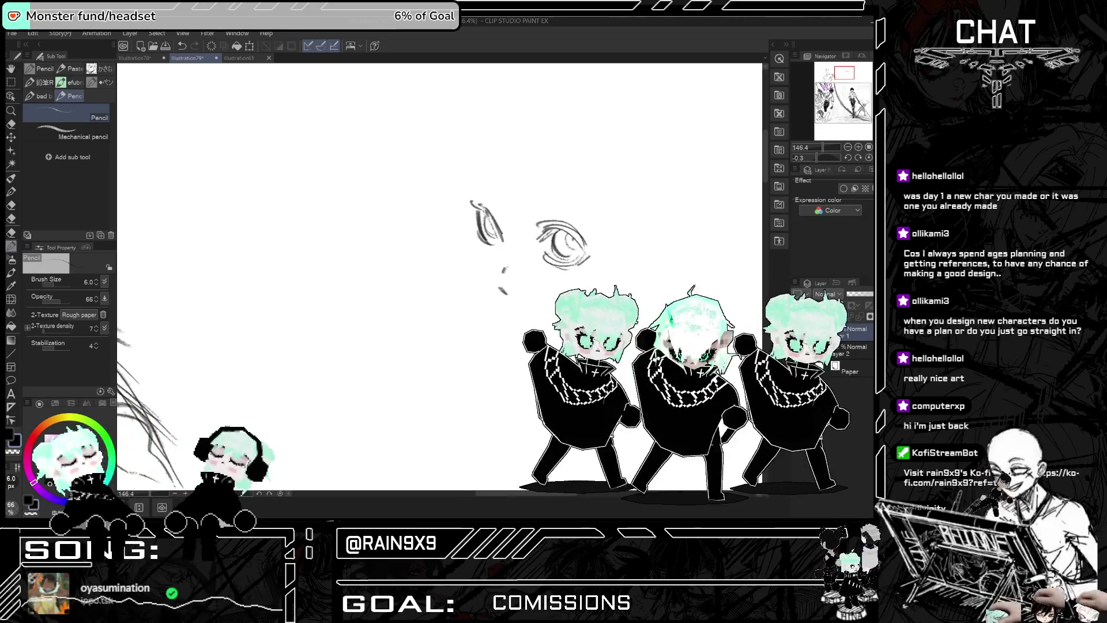
key(h)
key(h)
key(h)
key(h)
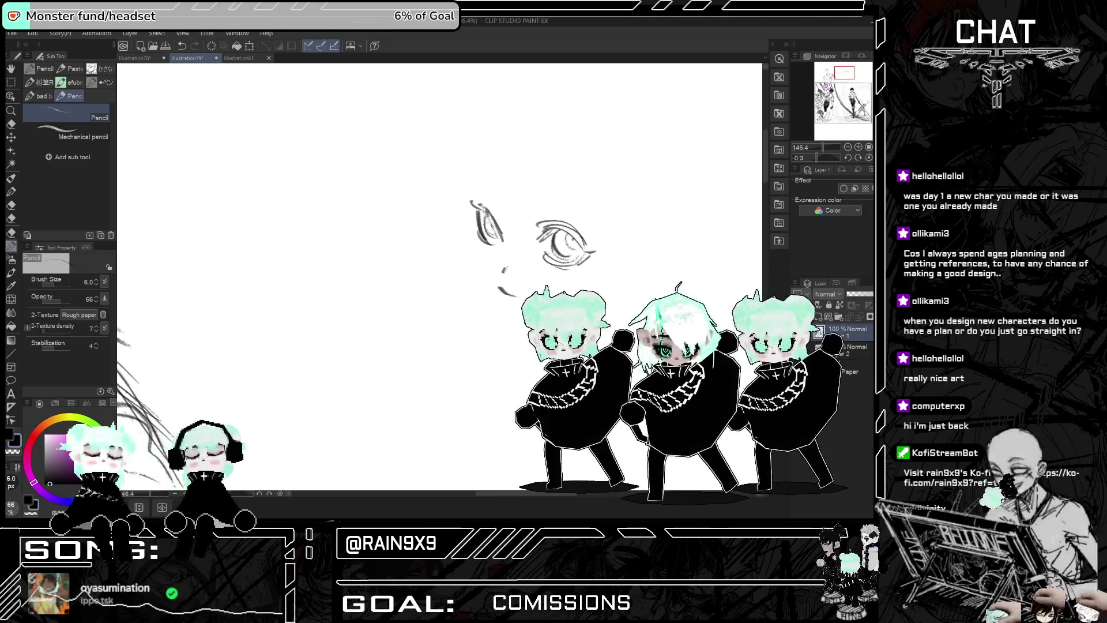
Step: Add extra strokes around the left eye, an arc above the right eye, and a dot by the nose
drag(474, 228, 480, 242)
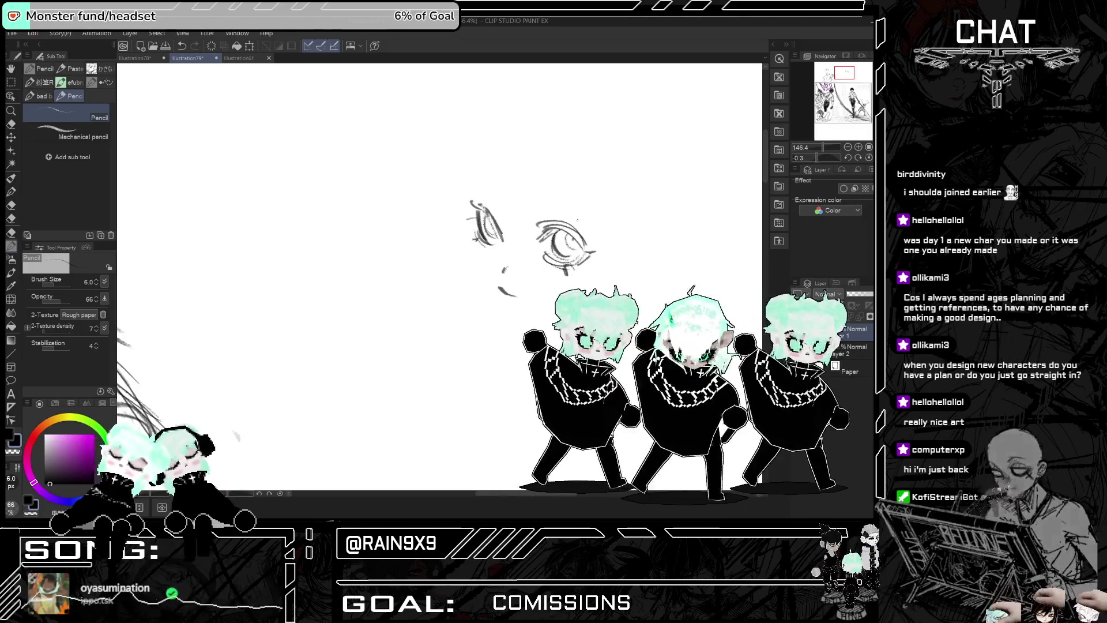
drag(472, 202, 502, 237)
drag(538, 202, 571, 205)
drag(471, 186, 495, 199)
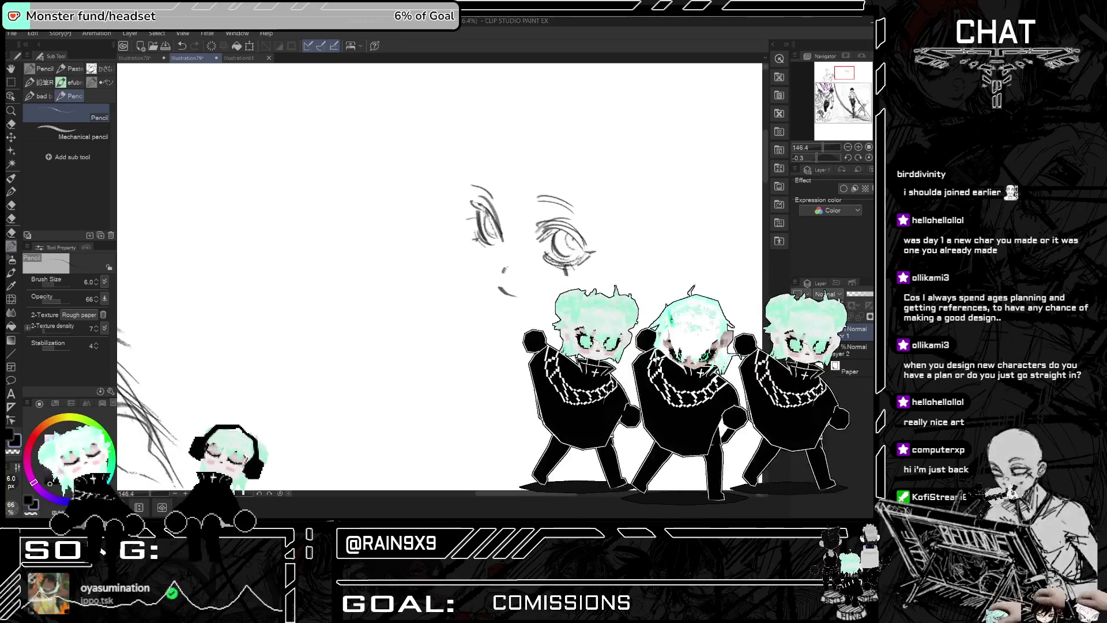
click(495, 267)
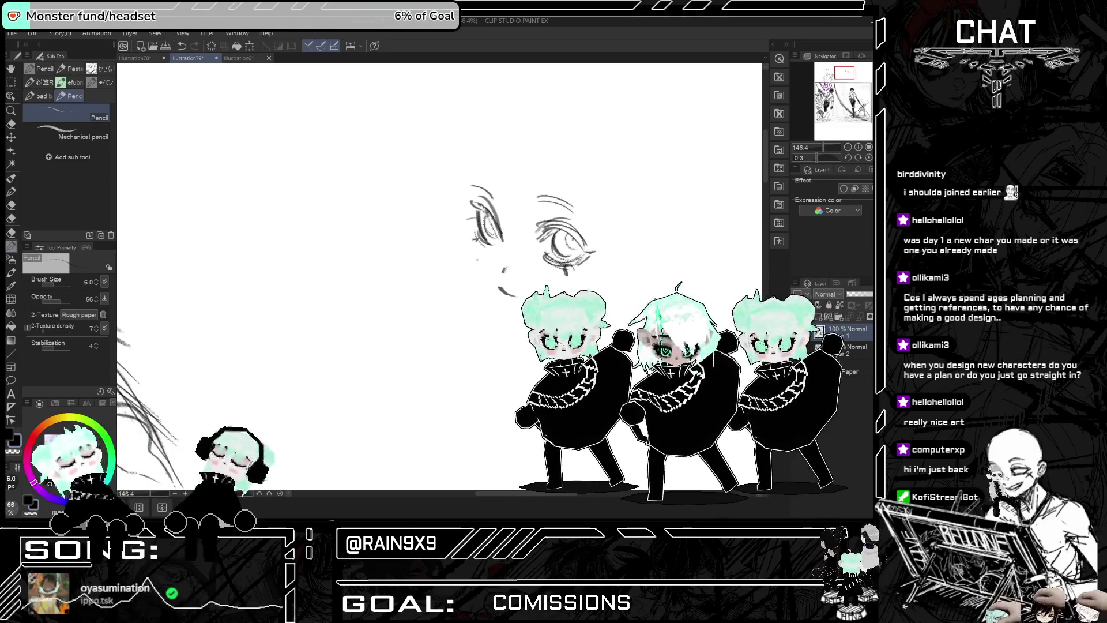
key(h)
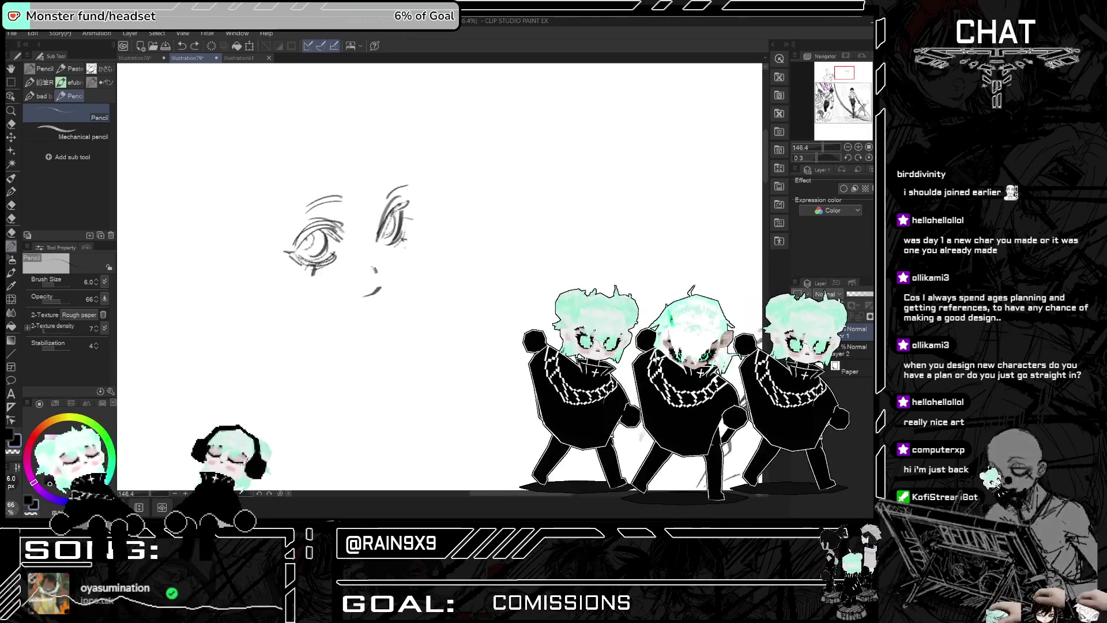
key(h)
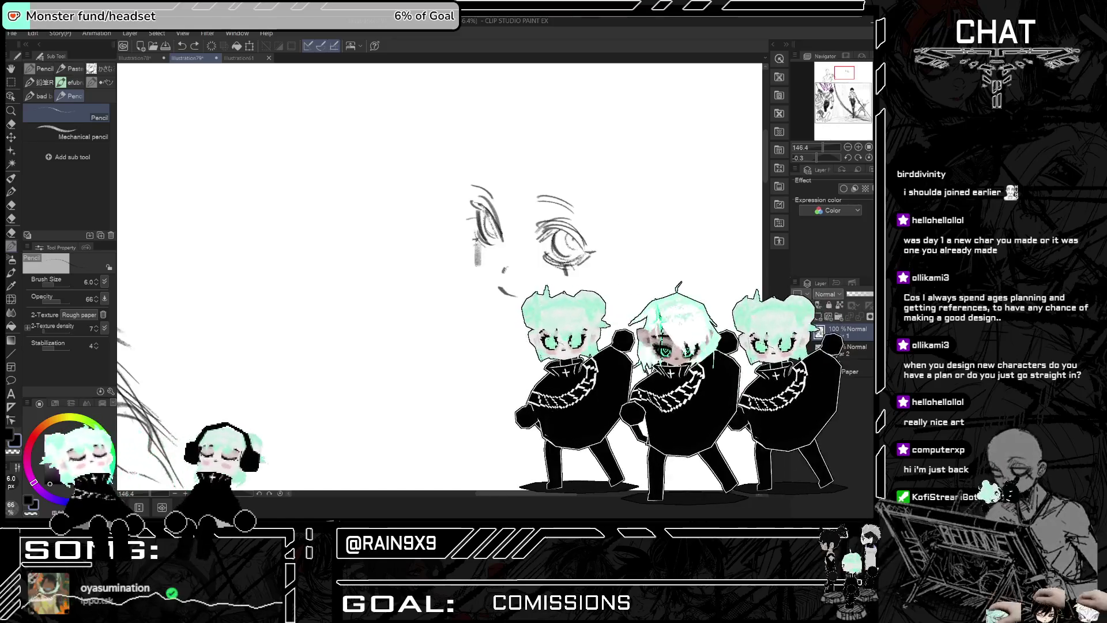
Step: Redraw the vertical cheek stroke and try a jaw extension, undoing it after a mirrored check
key(ctrl+z)
drag(477, 241, 480, 273)
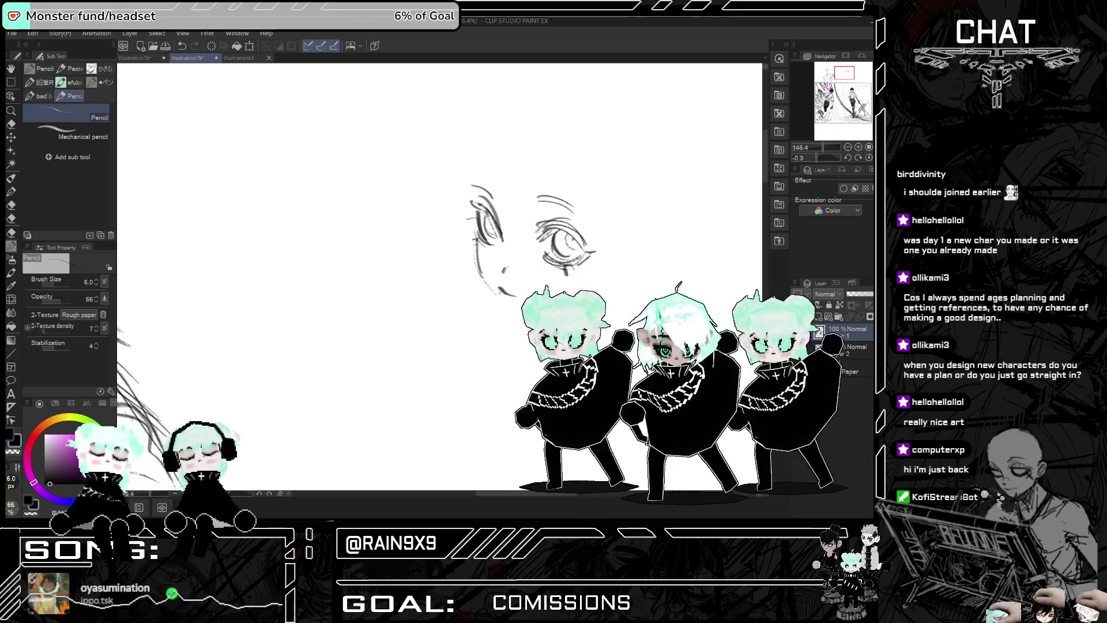
key(h)
drag(398, 278, 371, 315)
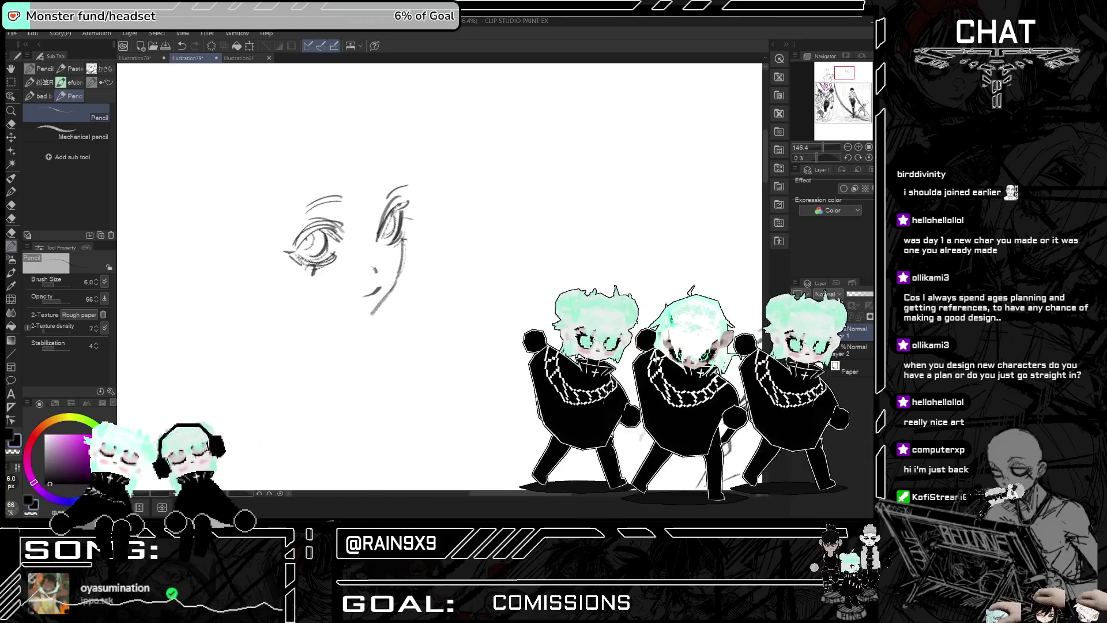
key(ctrl+z)
key(h)
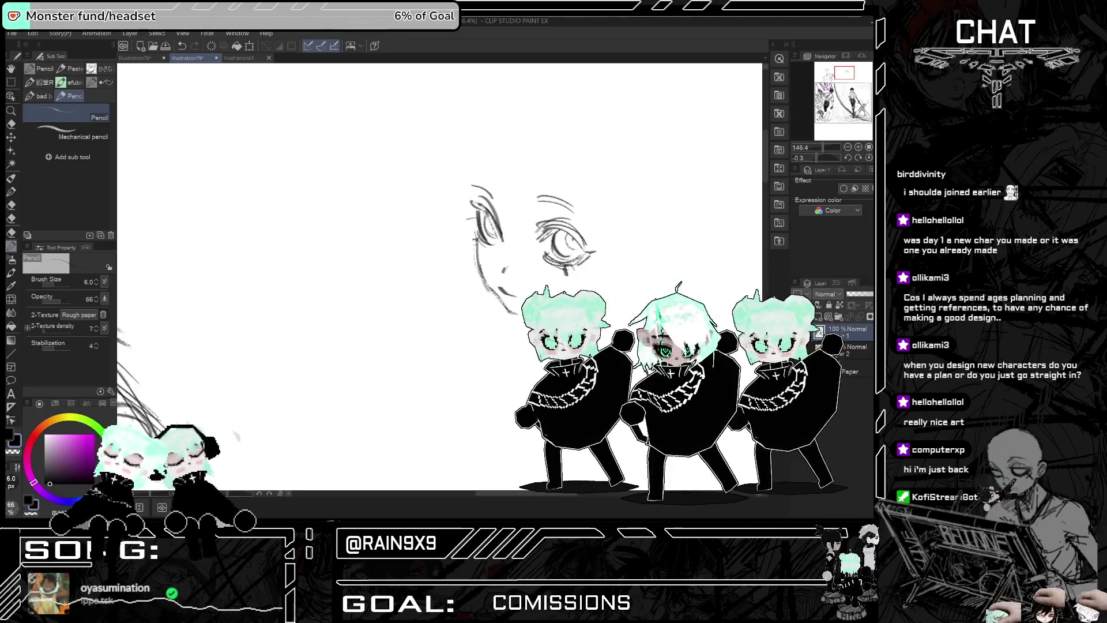
key(h)
key(h)
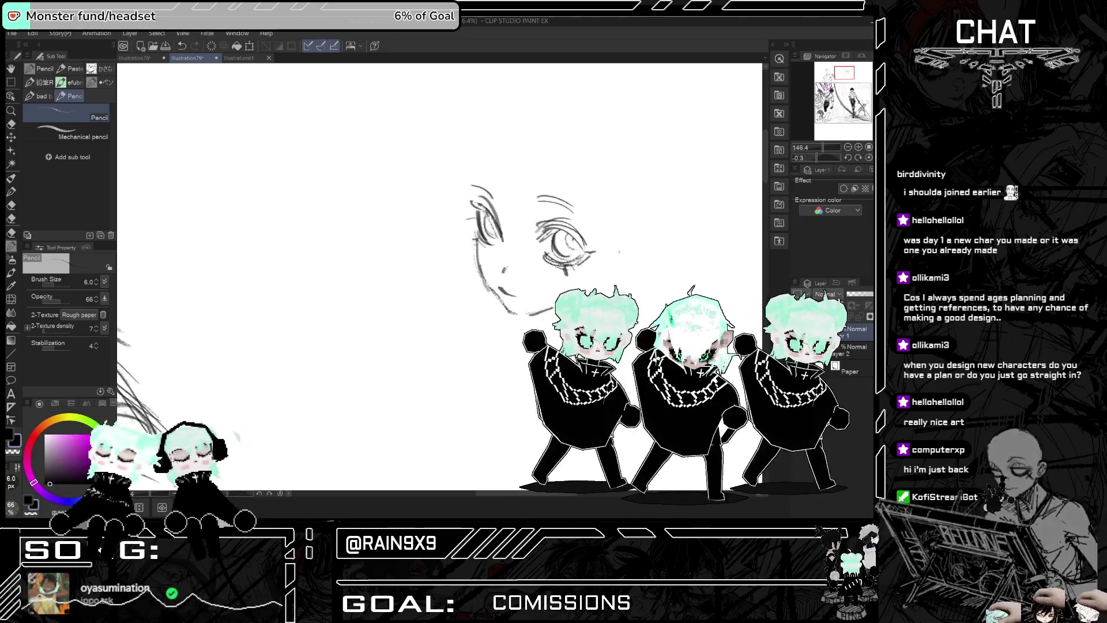
key(h)
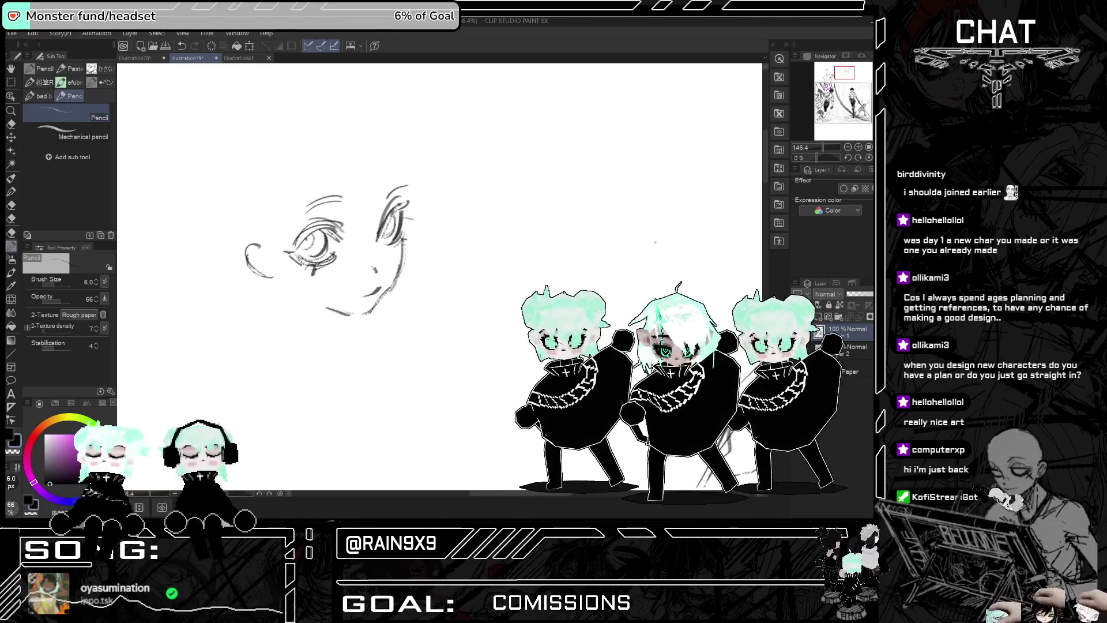
key(h)
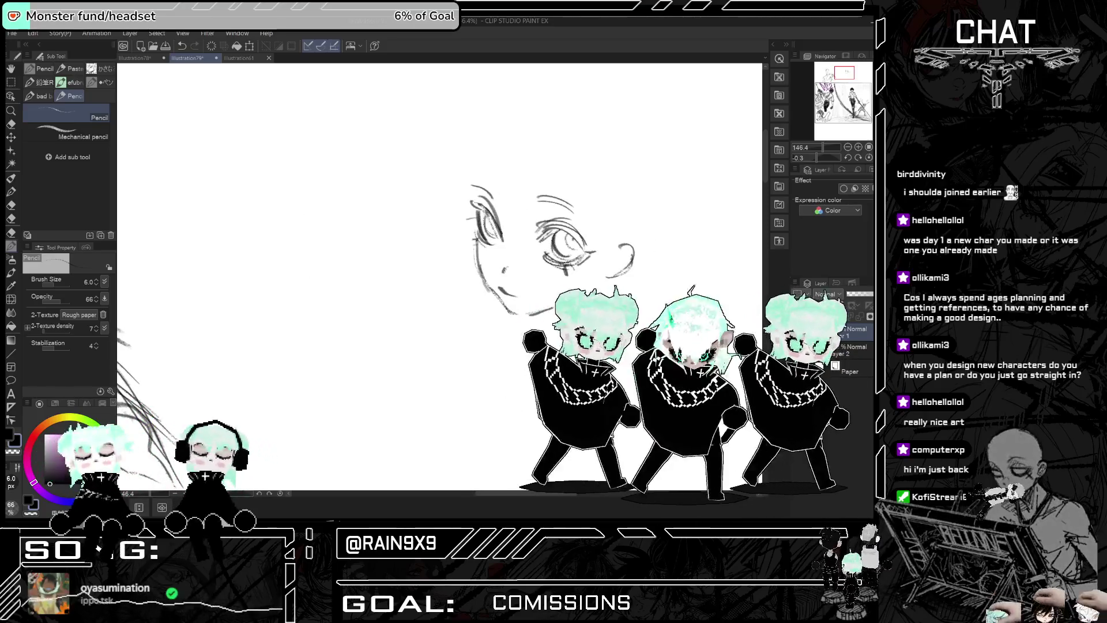
Step: Compare the last stroke with and without it and mirrored, then start the top of the head outline
scroll(548, 248, down, 1)
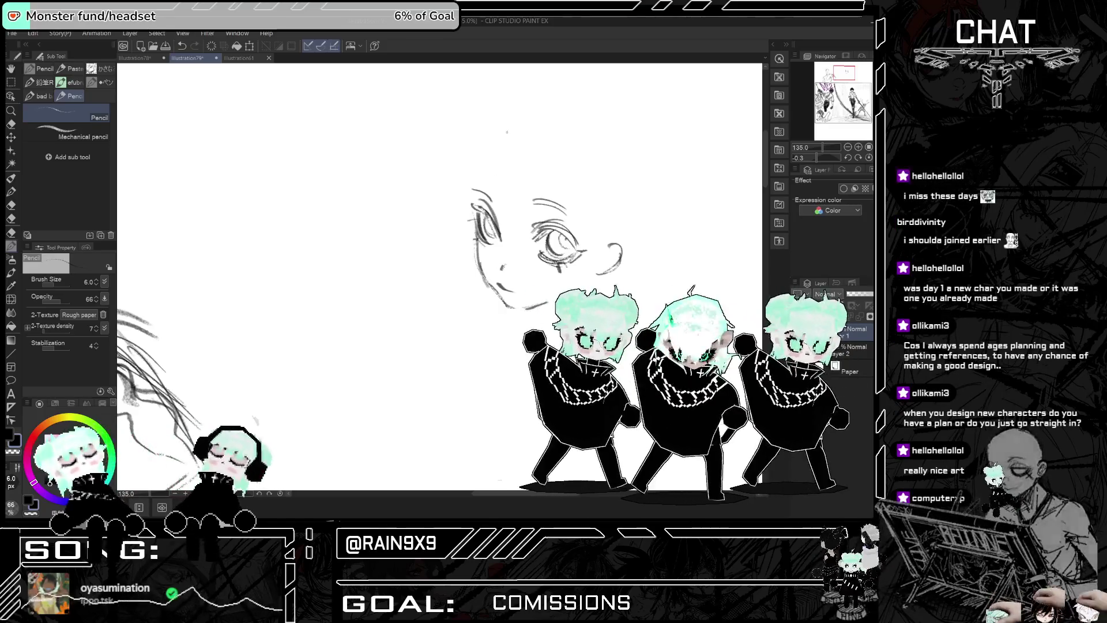
scroll(548, 248, down, 1)
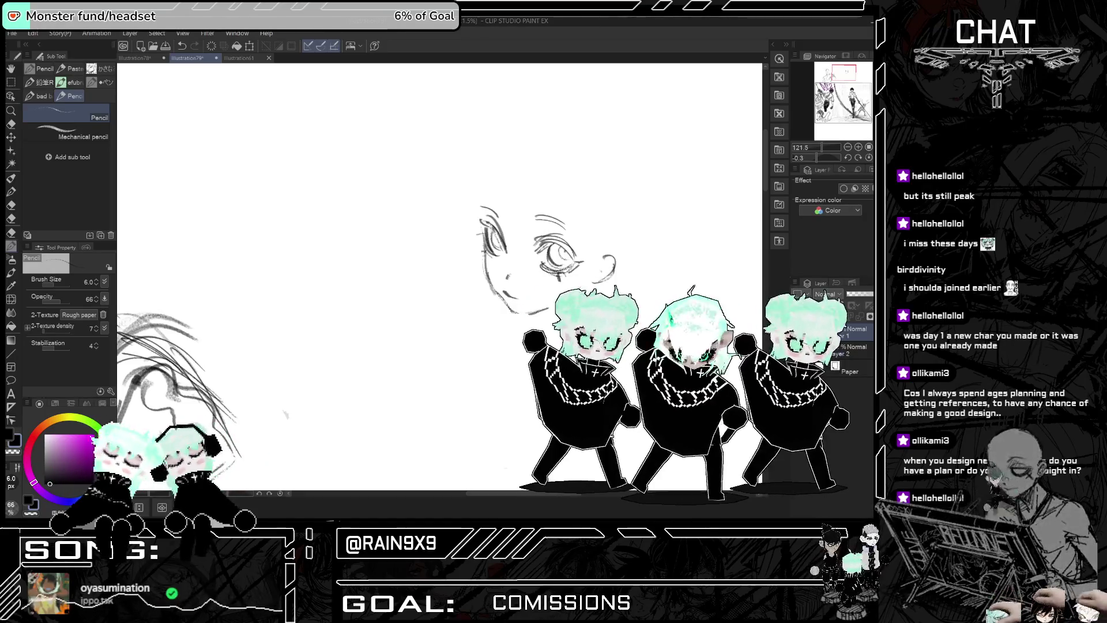
key(h)
key(h)
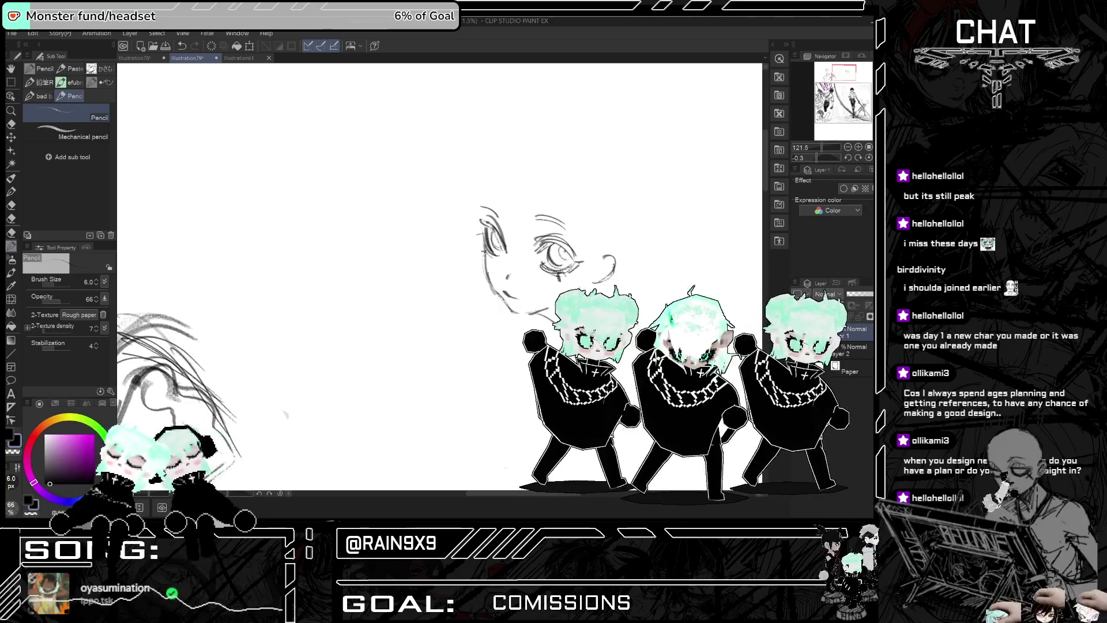
key(ctrl+z)
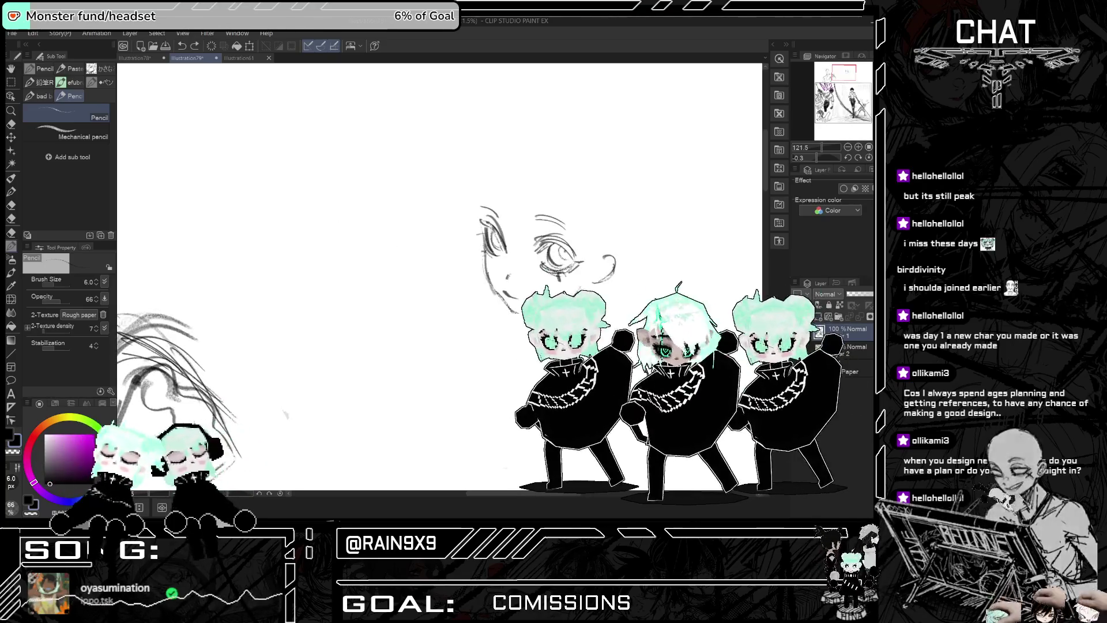
key(ctrl+y)
key(ctrl+z)
key(ctrl+y)
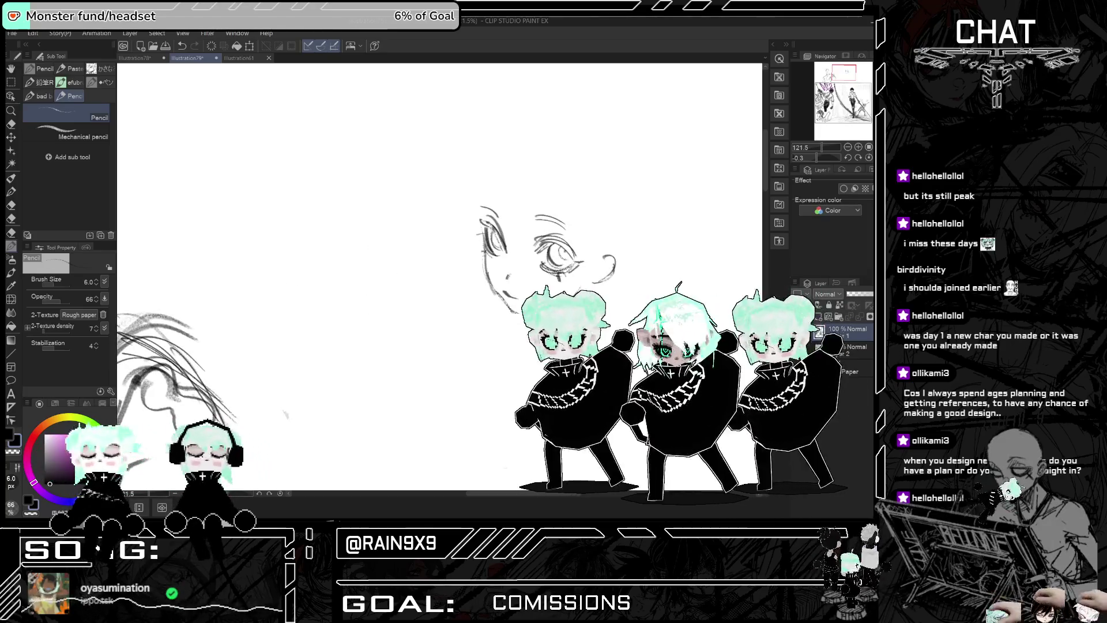
key(ctrl+z)
key(ctrl+y)
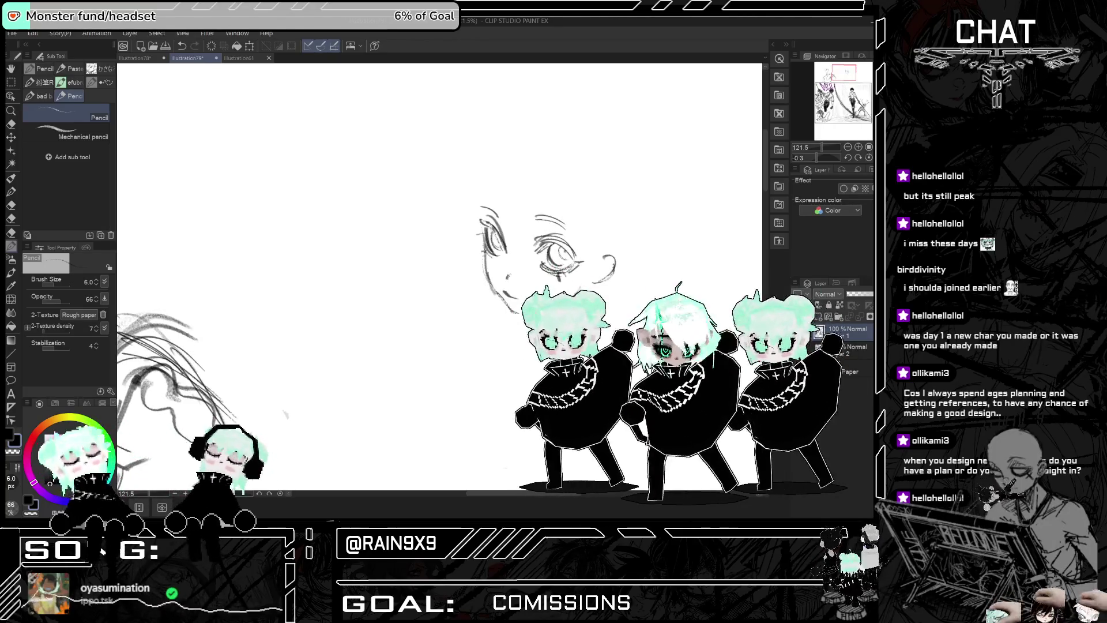
key(h)
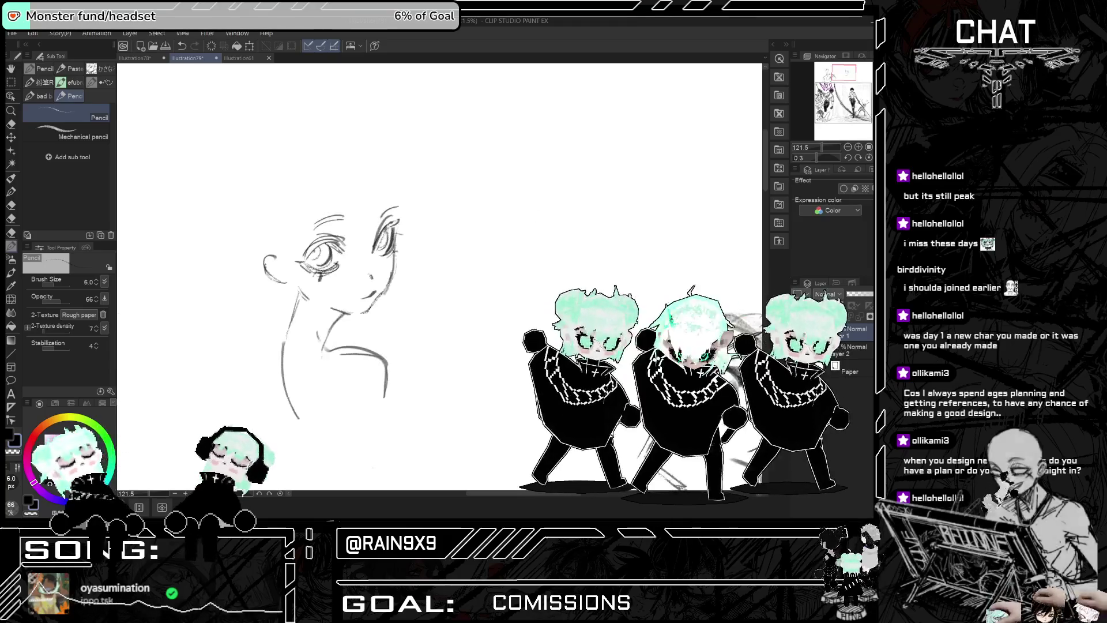
key(h)
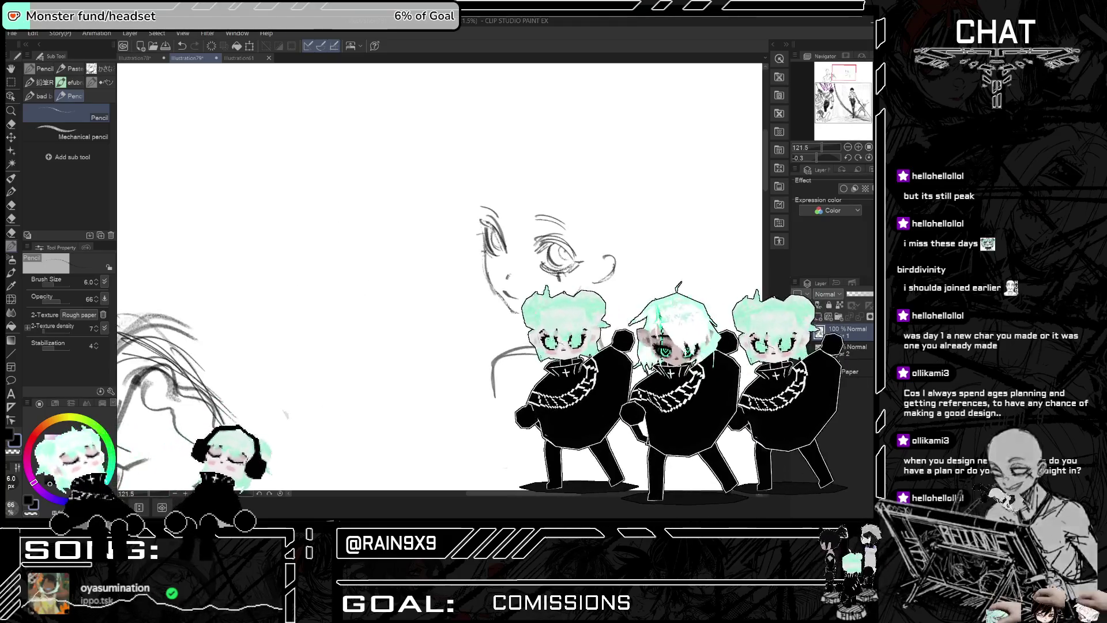
key(h)
key(h)
key(h)
key(h)
key(h)
key(h)
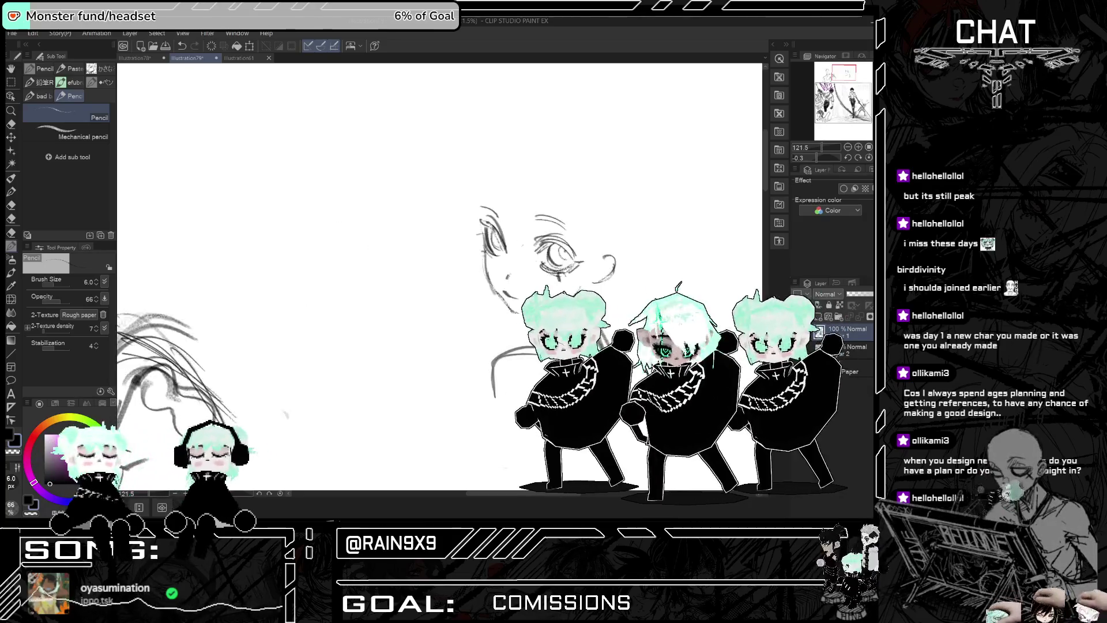
mouse_move(485, 238)
mouse_down()
mouse_move(482, 201)
mouse_move(533, 160)
mouse_up()
Step: Extend the head outline across the crown and down the right side, undoing the last piece
mouse_move(484, 206)
mouse_down()
mouse_move(481, 189)
mouse_move(559, 144)
mouse_move(621, 198)
mouse_up()
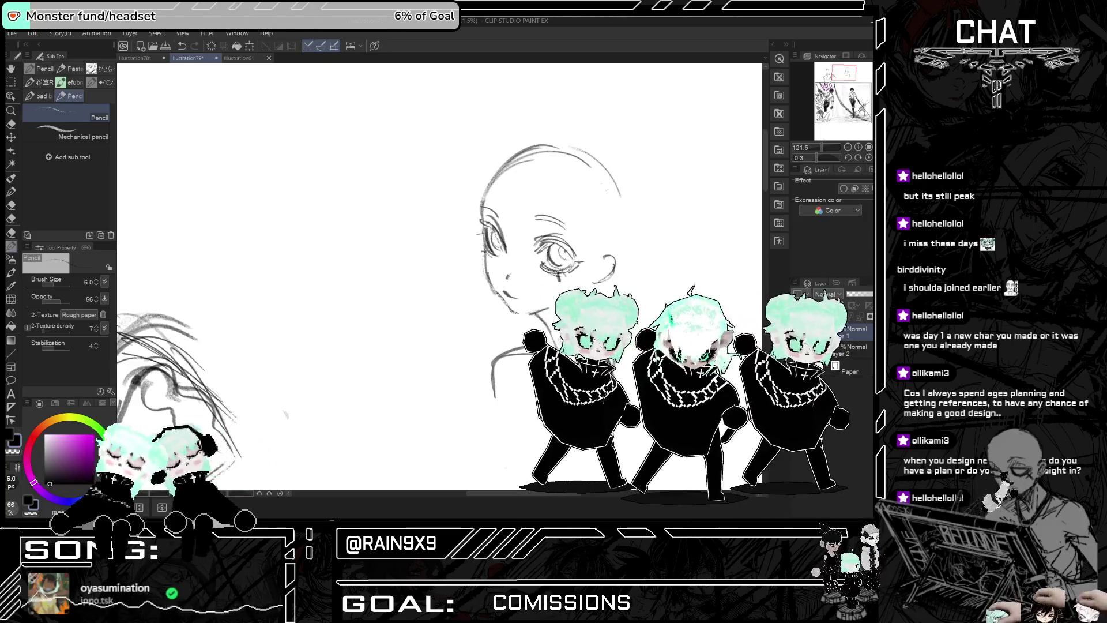
drag(583, 150, 601, 168)
drag(603, 169, 620, 231)
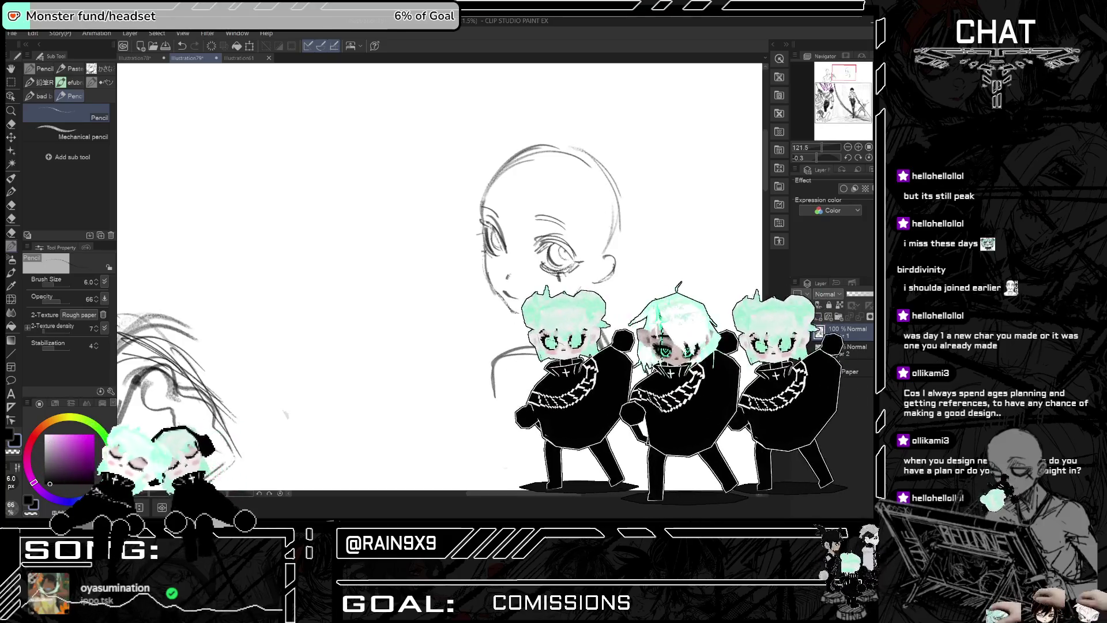
scroll(597, 251, right, 5)
scroll(597, 252, left, 5)
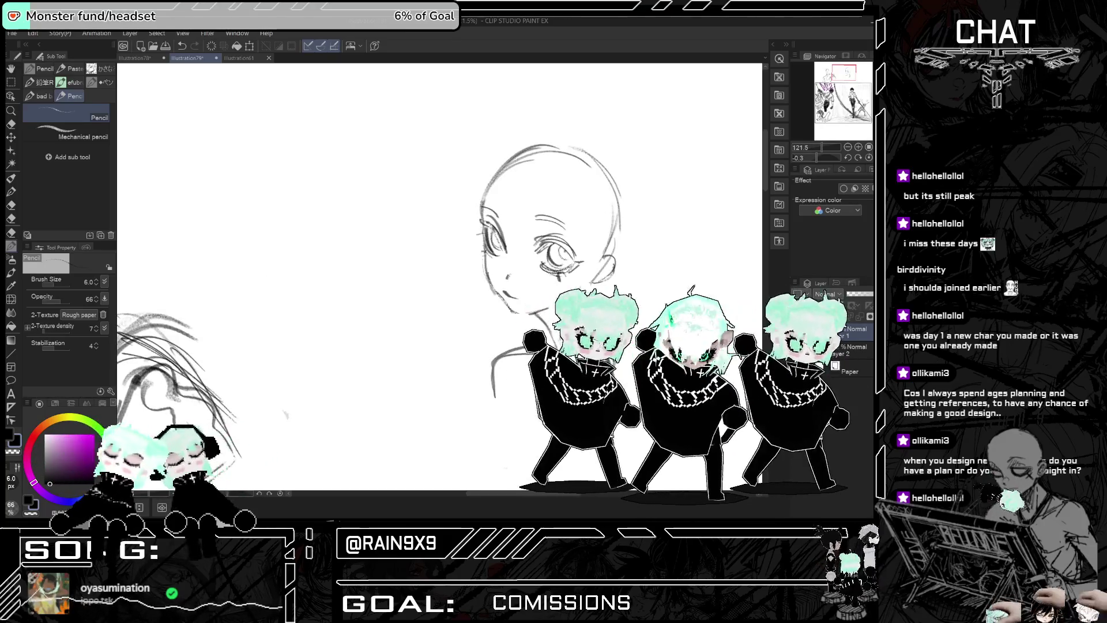
key(ctrl+z)
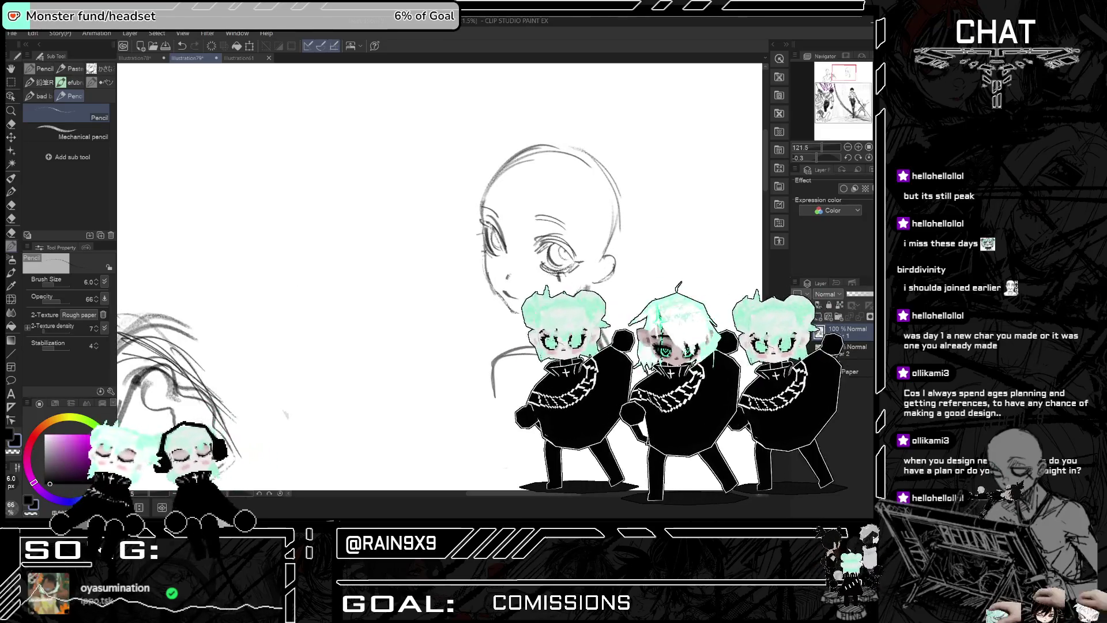
Step: Zoom out to view the whole page, then darken the outer edge of the eye
key(ctrl+0)
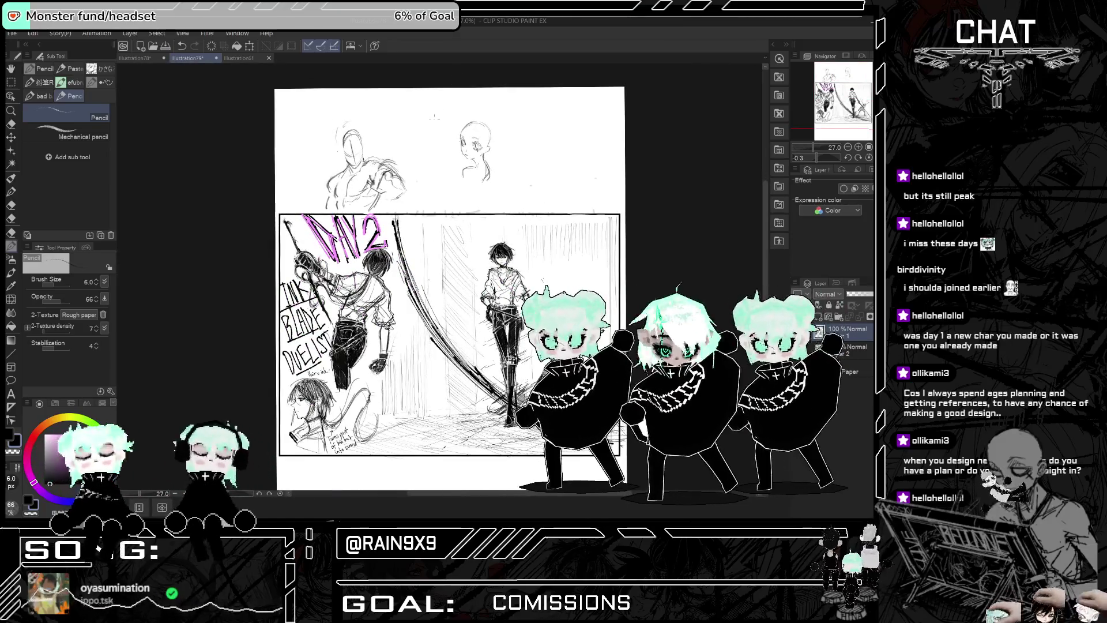
key(ctrl+minus)
scroll(462, 135, up, 5)
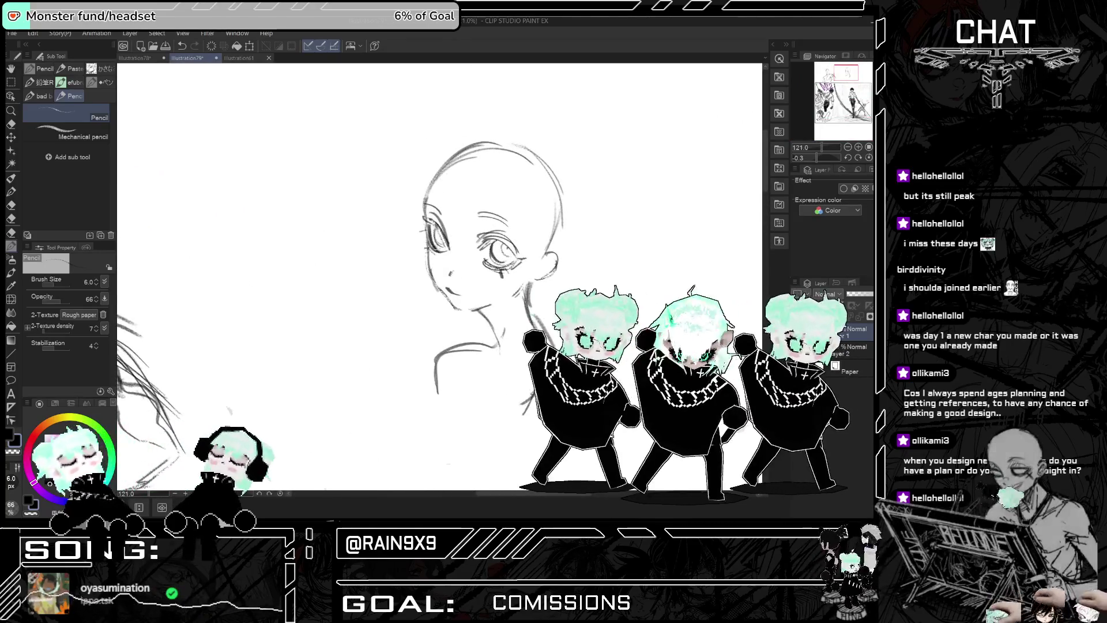
drag(433, 226, 436, 250)
Step: Check the head shape mirrored several times, then redraw a hair strand
key(h)
key(h)
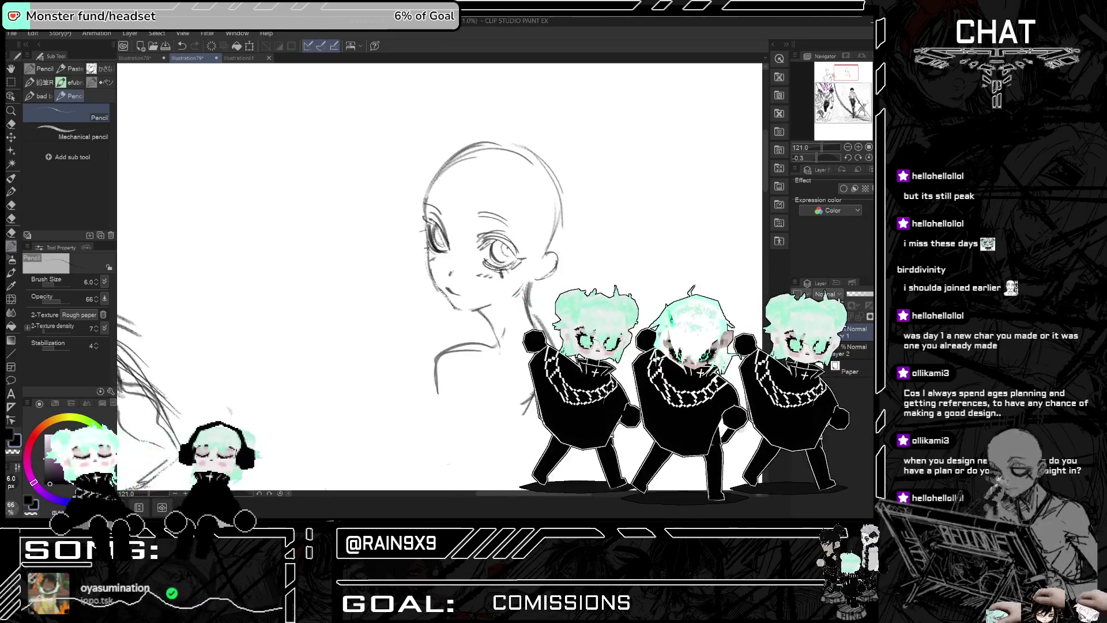
key(h)
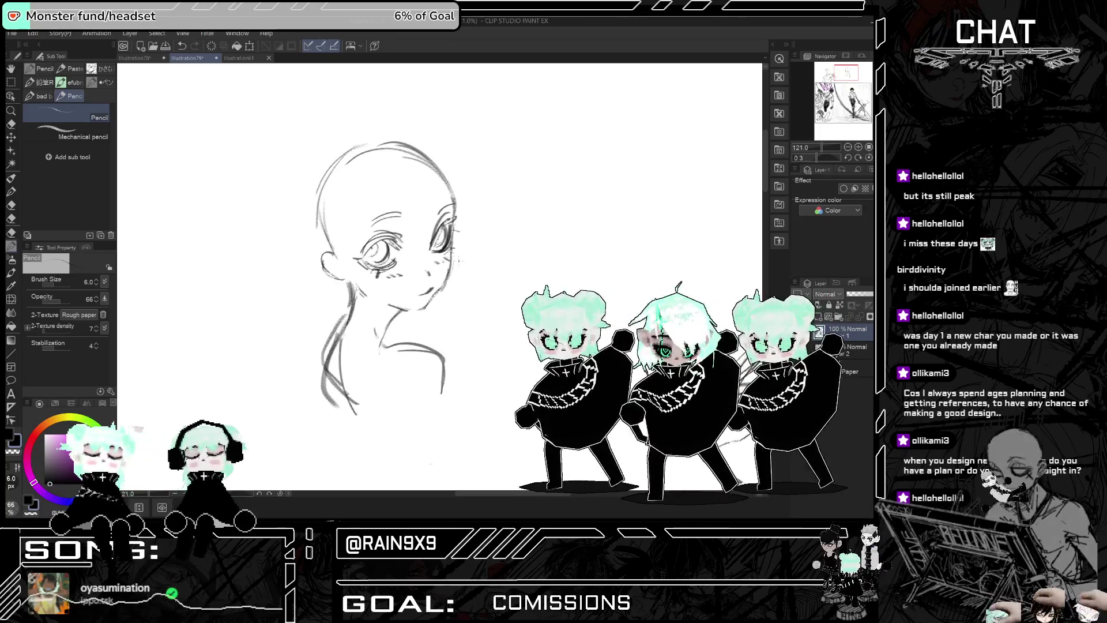
key(h)
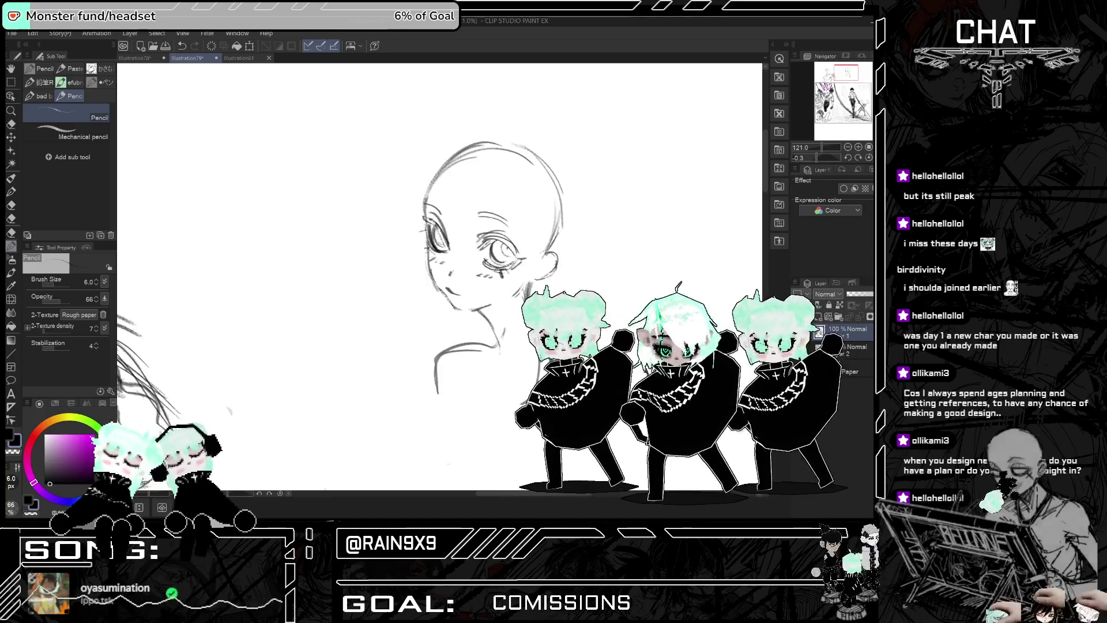
key(h)
key(h)
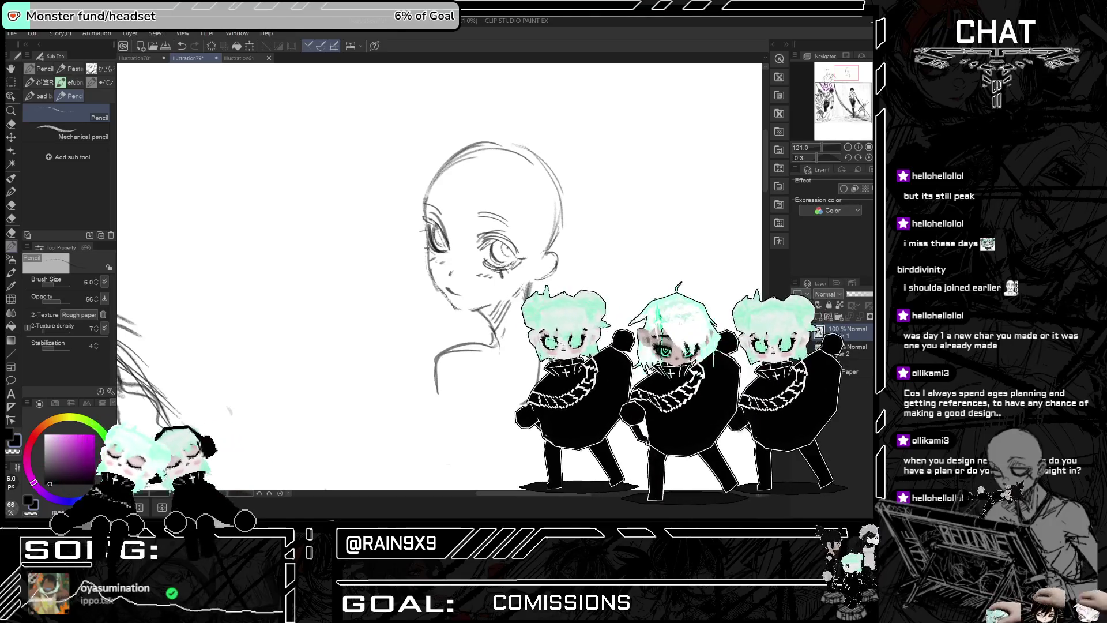
key(h)
key(h)
key(h)
key(h)
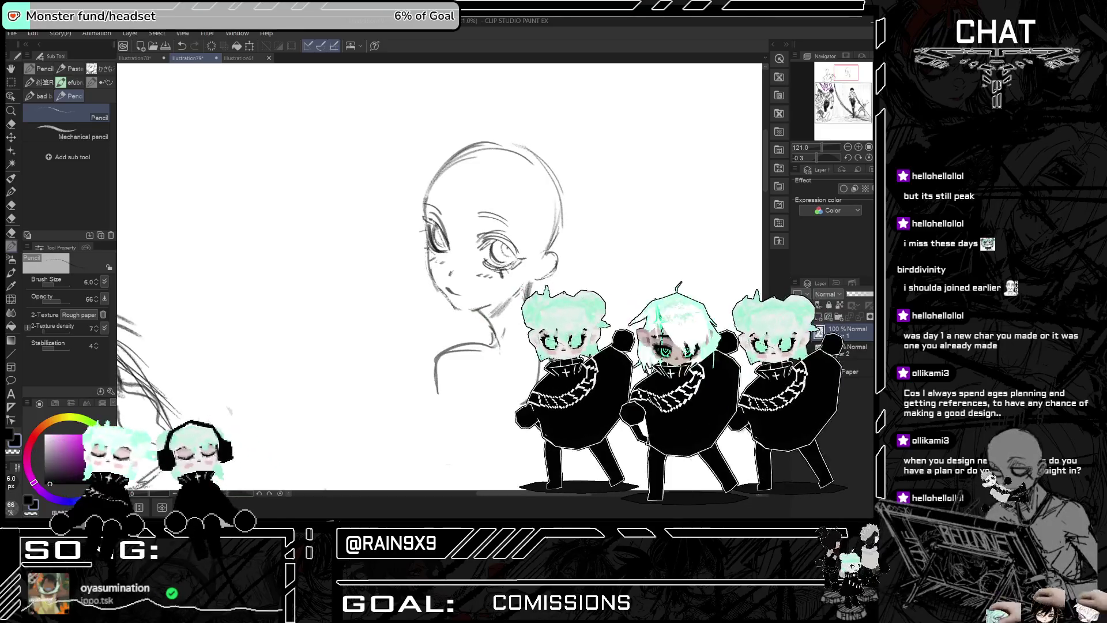
key(h)
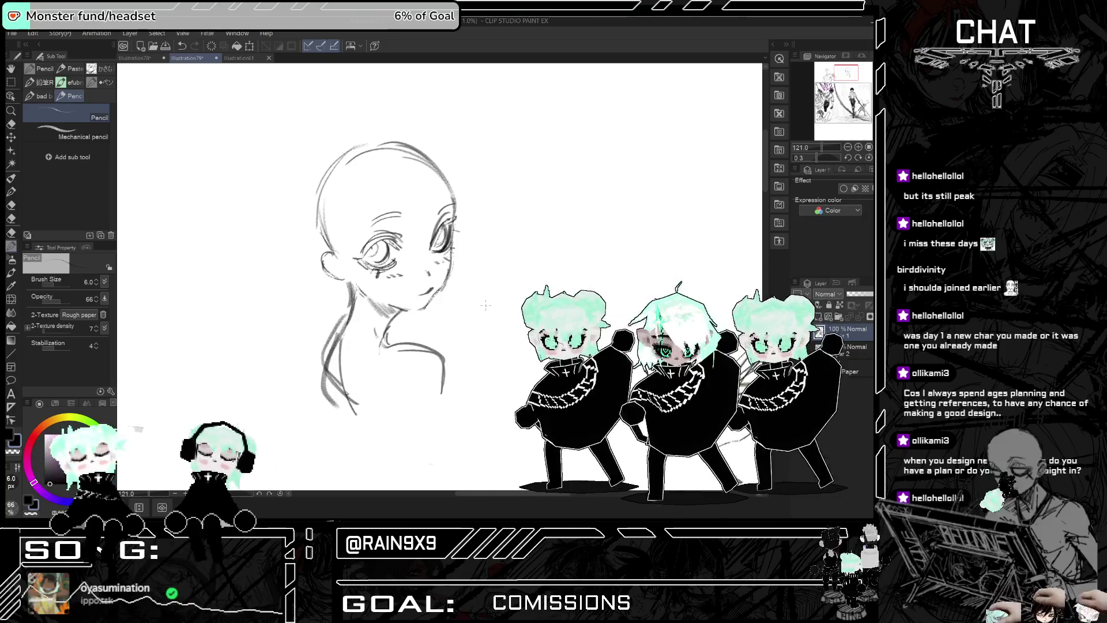
key(h)
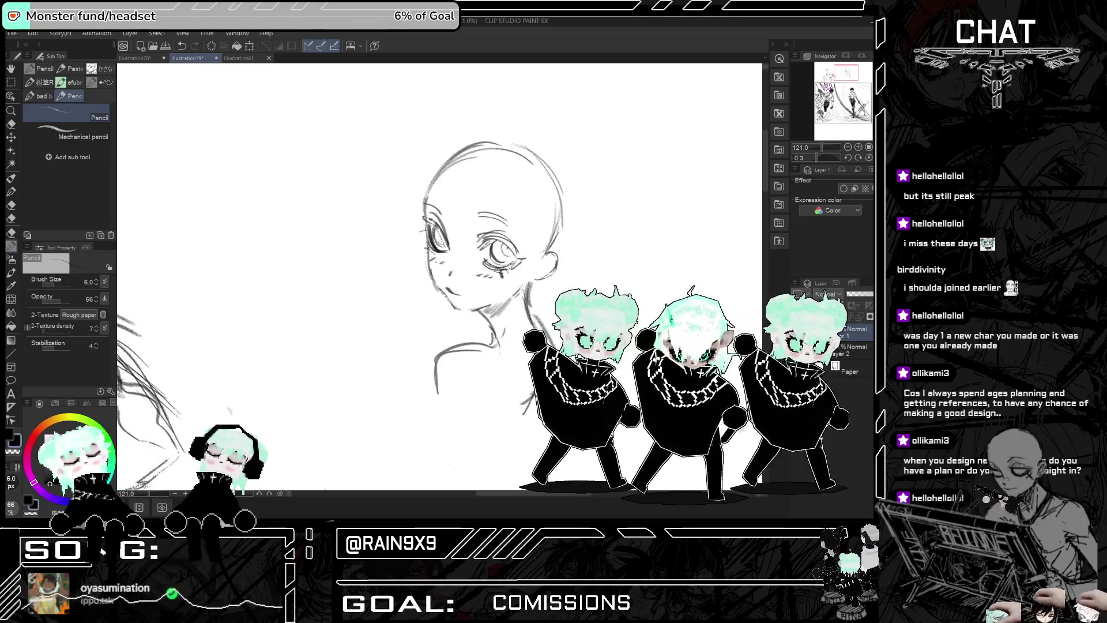
key(h)
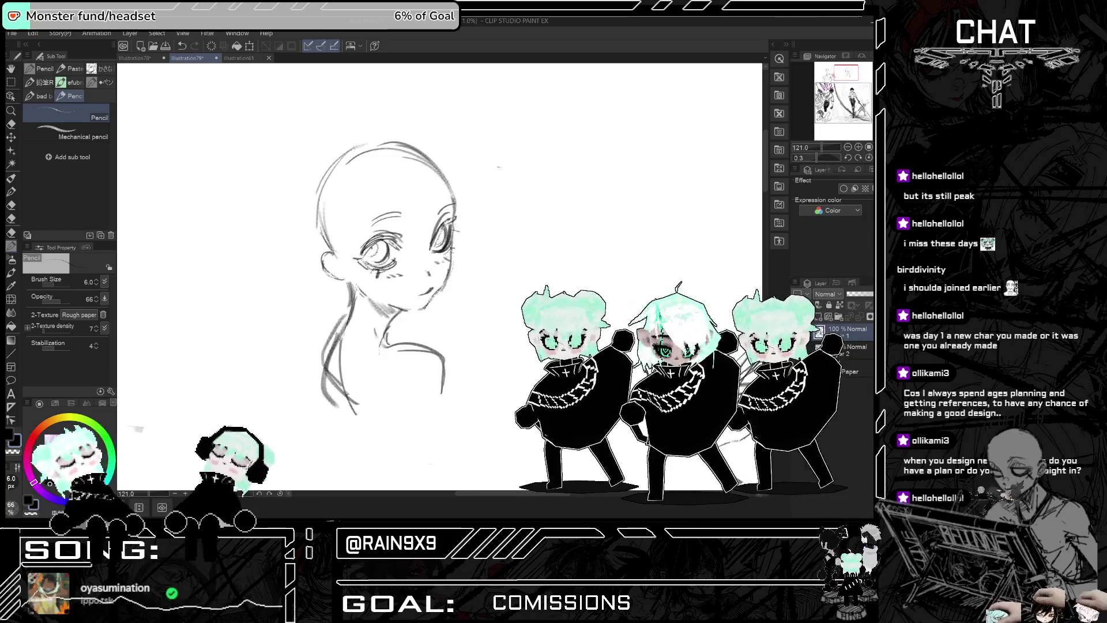
key(h)
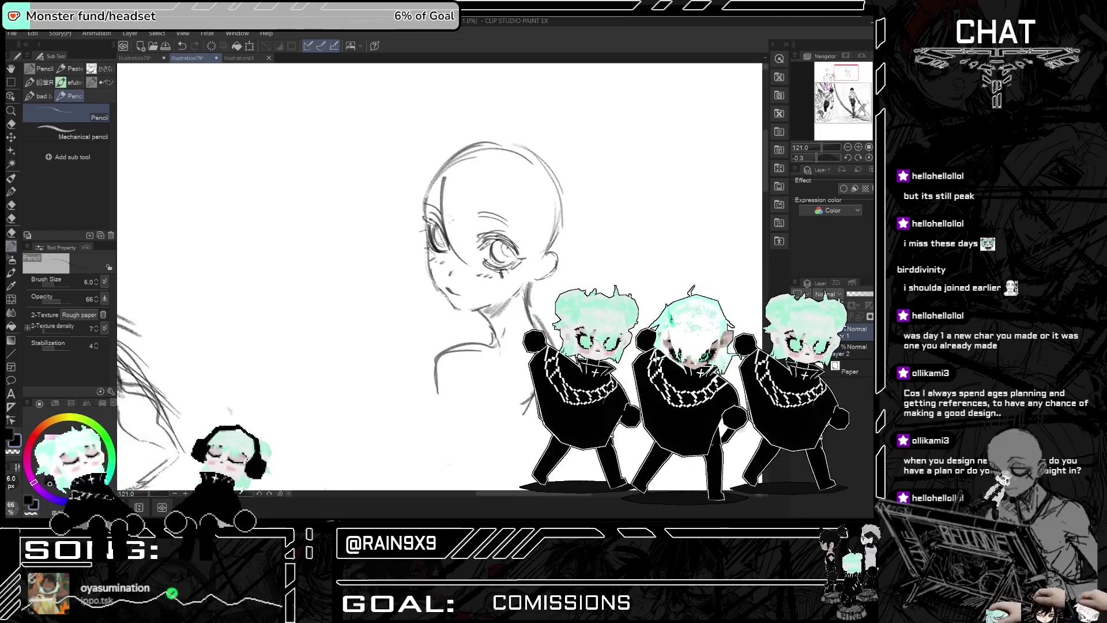
drag(444, 173, 441, 237)
Step: Undo the new neck strokes and redraw the hair strokes left of the face
drag(349, 285, 354, 412)
key(ctrl+z)
key(ctrl+z)
key(ctrl+z)
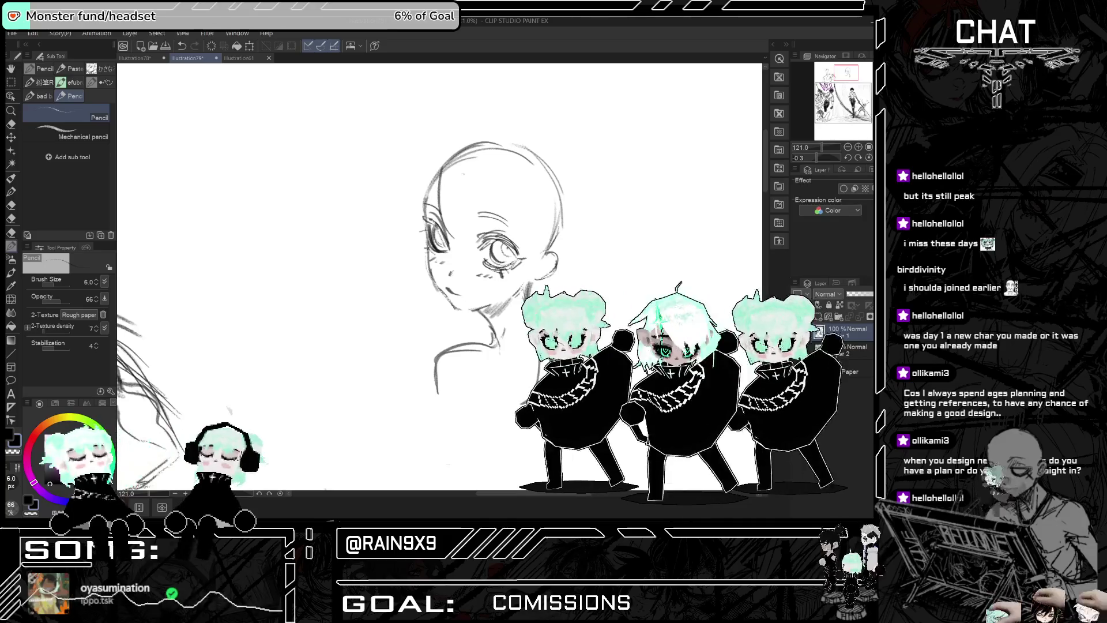
drag(421, 183, 397, 254)
key(h)
key(h)
drag(435, 186, 426, 203)
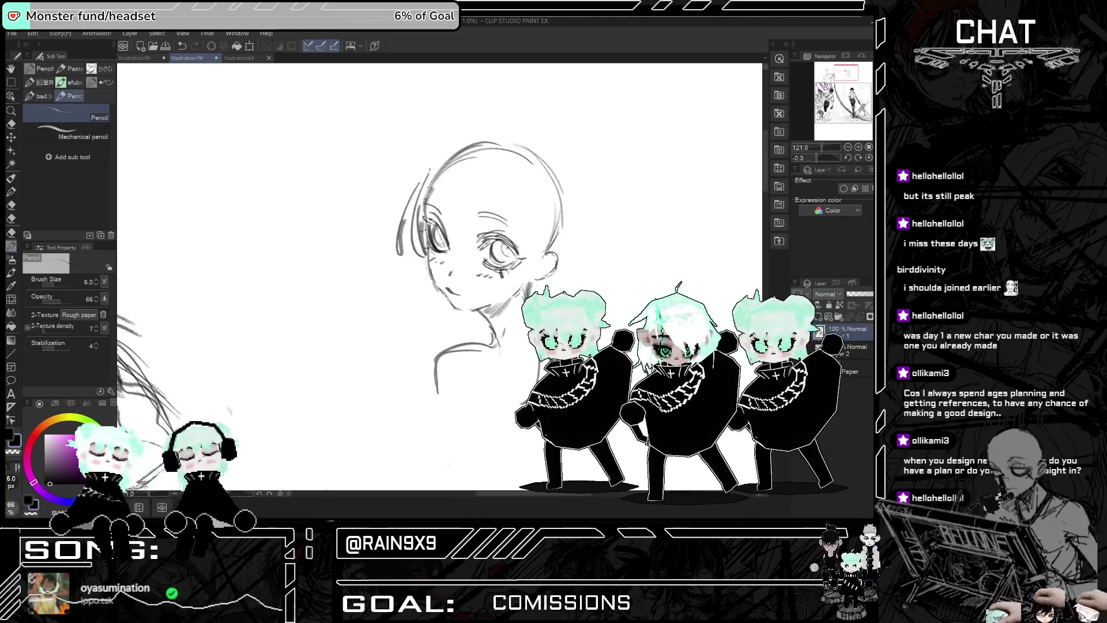
key(ctrl+z)
drag(456, 168, 417, 229)
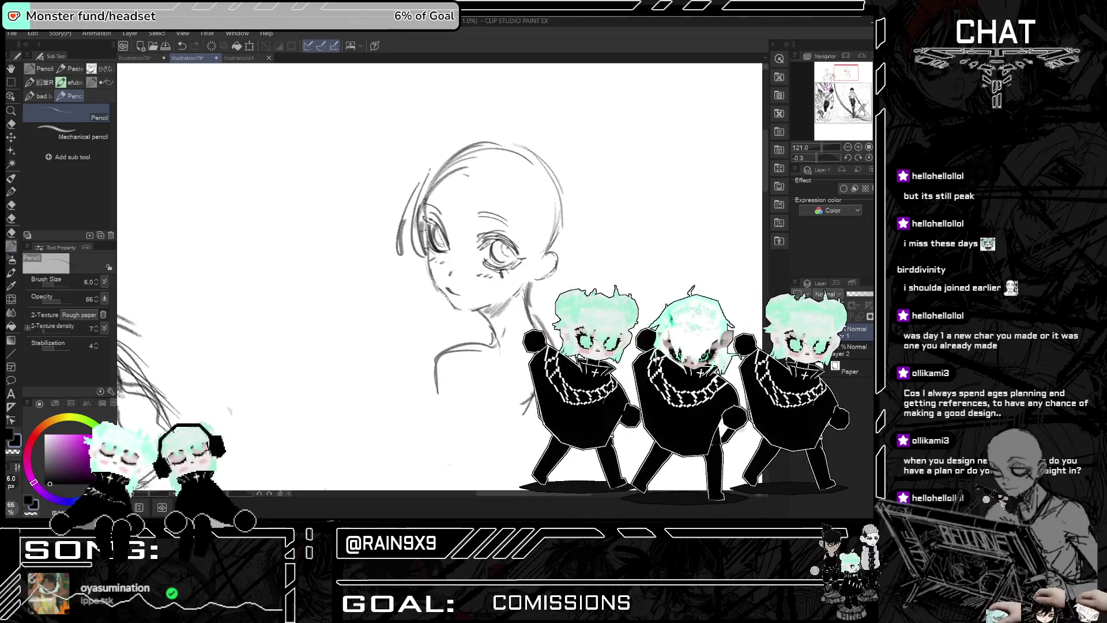
Step: Draw a curved strand at the top-left and fill in the bangs and the hair's right edge
mouse_move(467, 154)
mouse_down()
mouse_move(426, 178)
mouse_move(516, 222)
mouse_up()
drag(502, 180, 519, 247)
key(h)
key(h)
mouse_move(497, 185)
mouse_down()
mouse_move(522, 248)
mouse_move(567, 248)
mouse_up()
drag(583, 180, 561, 248)
key(h)
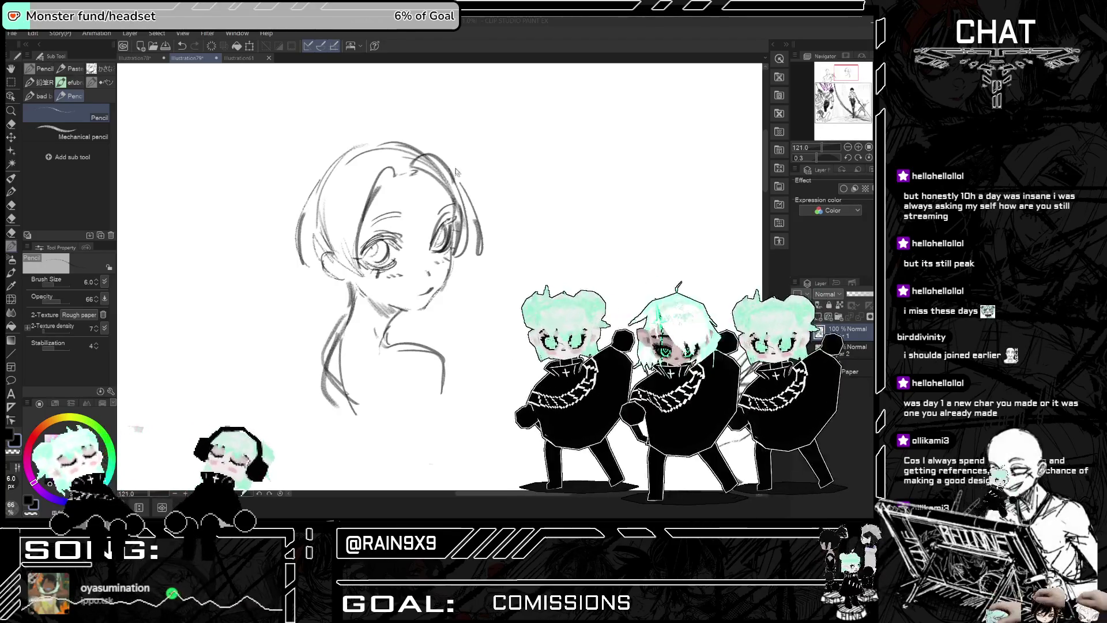
Step: Add a stroke along the hair's right side and a line down the face's right side
scroll(455, 172, down, 3)
drag(456, 172, 493, 183)
scroll(456, 231, up, 1)
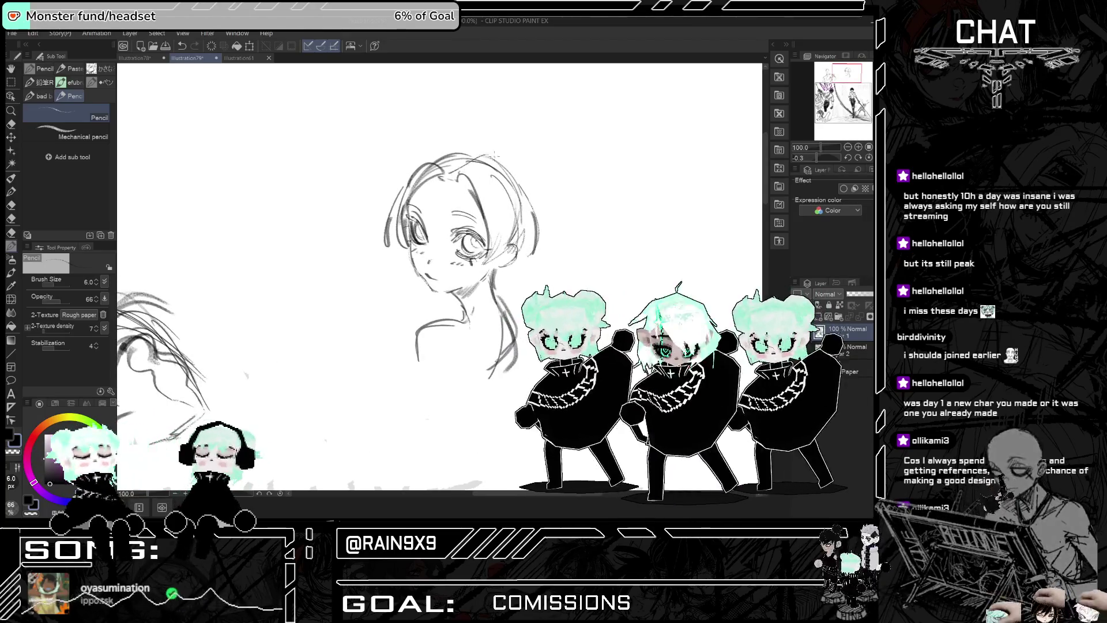
drag(501, 162, 530, 205)
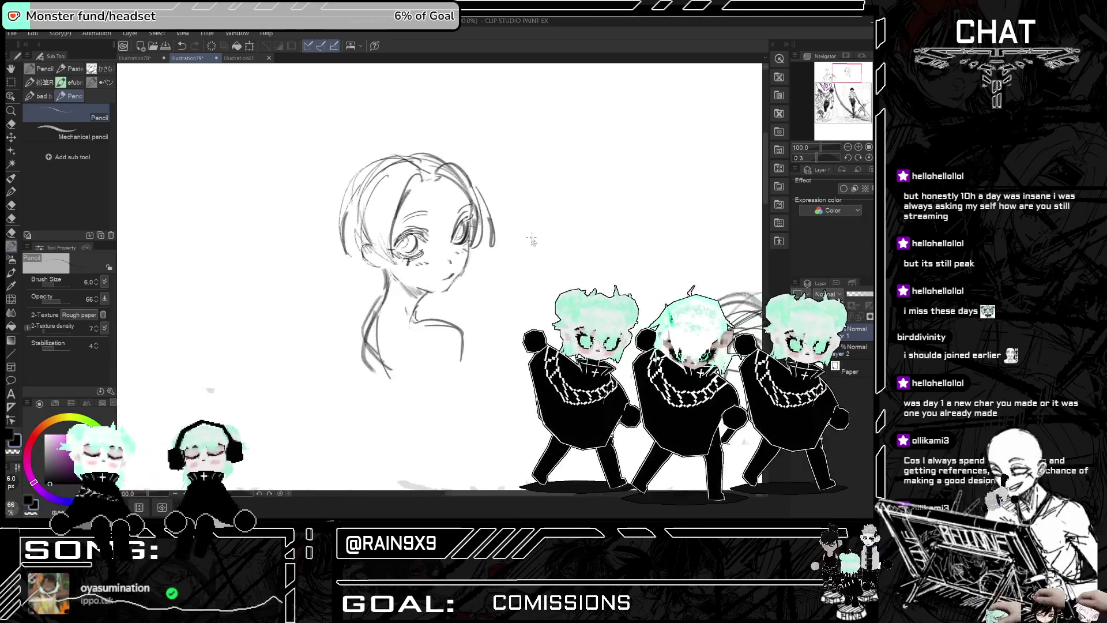
drag(472, 201, 491, 273)
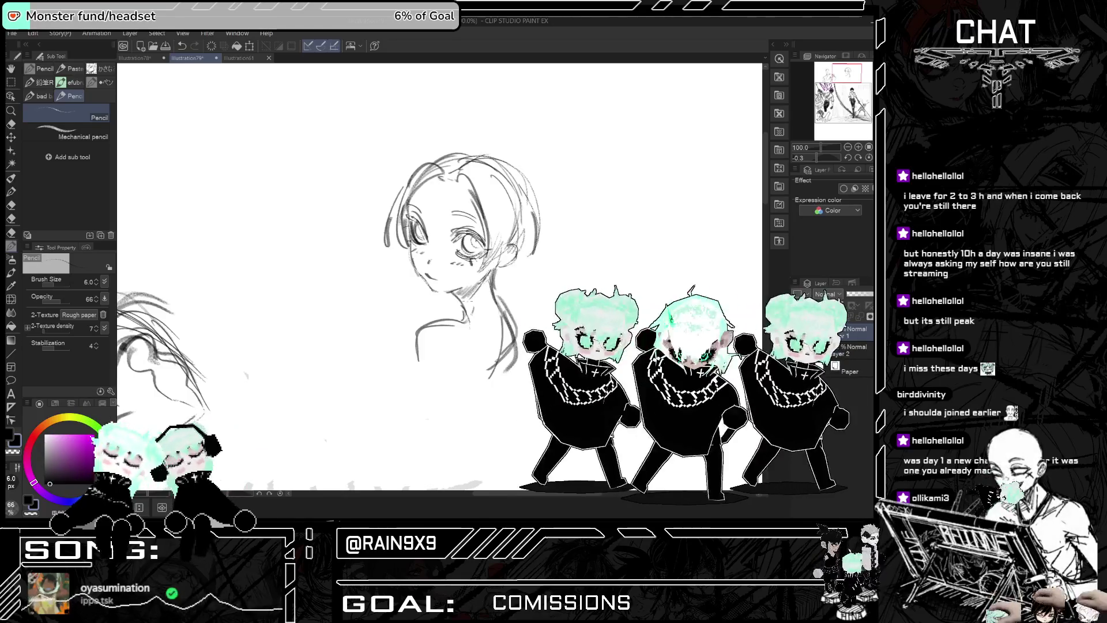
scroll(439, 277, down, 2)
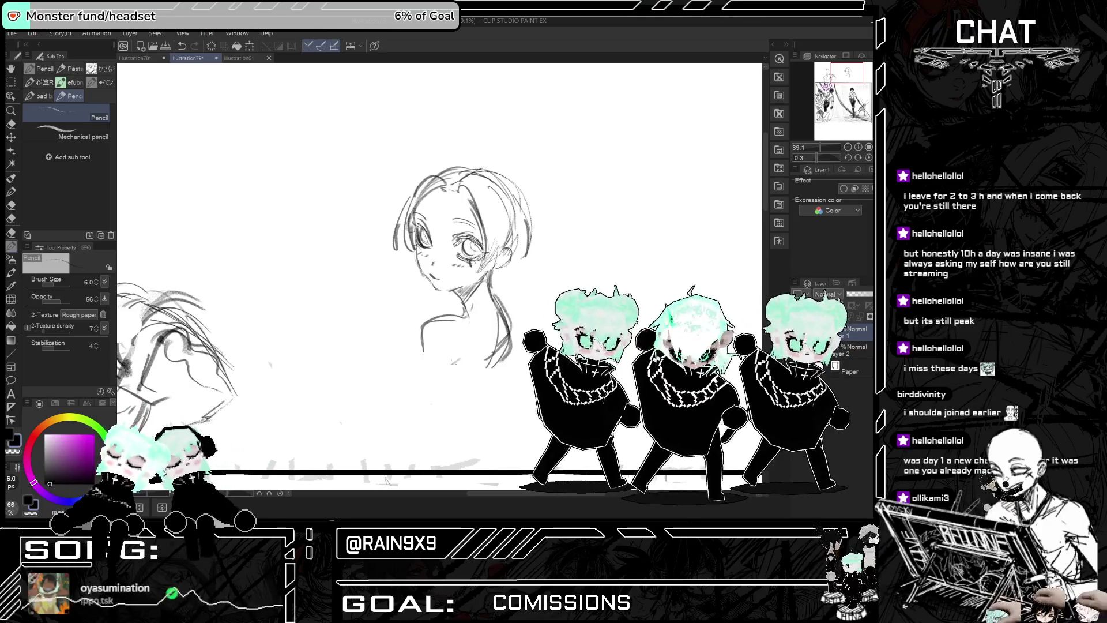
Step: Undo three torso strokes and redraw the torso's lower-left outline and bottom line
key(h)
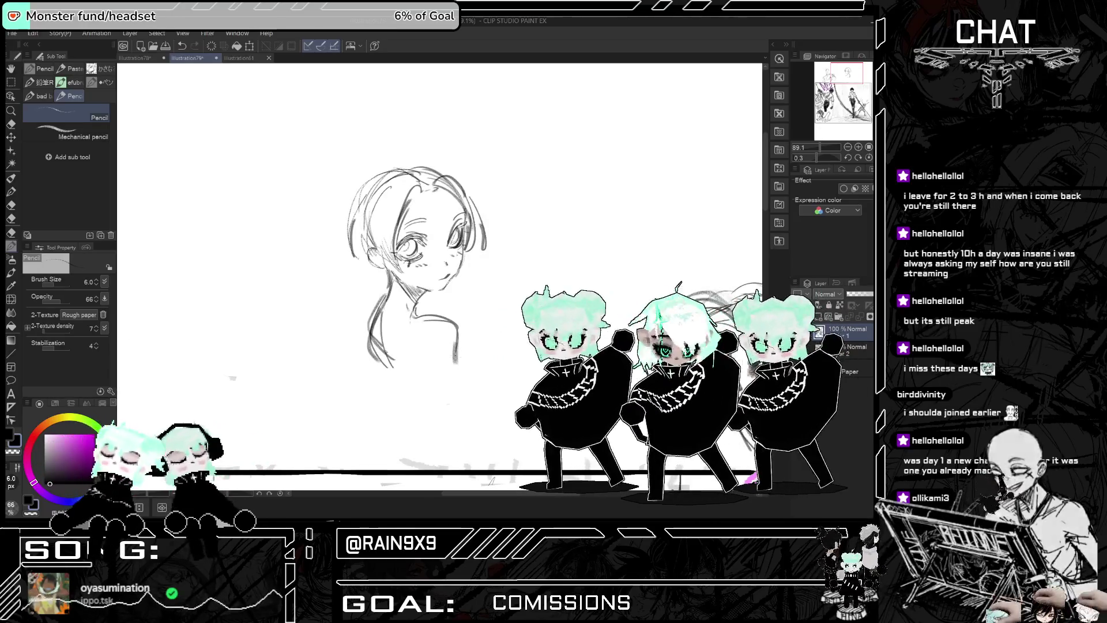
key(h)
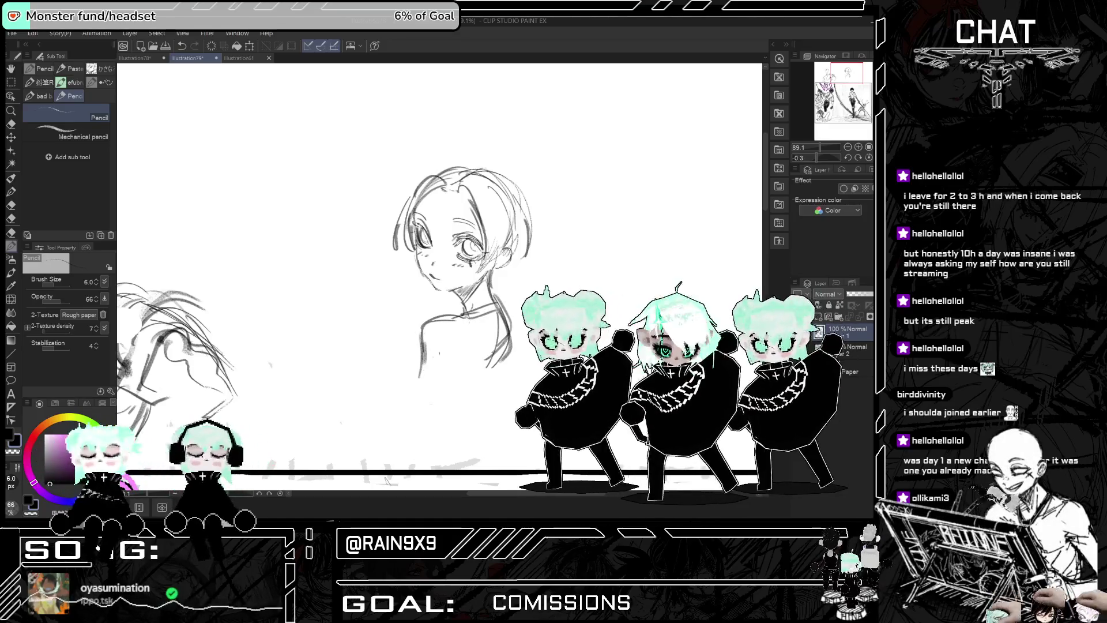
key(ctrl+z)
key(ctrl+z)
key(ctrl+z)
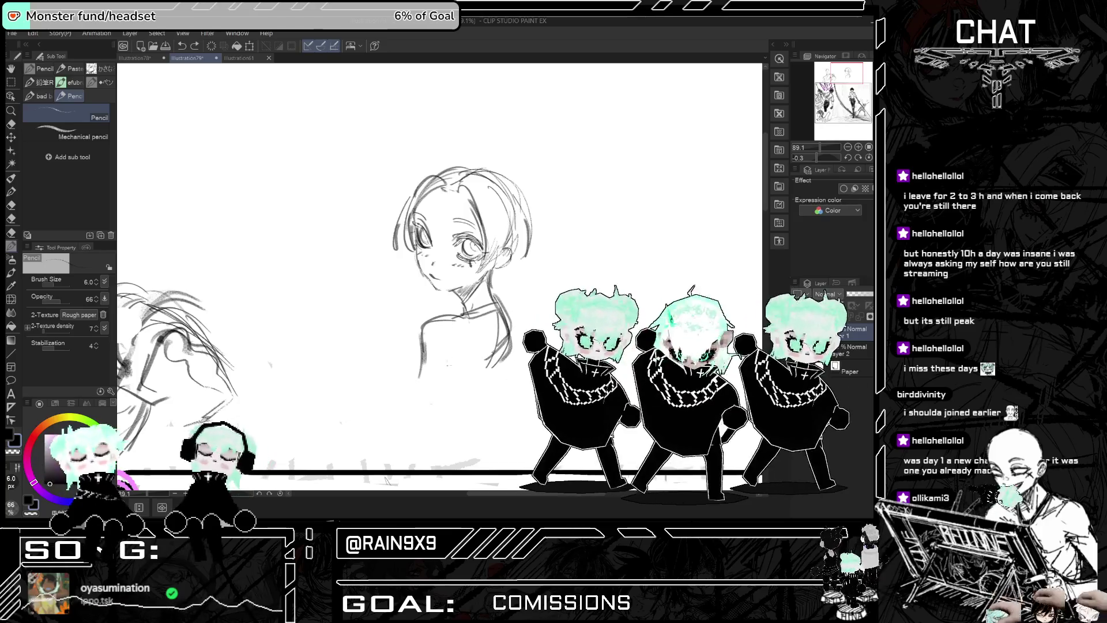
mouse_move(418, 340)
mouse_down()
mouse_move(404, 392)
mouse_move(435, 386)
mouse_up()
mouse_move(449, 321)
mouse_down()
mouse_move(464, 349)
mouse_move(446, 390)
mouse_up()
key(h)
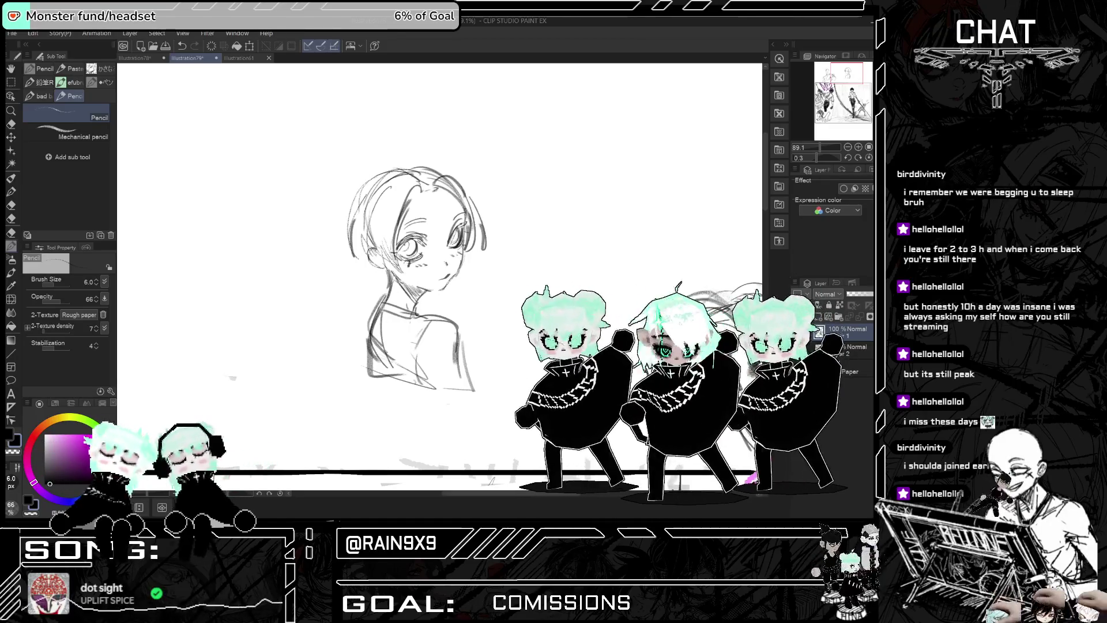
Step: Add strands at the hair's top-left and right side, discarding one trial stroke
drag(415, 260, 461, 260)
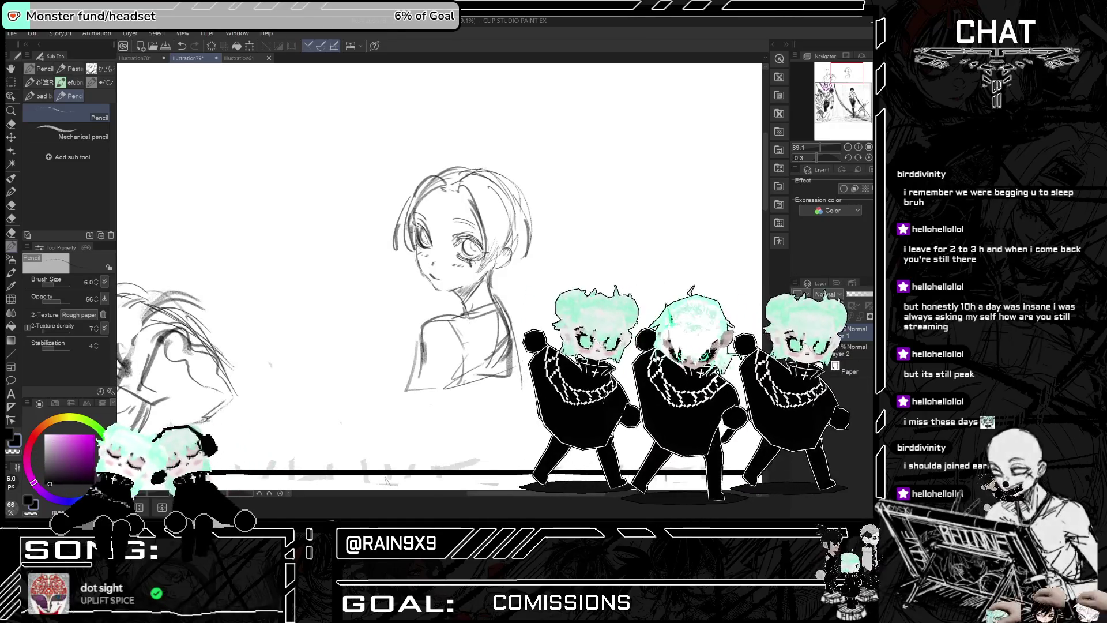
drag(430, 299, 436, 301)
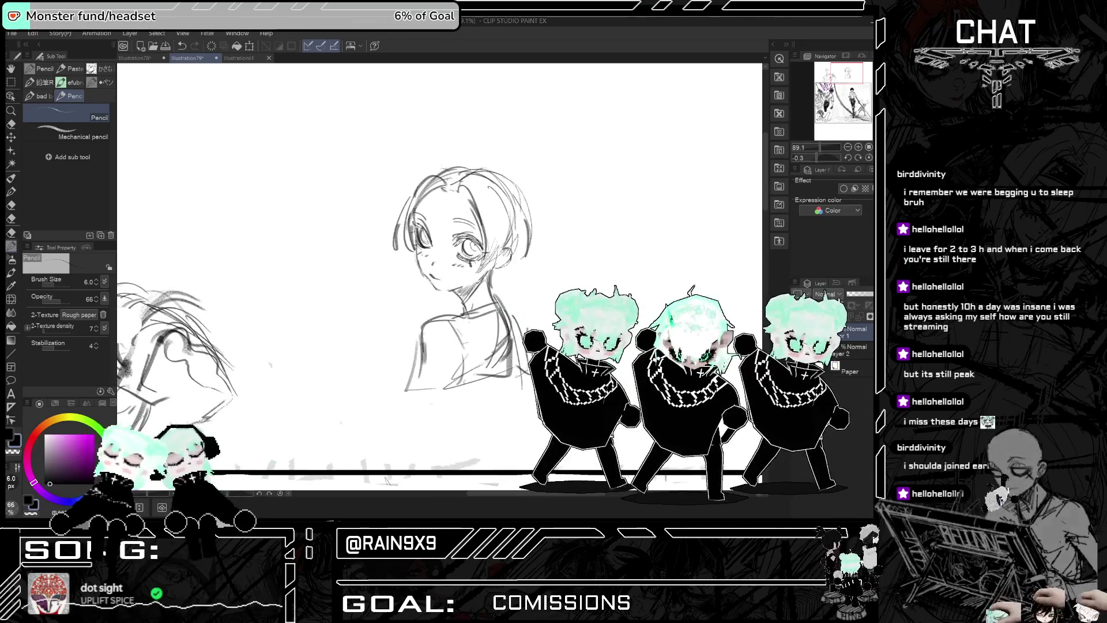
mouse_move(384, 170)
mouse_down()
mouse_move(430, 234)
mouse_move(415, 260)
mouse_up()
key(ctrl+z)
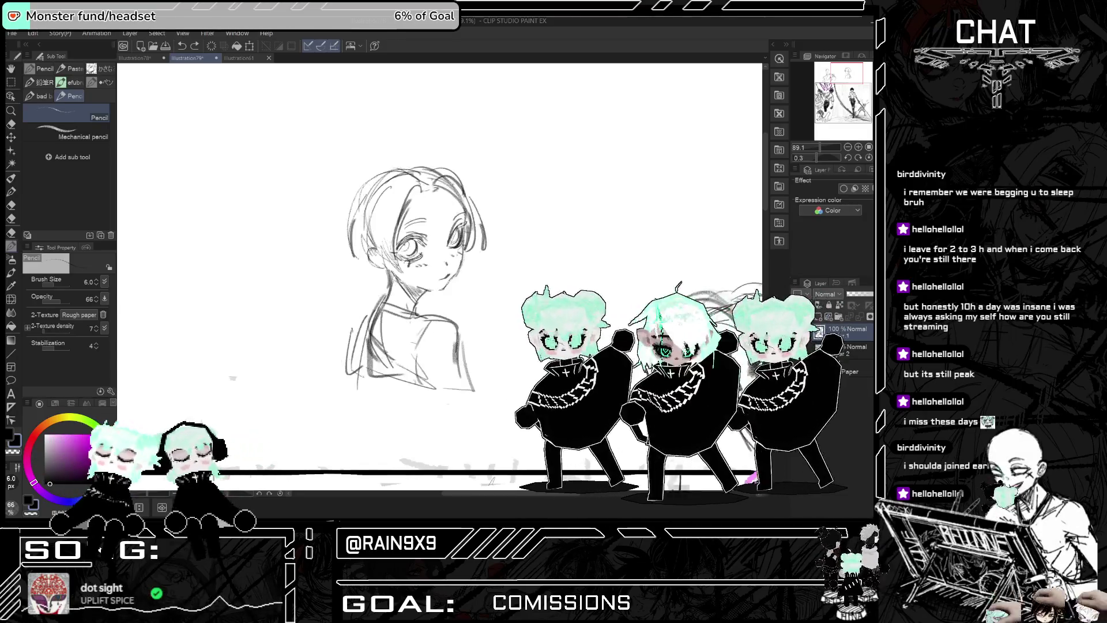
drag(487, 214, 492, 237)
mouse_move(428, 167)
mouse_down()
mouse_move(405, 172)
mouse_move(399, 235)
mouse_move(459, 260)
mouse_up()
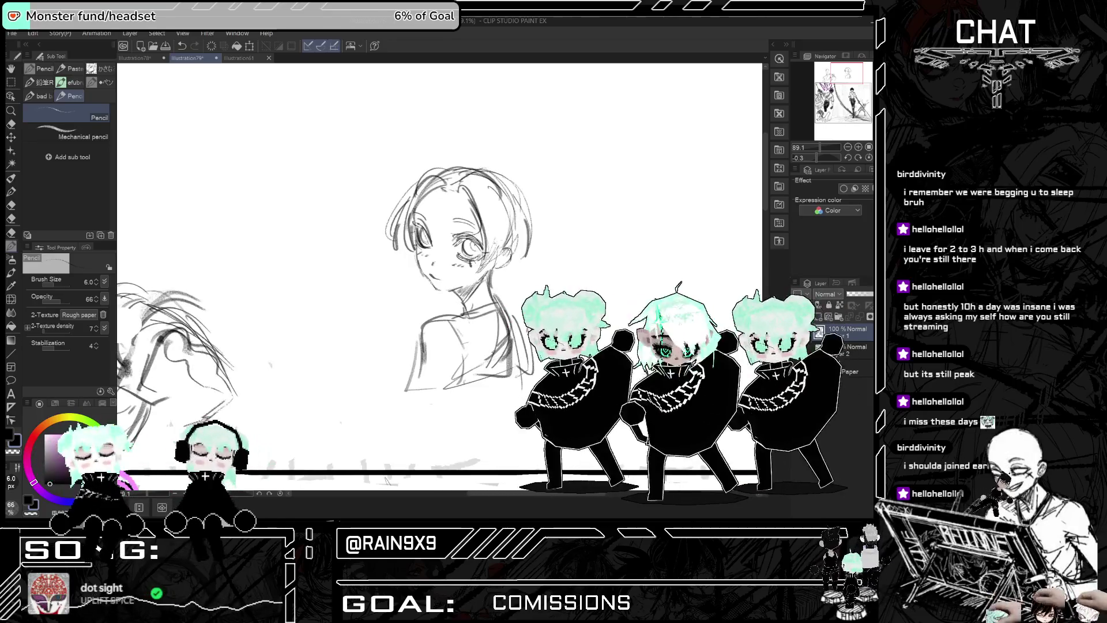
drag(490, 191, 497, 260)
drag(603, 233, 564, 233)
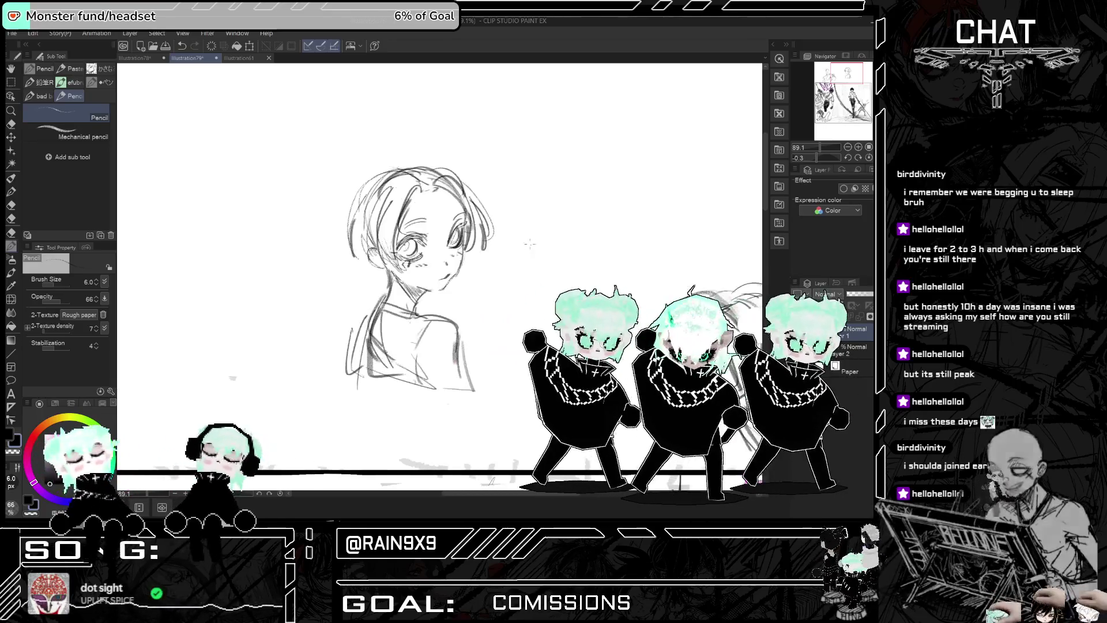
Step: Redraw a short stroke at the top of the hair, then zoom in and flip to compare
key(h)
drag(512, 178, 541, 211)
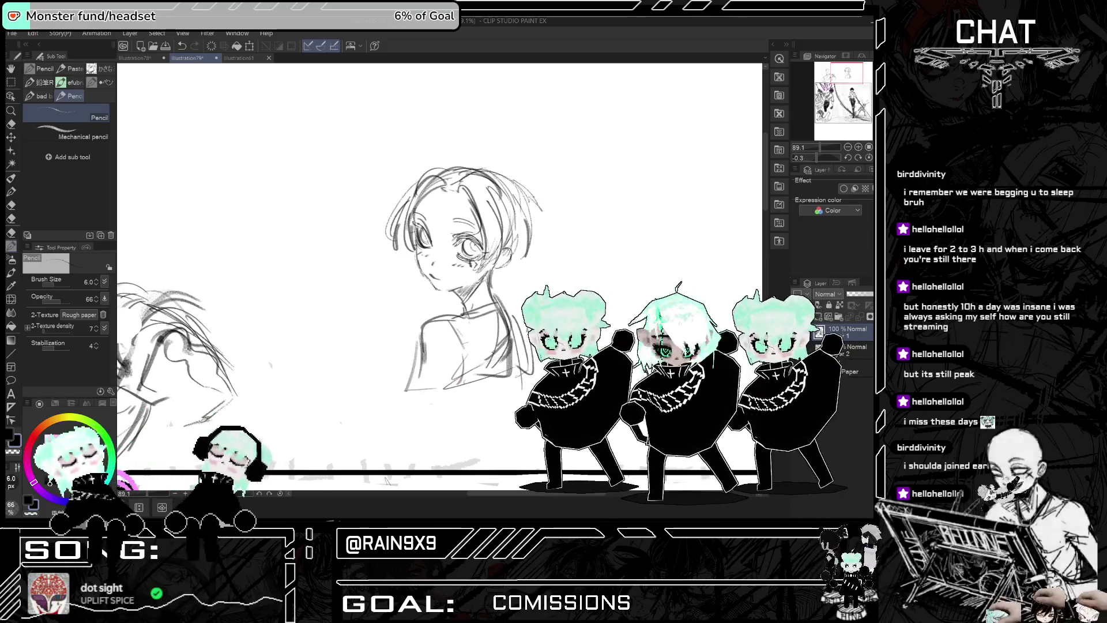
key(h)
key(h)
key(ctrl+z)
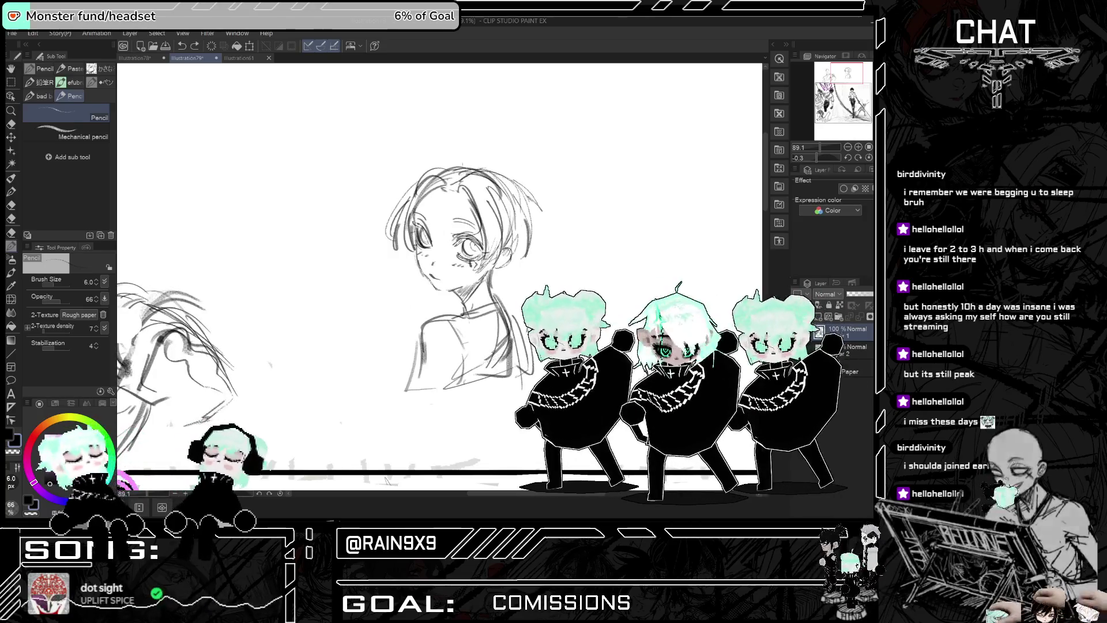
drag(455, 176, 497, 162)
key(h)
key(h)
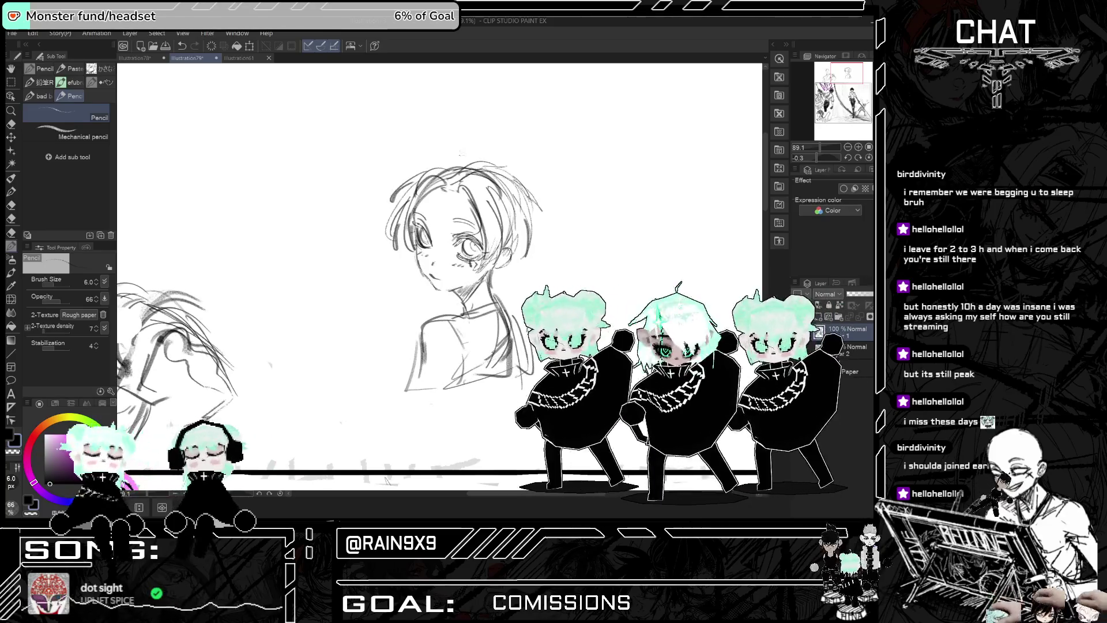
key(h)
key(h)
key(h)
key(h)
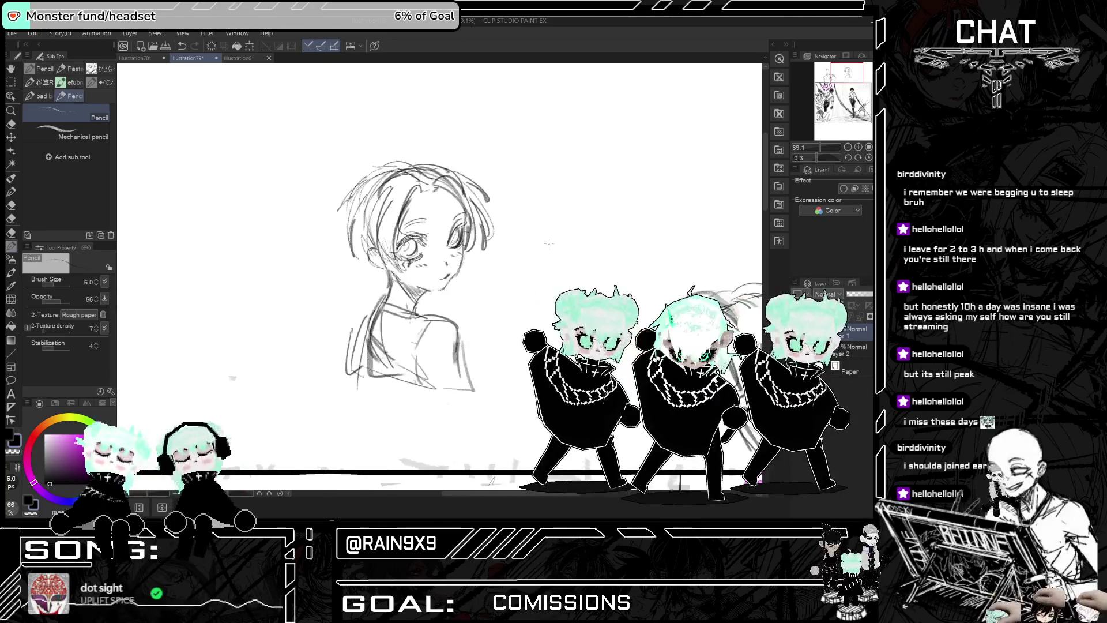
key(ctrl+plus)
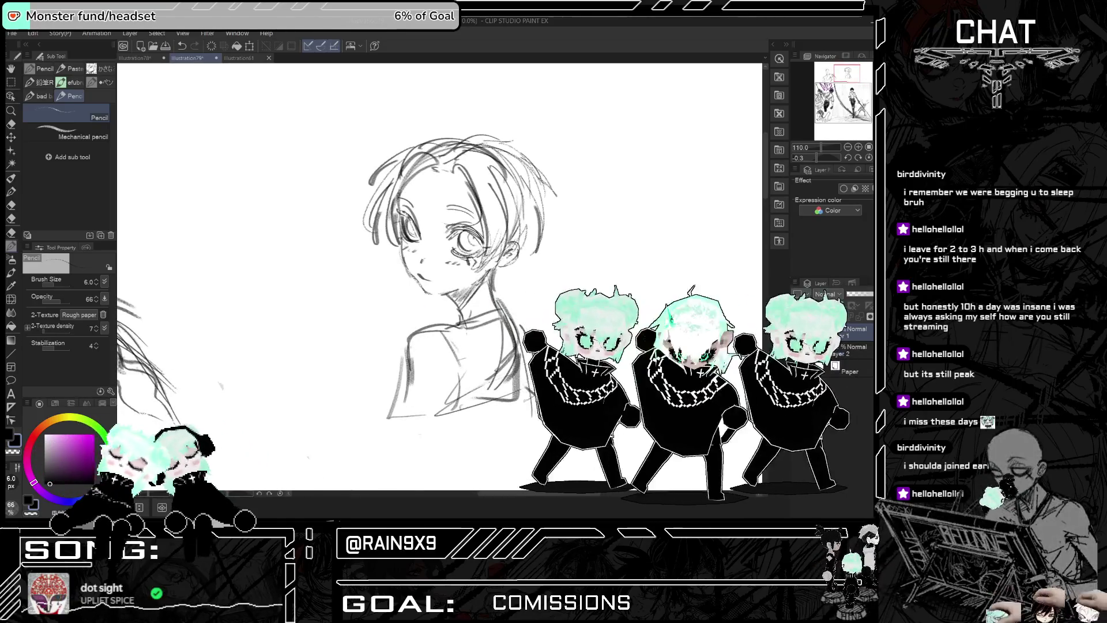
key(h)
key(h)
key(h)
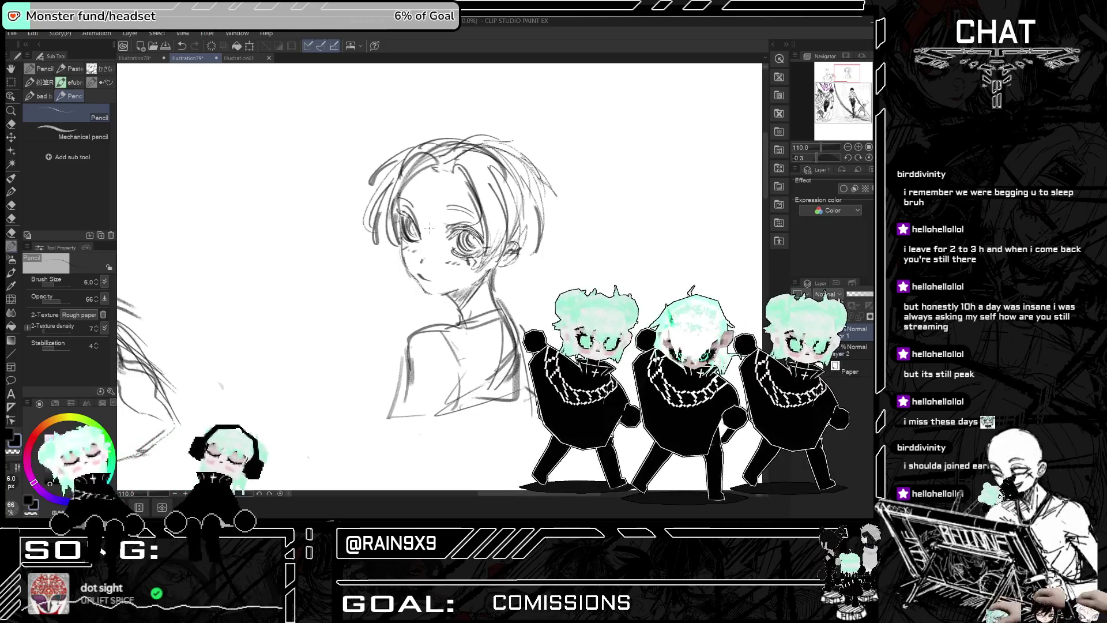
scroll(457, 278, down, 3)
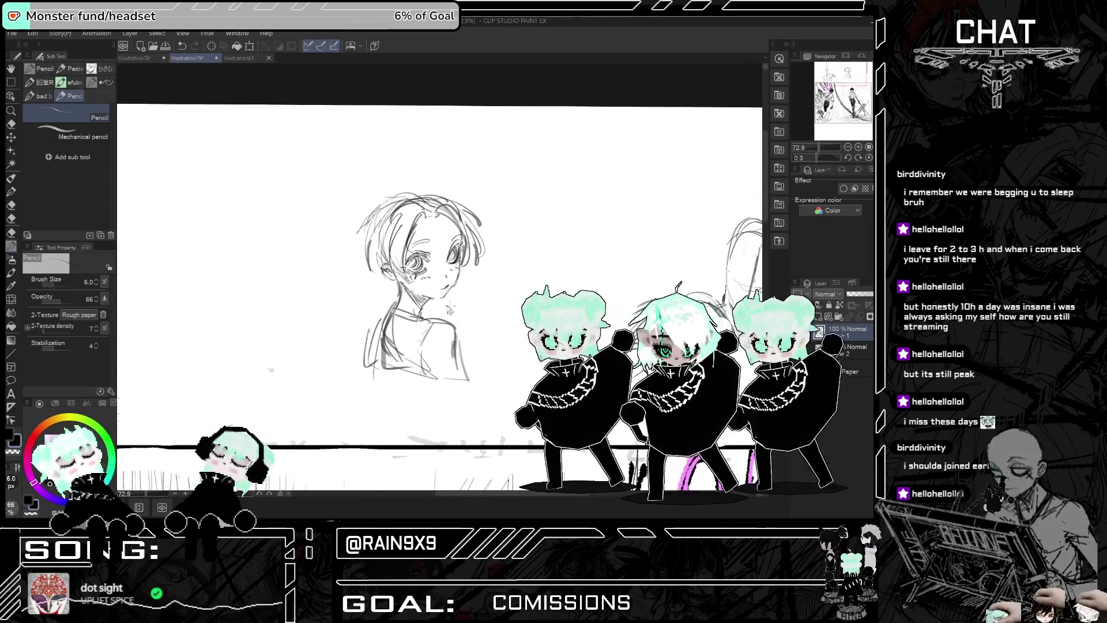
scroll(458, 278, up, 2)
scroll(457, 278, up, 3)
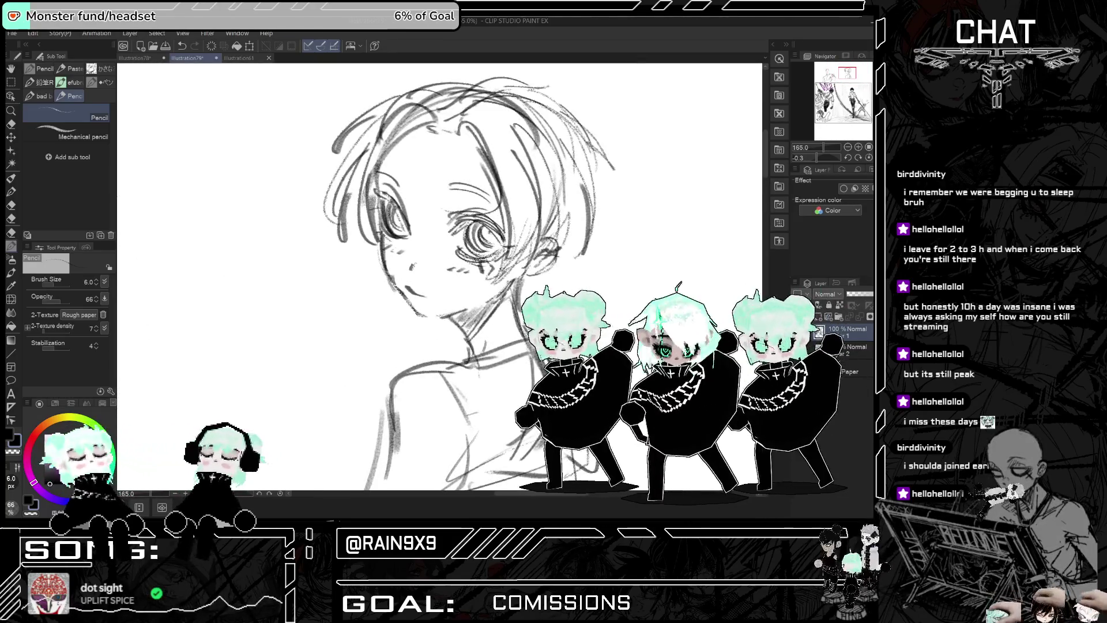
key(ctrl+z)
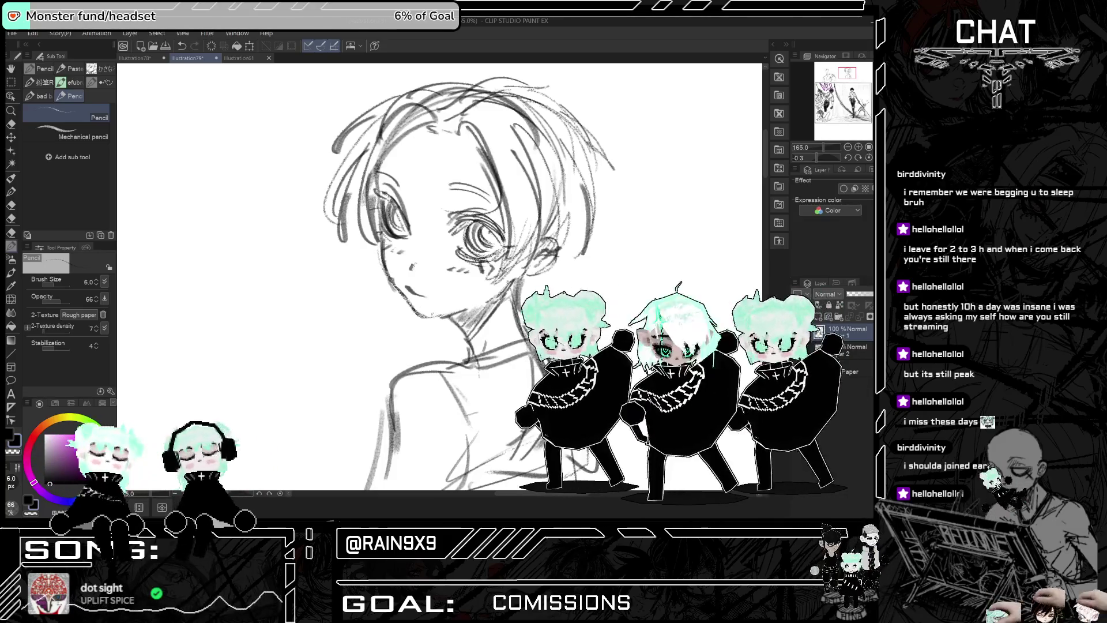
drag(423, 317, 450, 313)
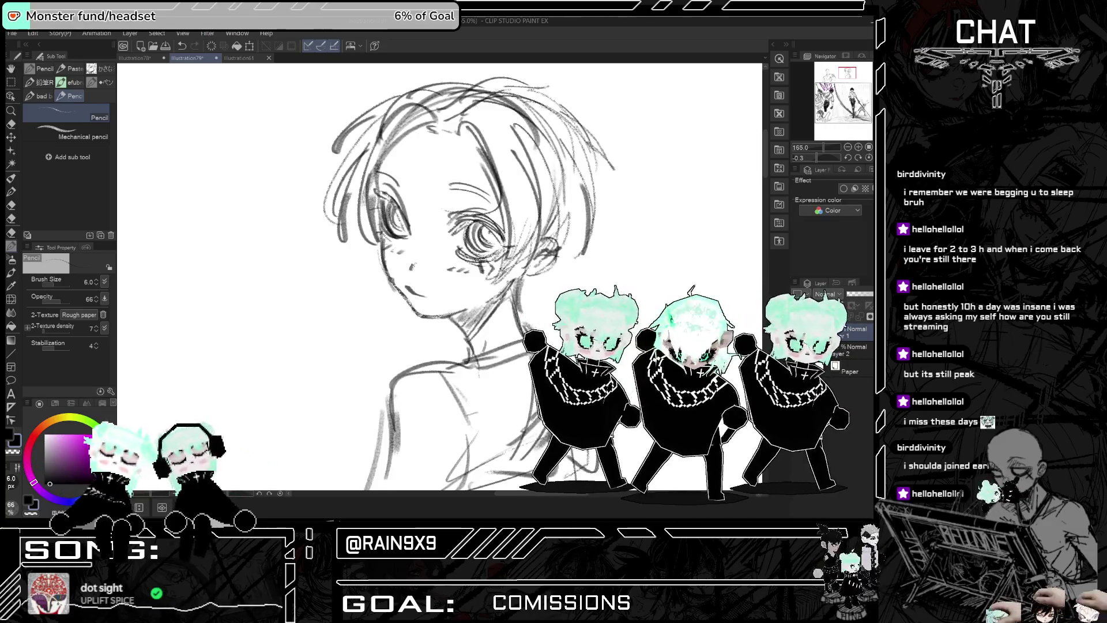
key(ctrl+minus)
key(ctrl+minus)
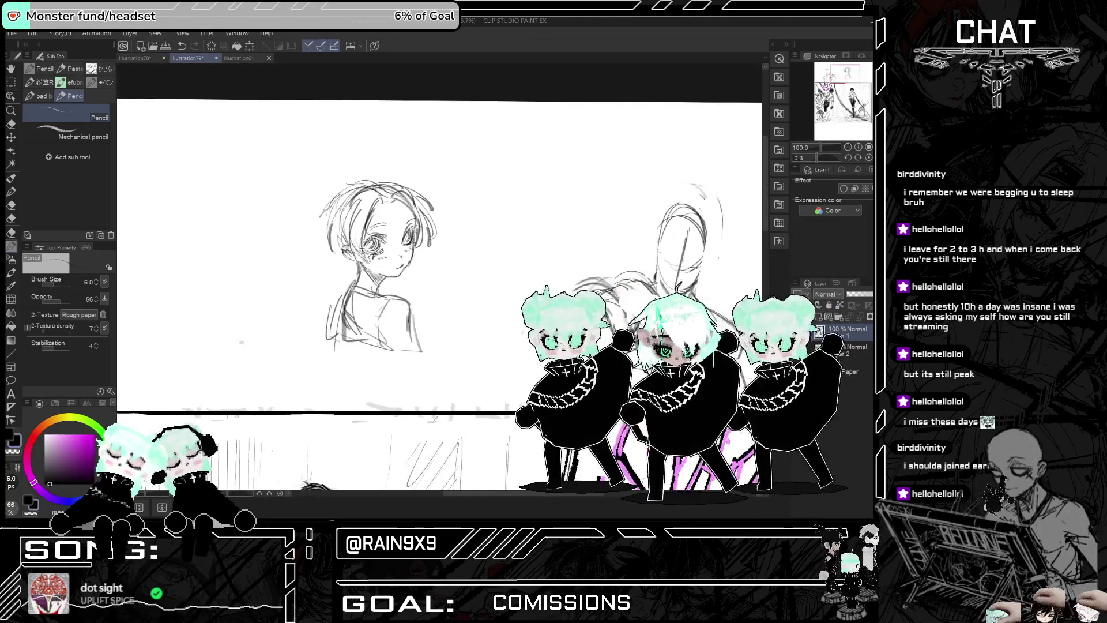
key(ctrl+plus)
key(ctrl+plus)
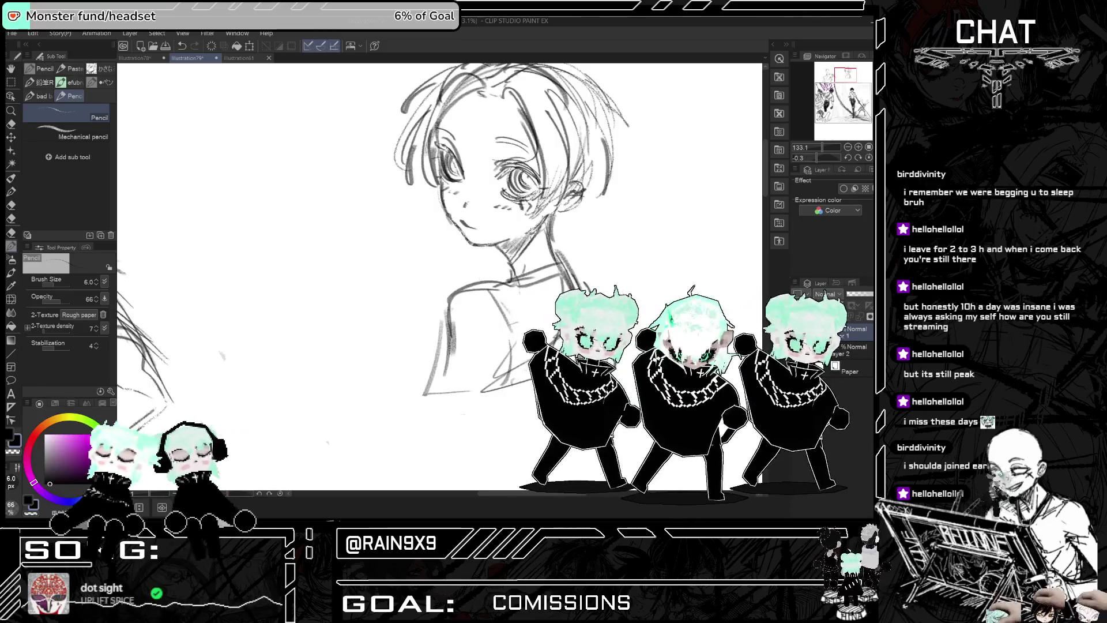
scroll(438, 277, down, 4)
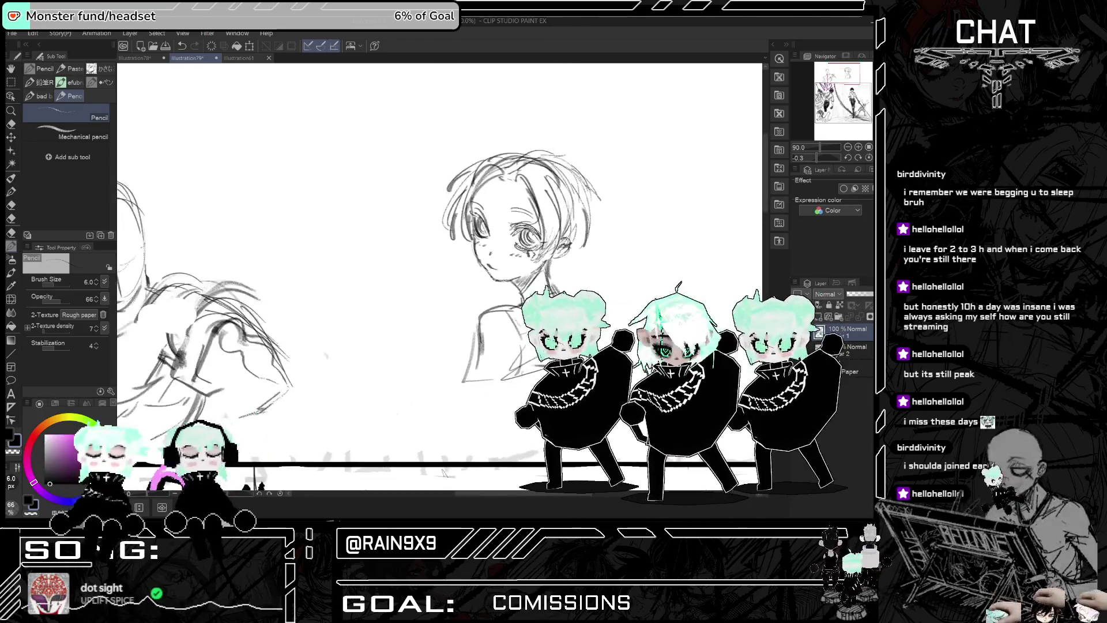
scroll(438, 277, up, 3)
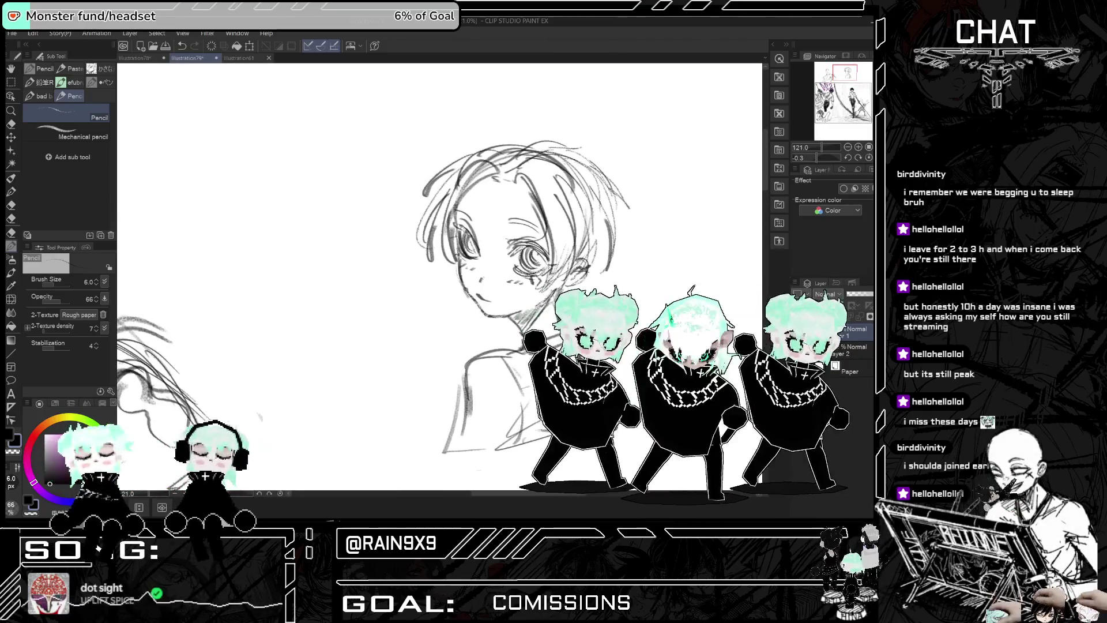
drag(766, 229, 587, 230)
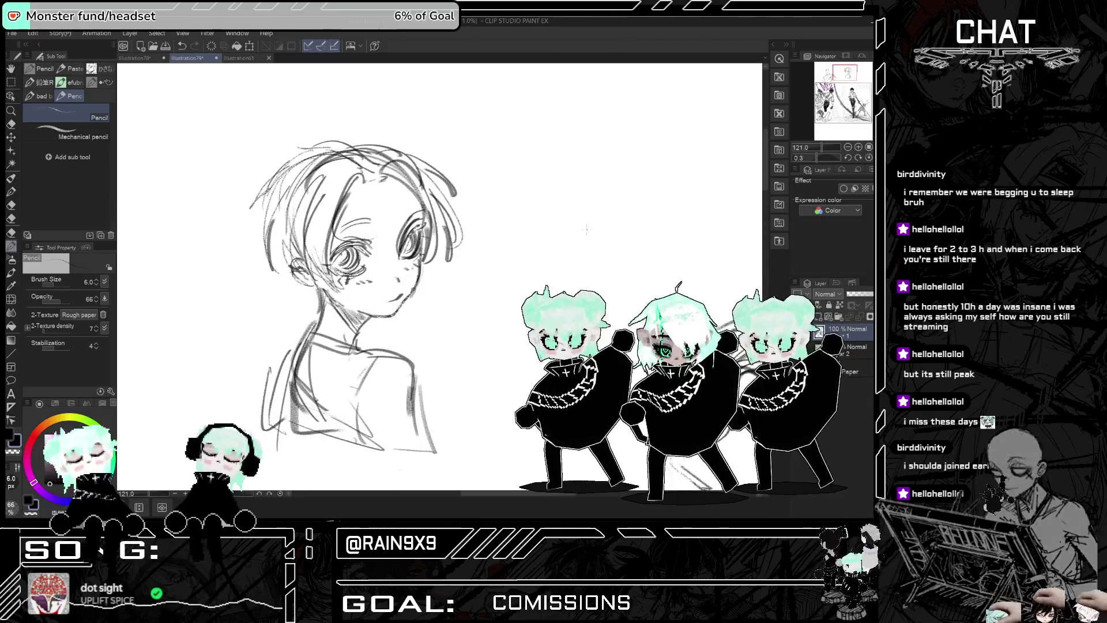
key(h)
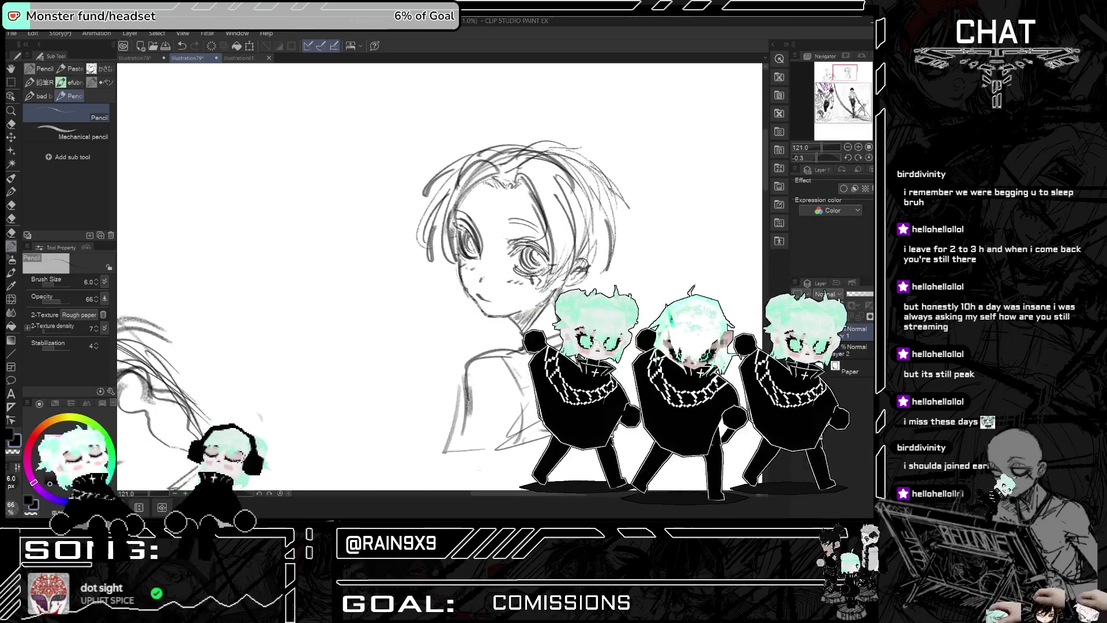
key(h)
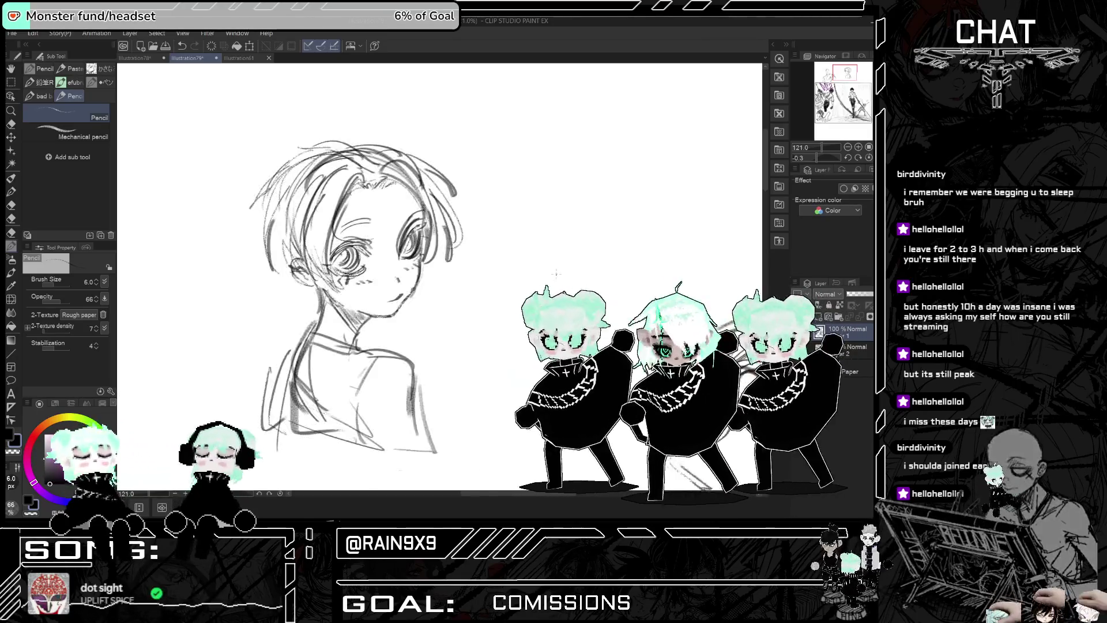
scroll(523, 250, down, 3)
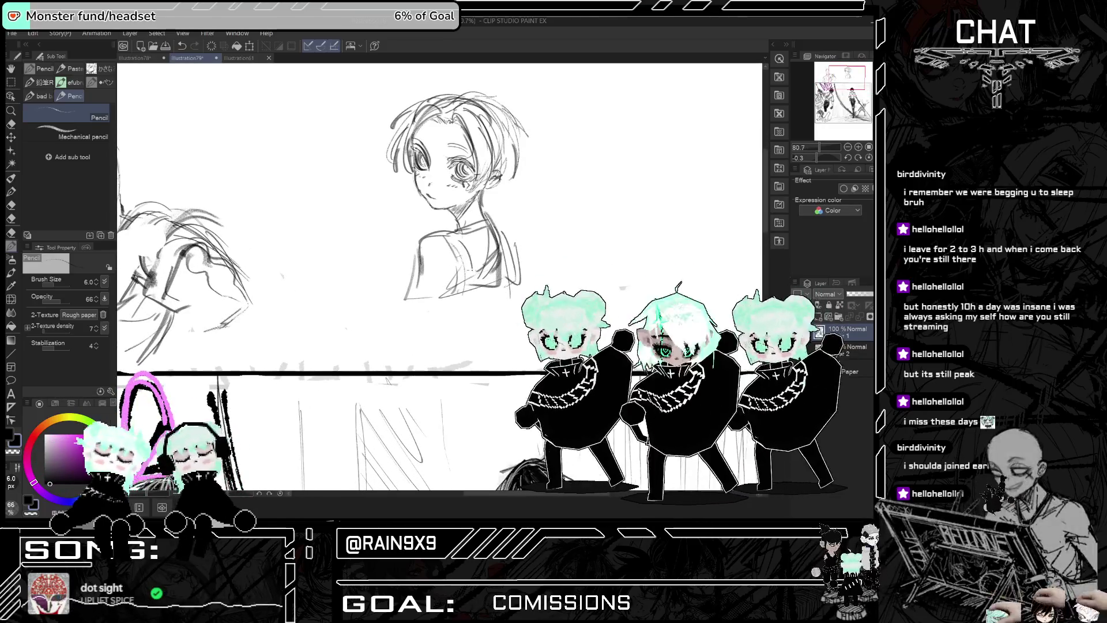
key(h)
Step: Draw the backpack's inner edge and curved outer edge below the shoulder, checking it mirrored
mouse_move(350, 292)
mouse_down()
mouse_move(339, 356)
mouse_move(350, 363)
mouse_up()
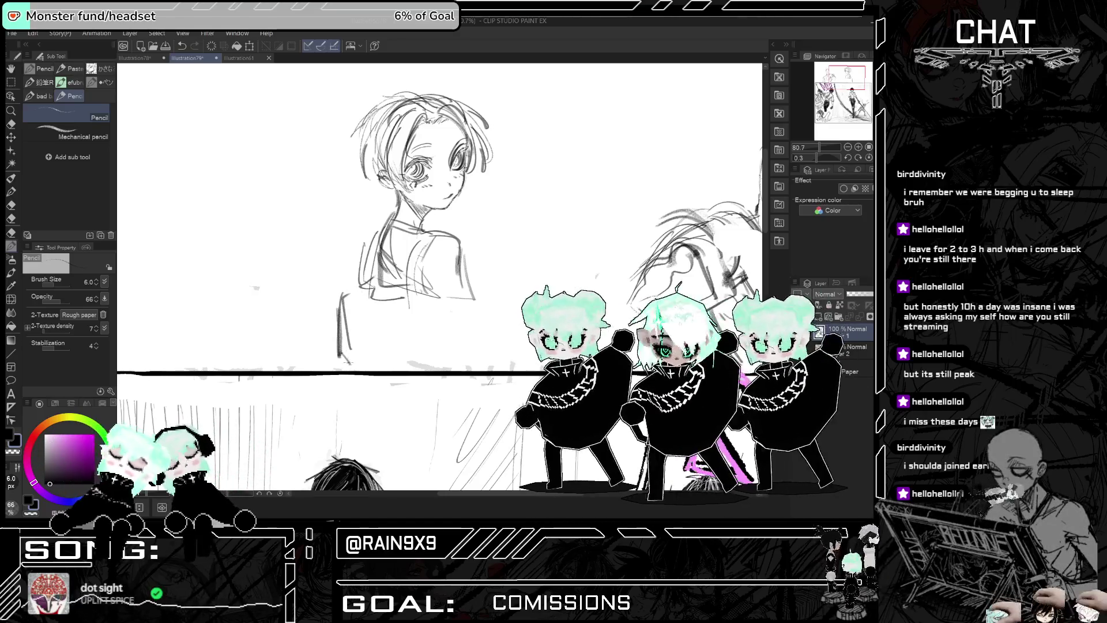
drag(357, 299, 404, 359)
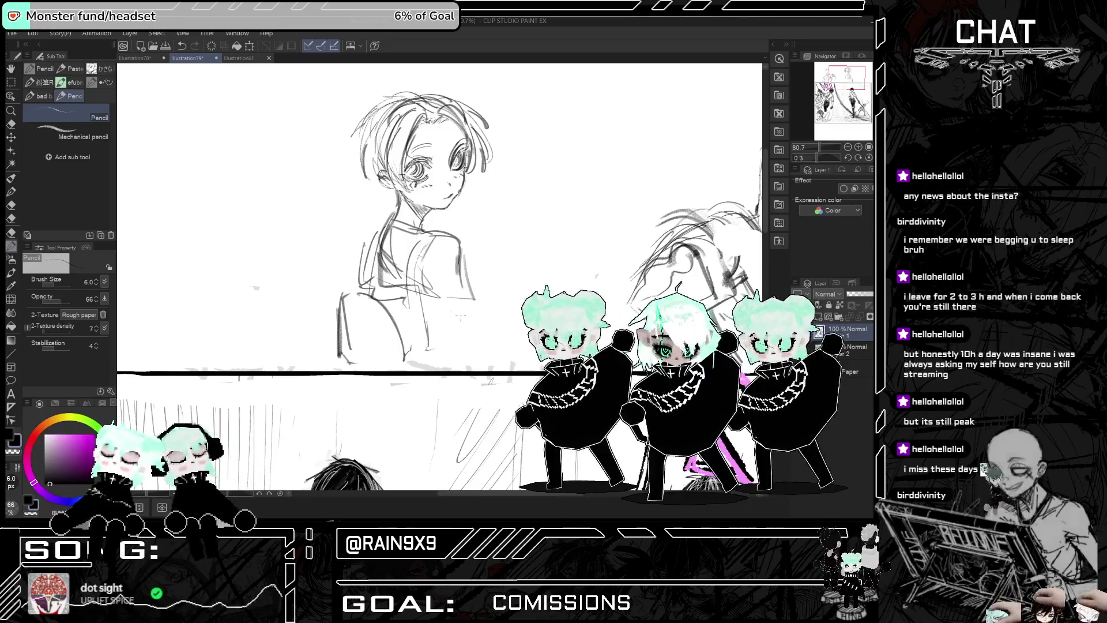
key(h)
key(h)
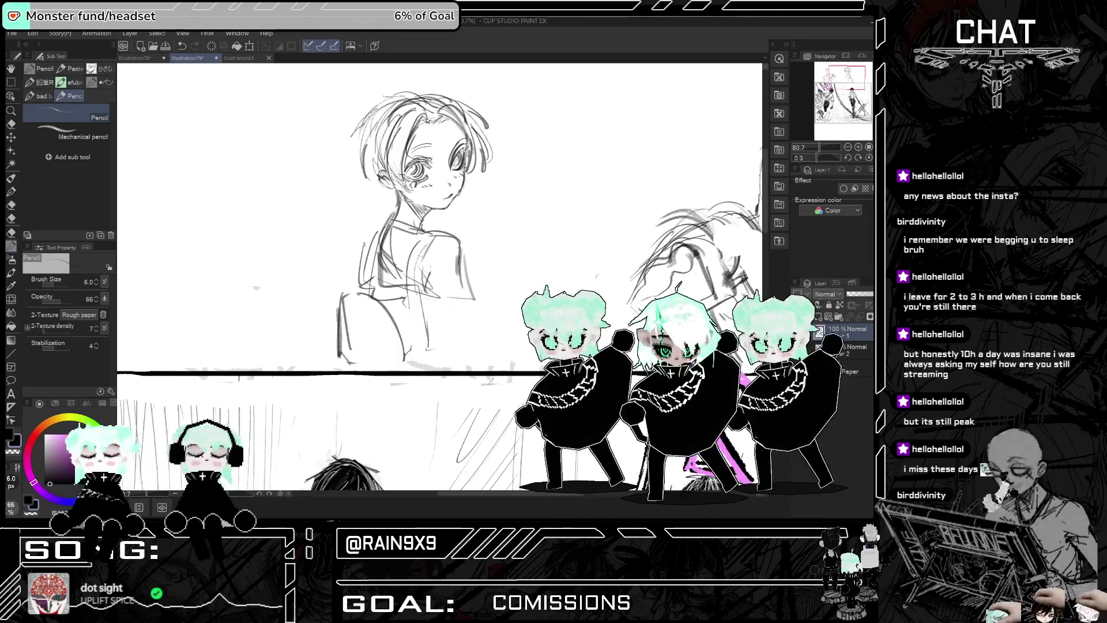
key(h)
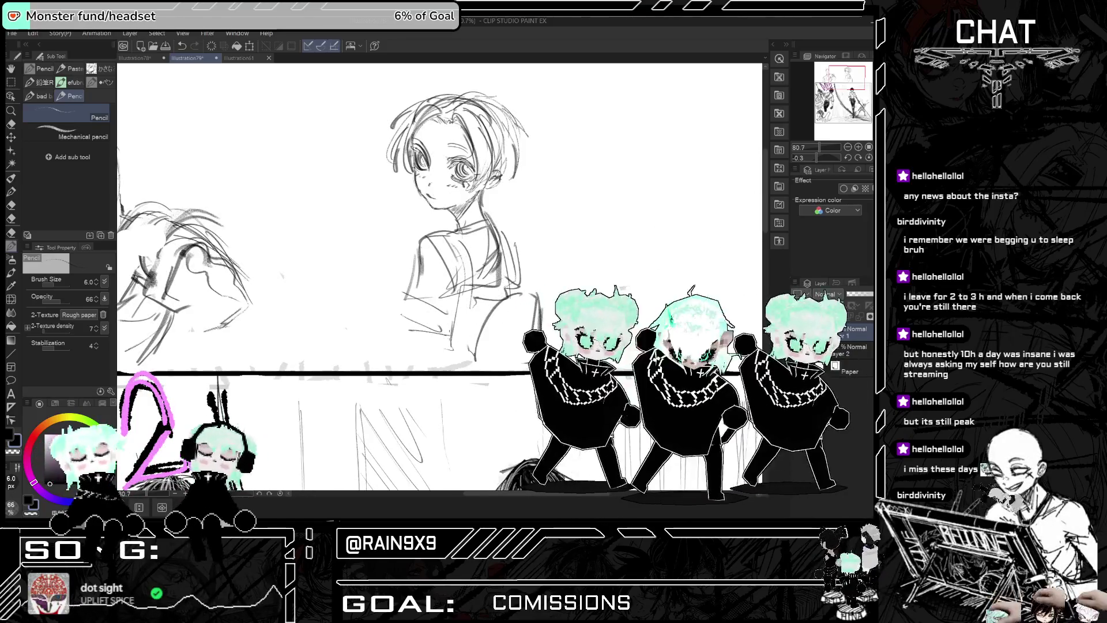
key(h)
key(h)
key(ctrl+minus)
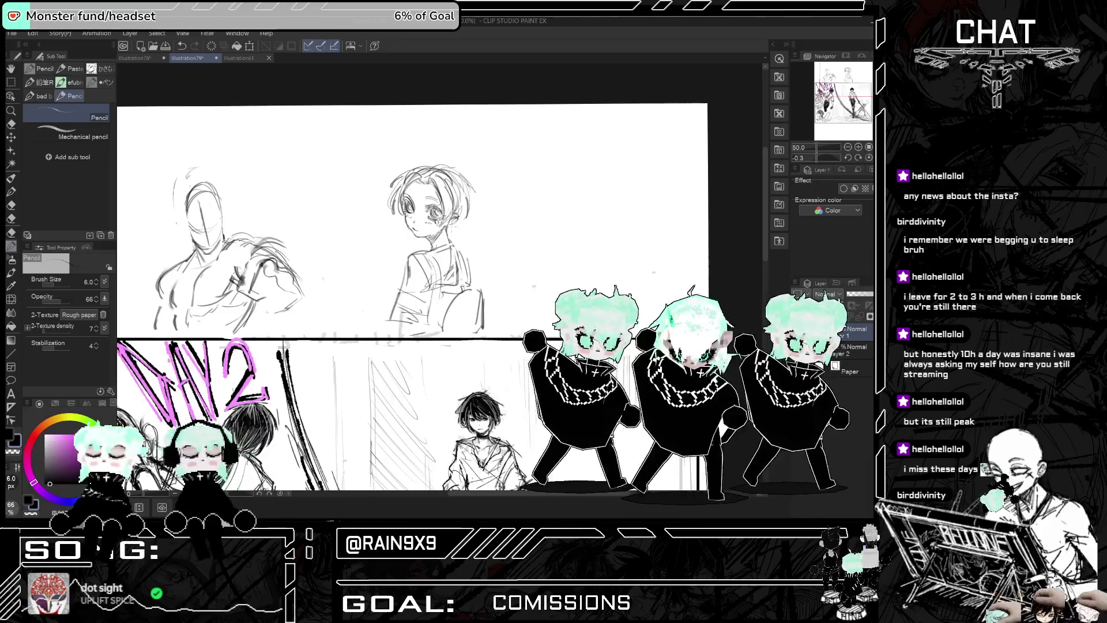
scroll(439, 242, up, 5)
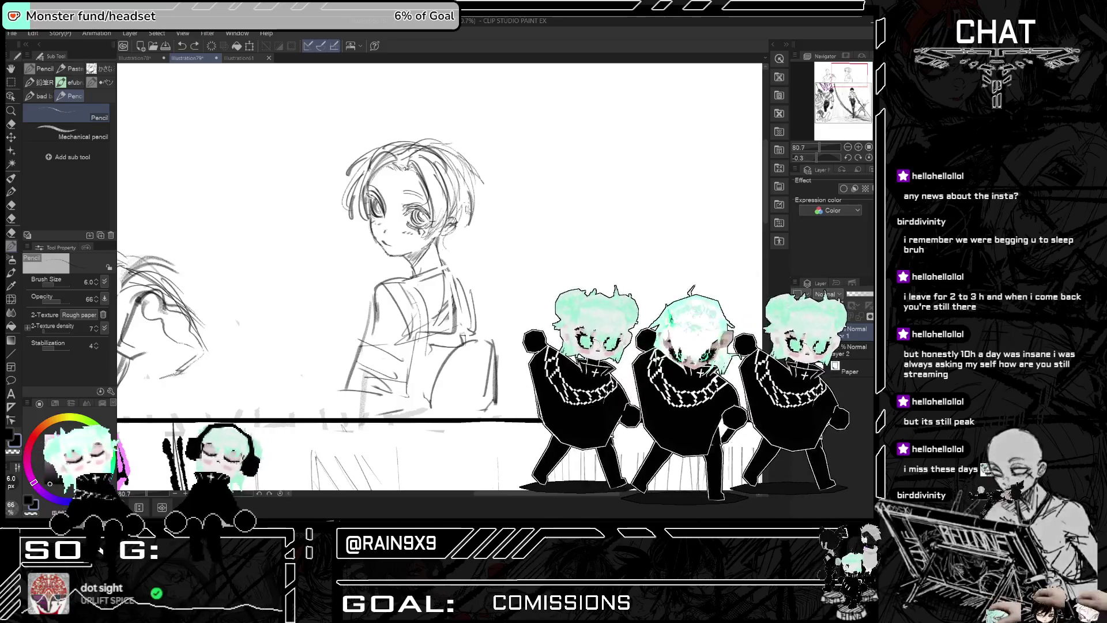
Step: Add a short stroke near the head and refine the top outline of the boy's hair
key(h)
mouse_move(417, 212)
mouse_down()
mouse_move(424, 245)
mouse_move(439, 251)
mouse_up()
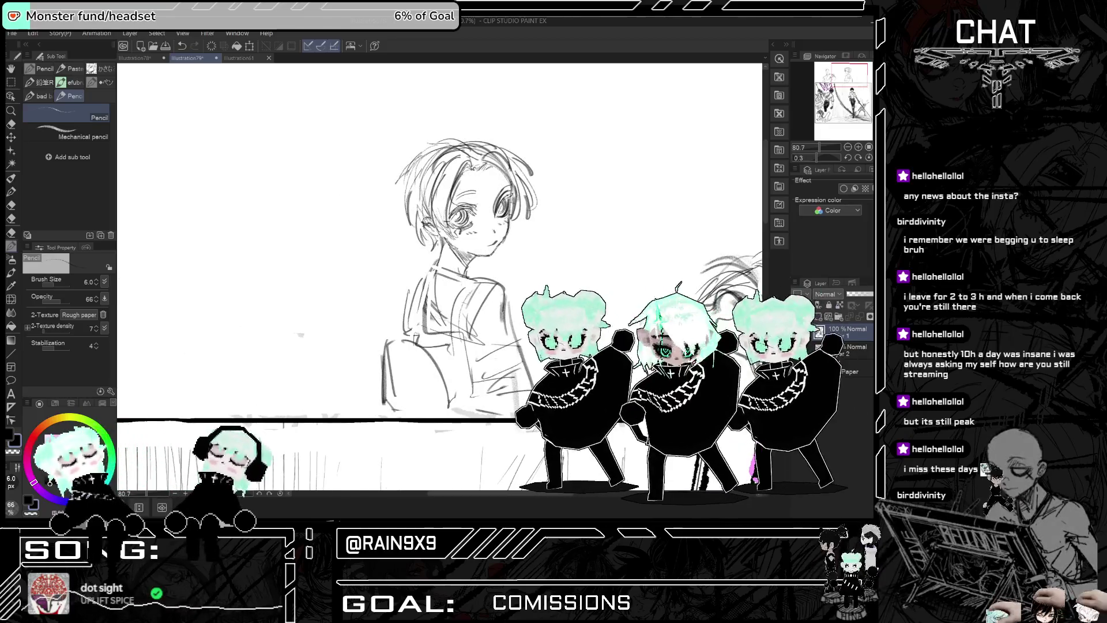
key(h)
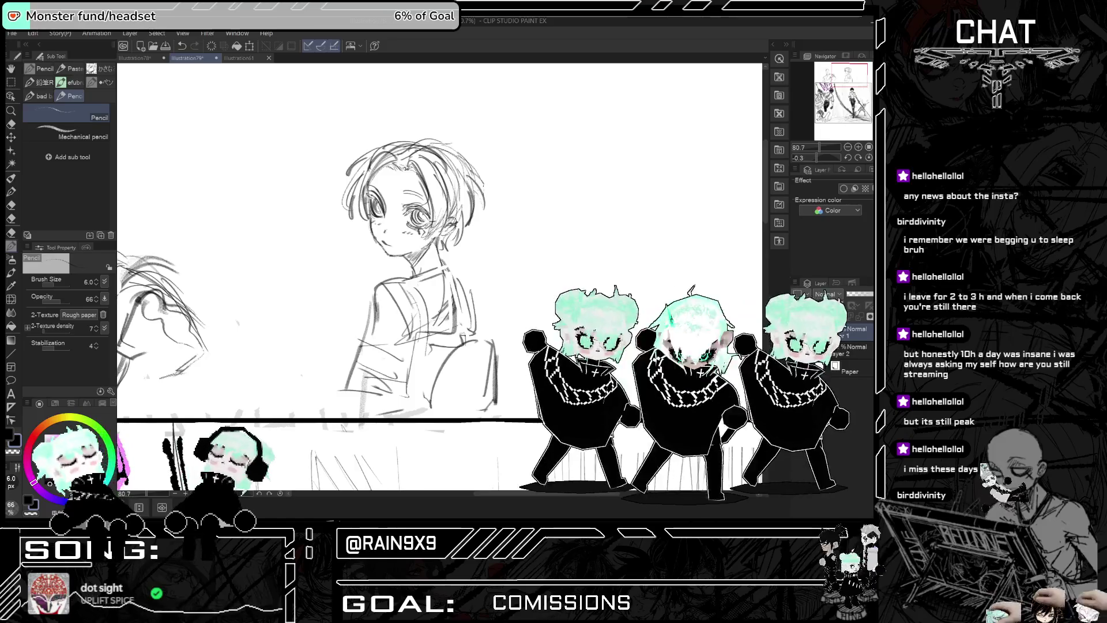
key(h)
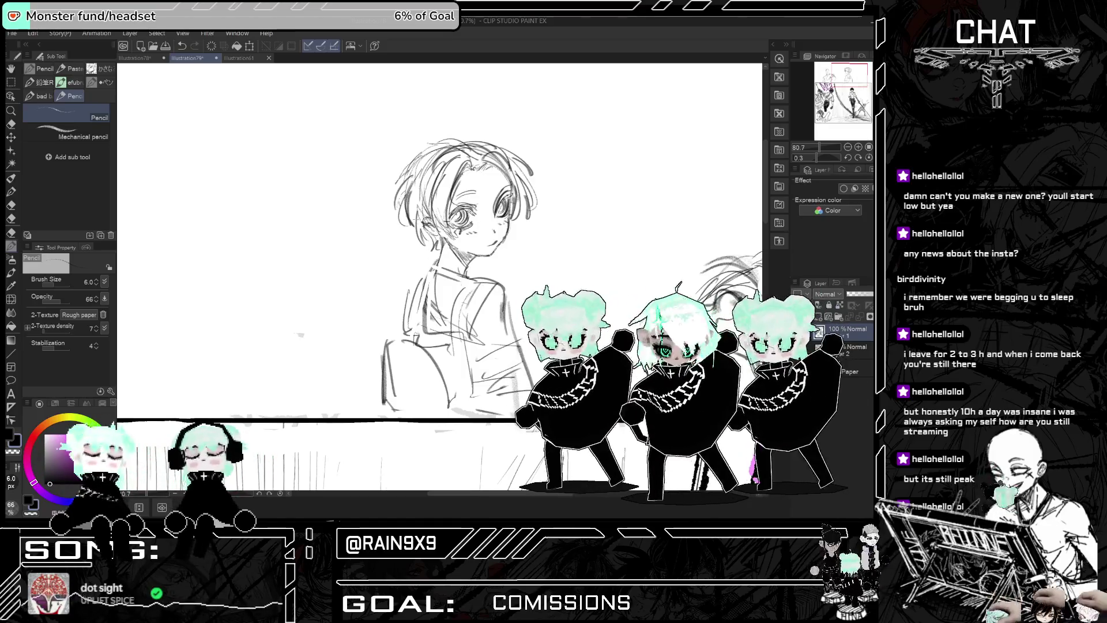
key(h)
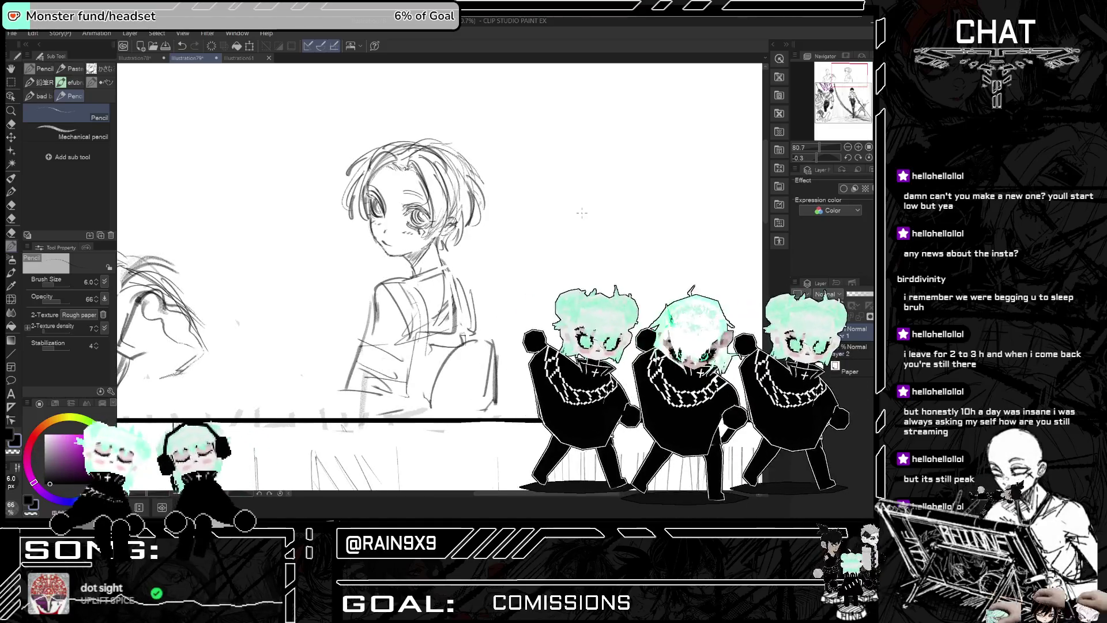
key(h)
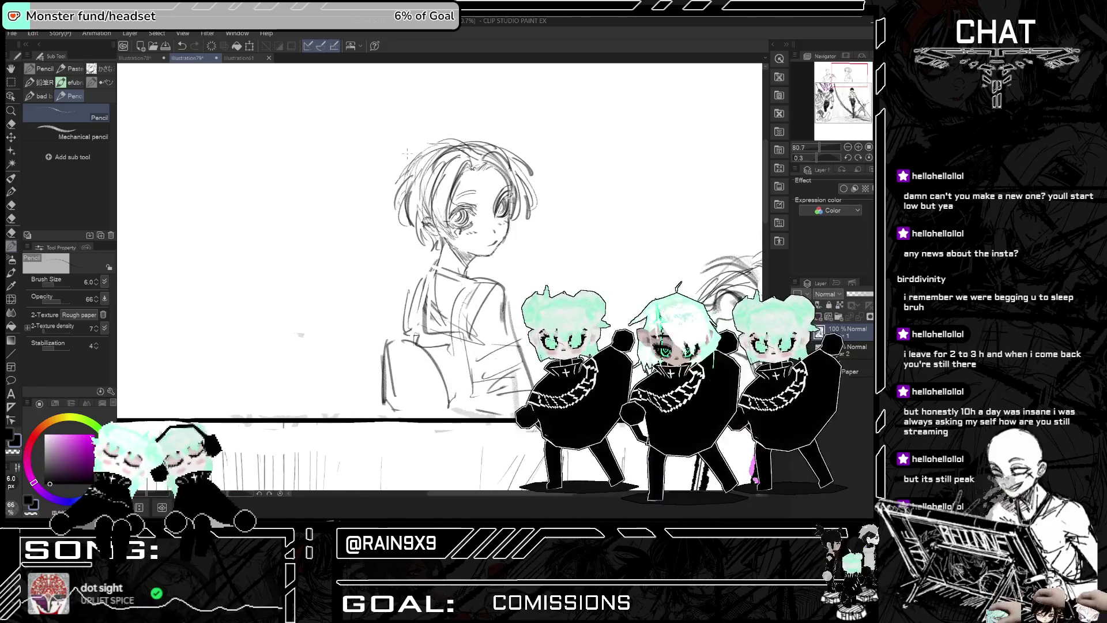
drag(420, 144, 453, 139)
key(h)
key(h)
key(h)
key(h)
key(h)
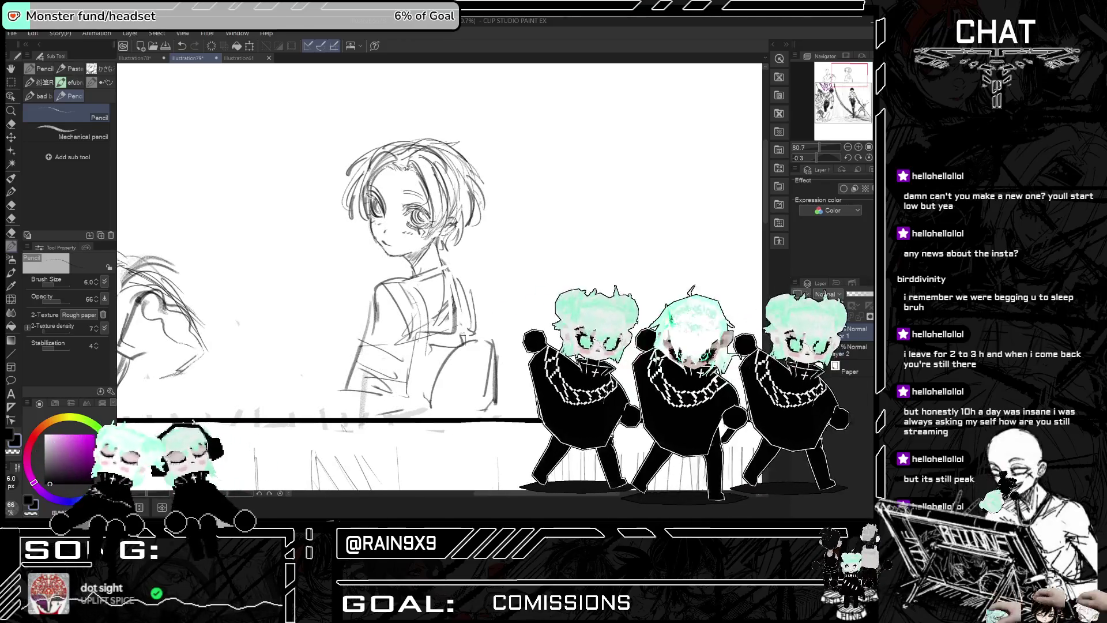
Step: Touch up the boy's shoulder and torso lines after checking the whole page mirrored
key(ctrl+minus)
key(ctrl+minus)
key(h)
key(h)
key(ctrl+plus)
key(ctrl+plus)
key(h)
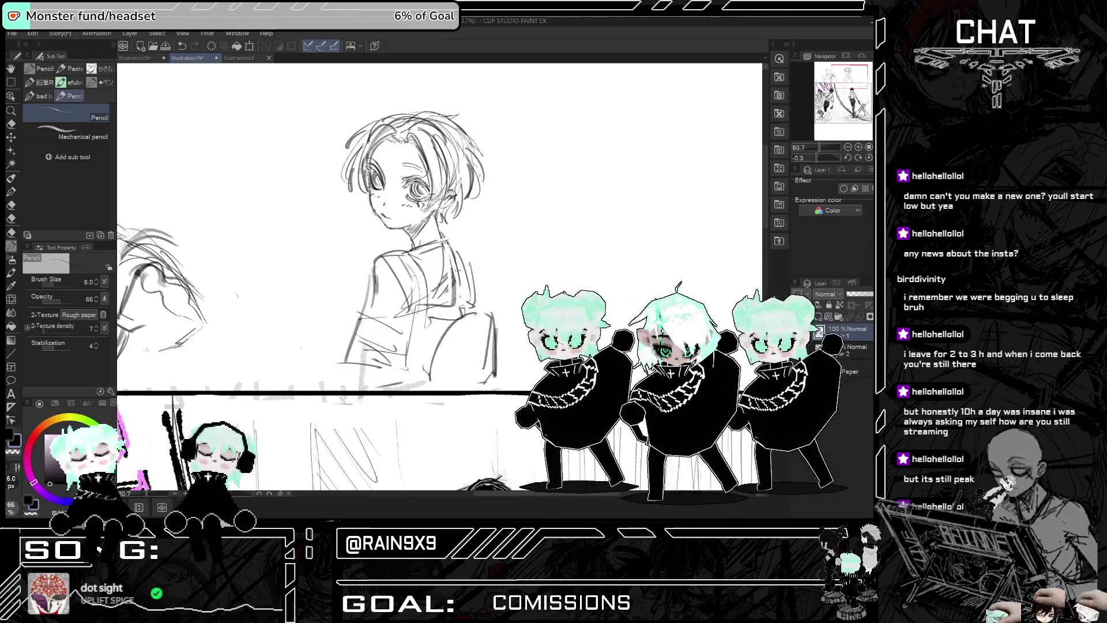
key(h)
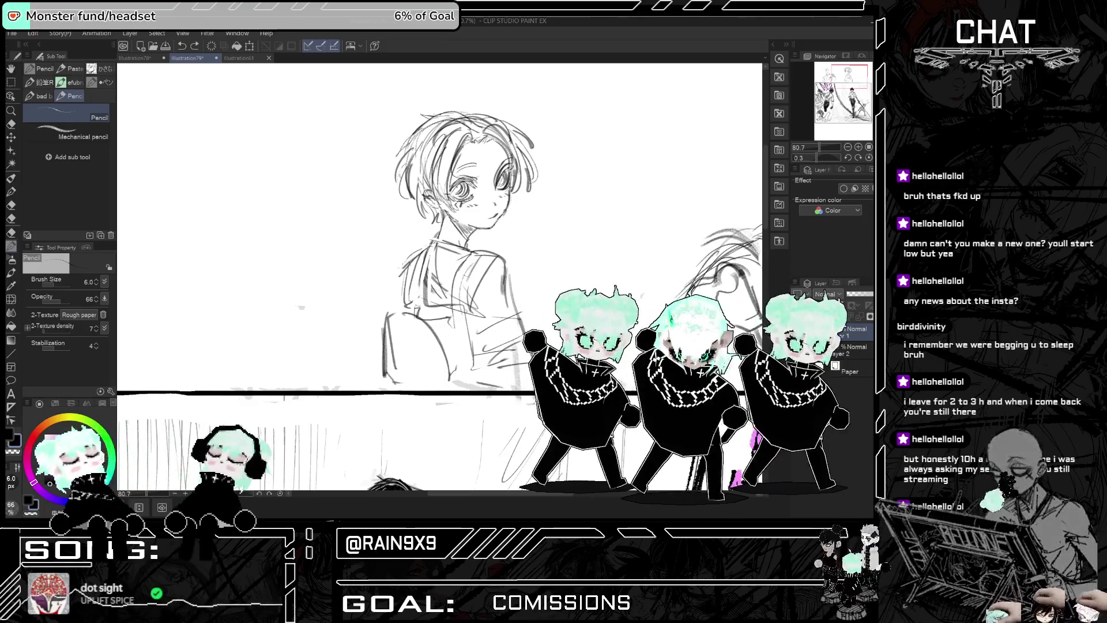
key(h)
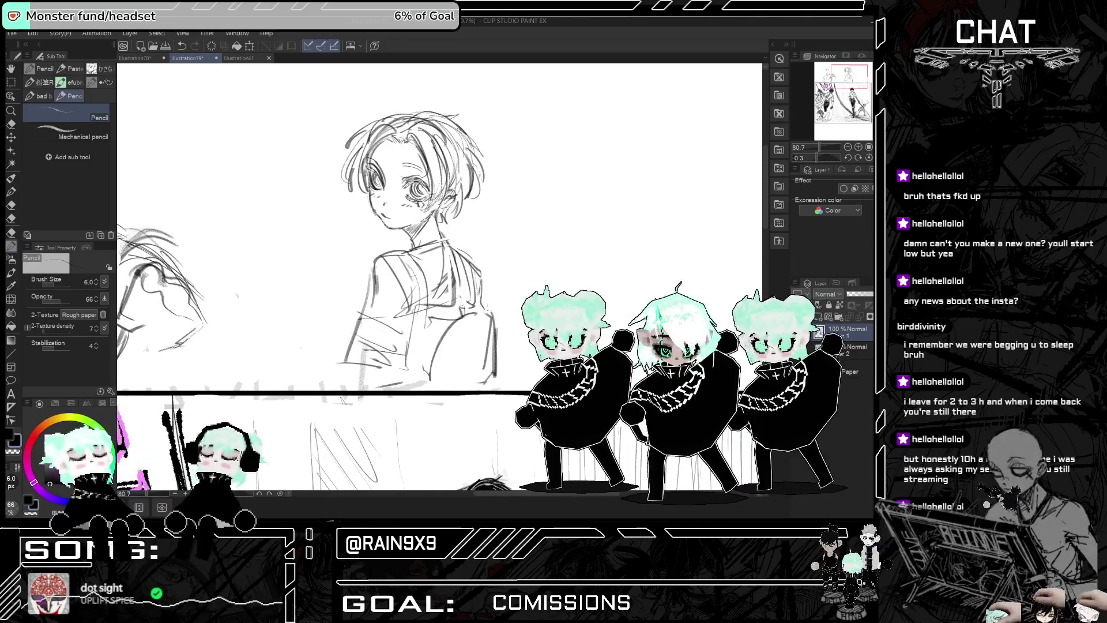
drag(440, 319, 422, 365)
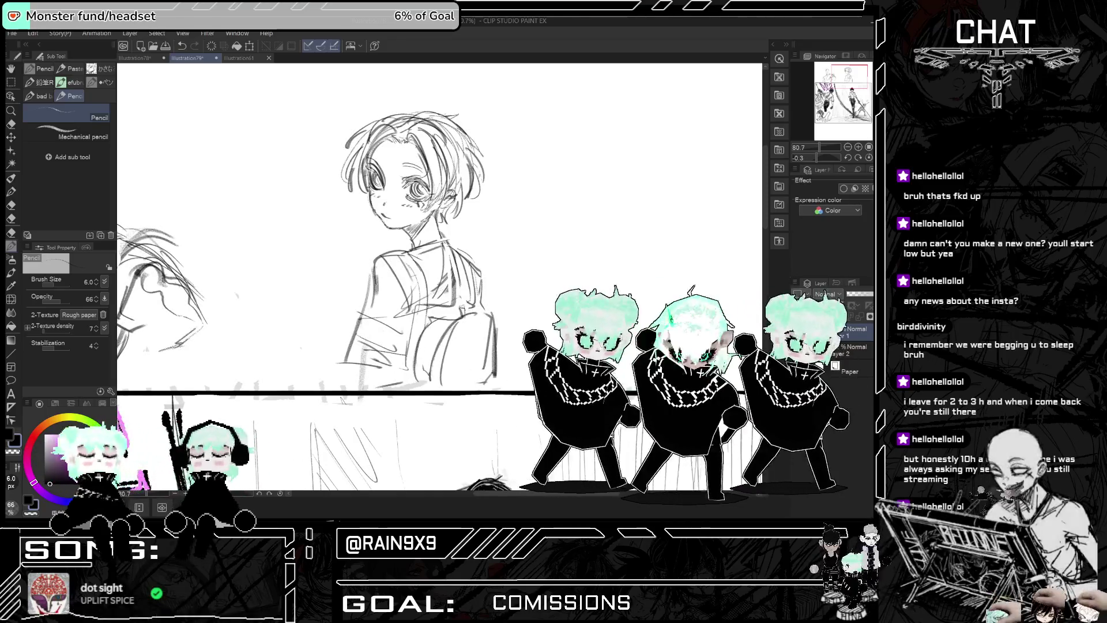
drag(431, 290, 425, 340)
drag(416, 272, 407, 294)
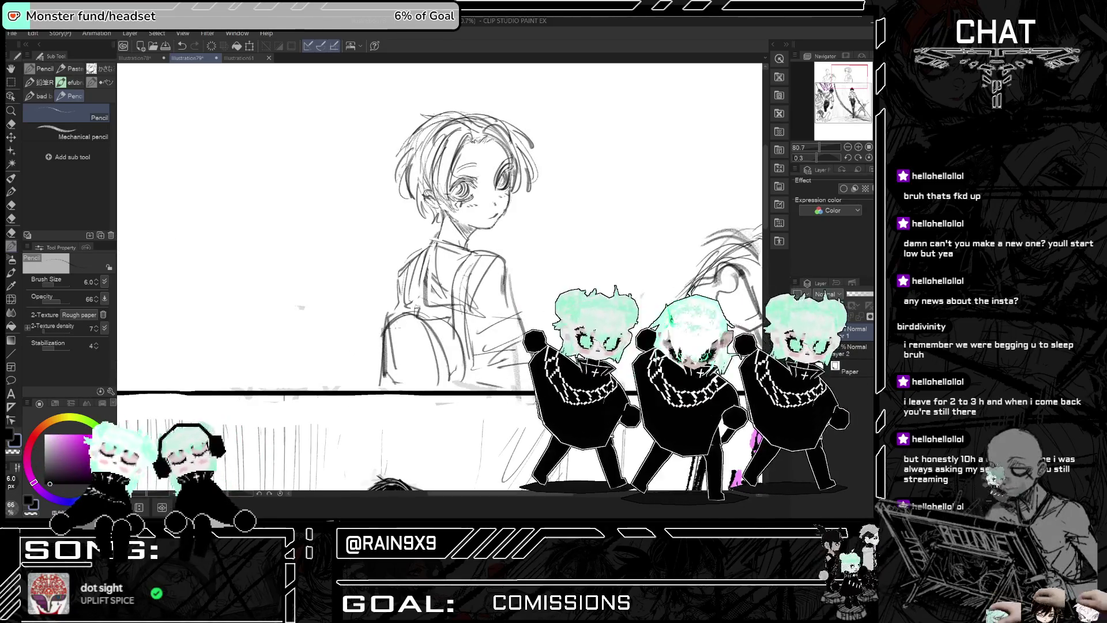
Step: Hatch dark pencil shading across the backpack, checking it in a mirrored view
drag(387, 363, 435, 323)
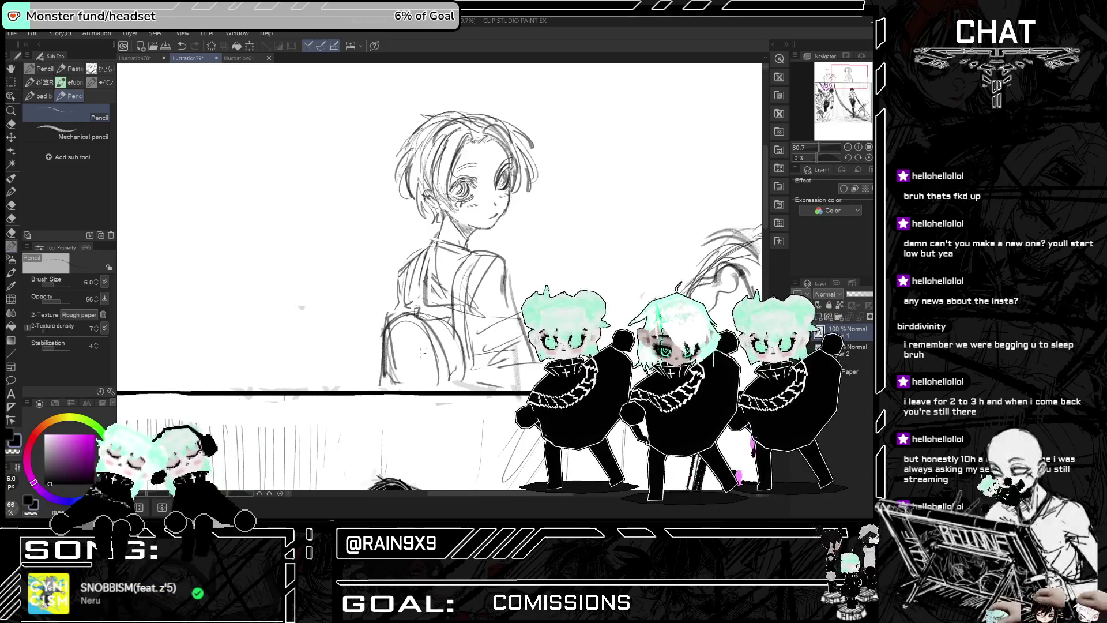
drag(388, 383, 440, 330)
drag(393, 359, 434, 323)
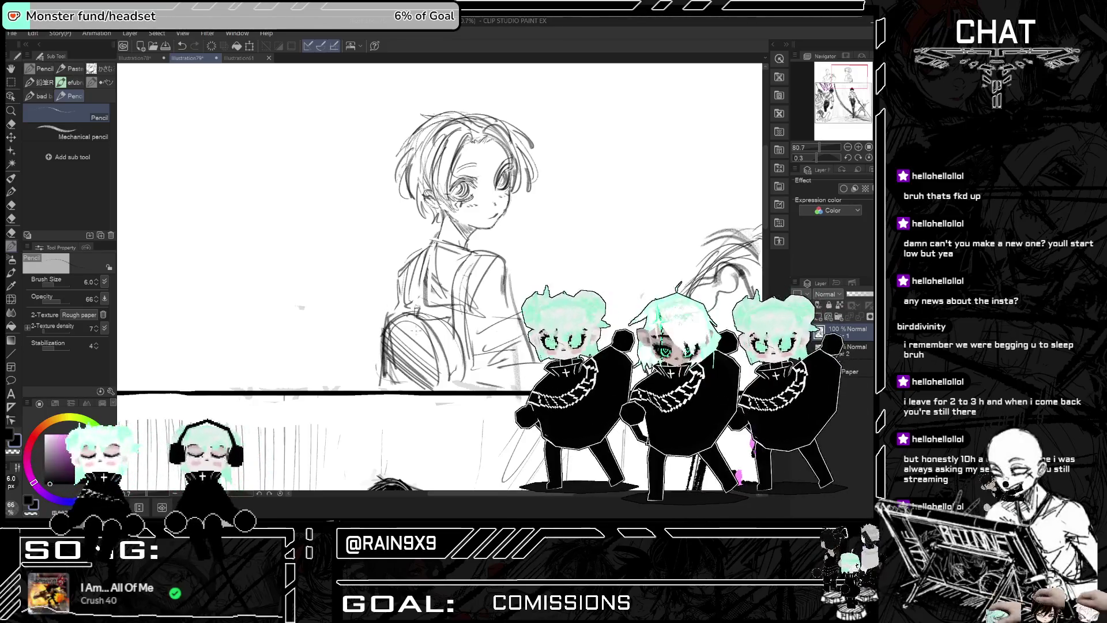
mouse_move(381, 366)
mouse_down()
mouse_move(399, 320)
mouse_move(433, 330)
mouse_move(427, 378)
mouse_move(439, 355)
mouse_move(389, 379)
mouse_up()
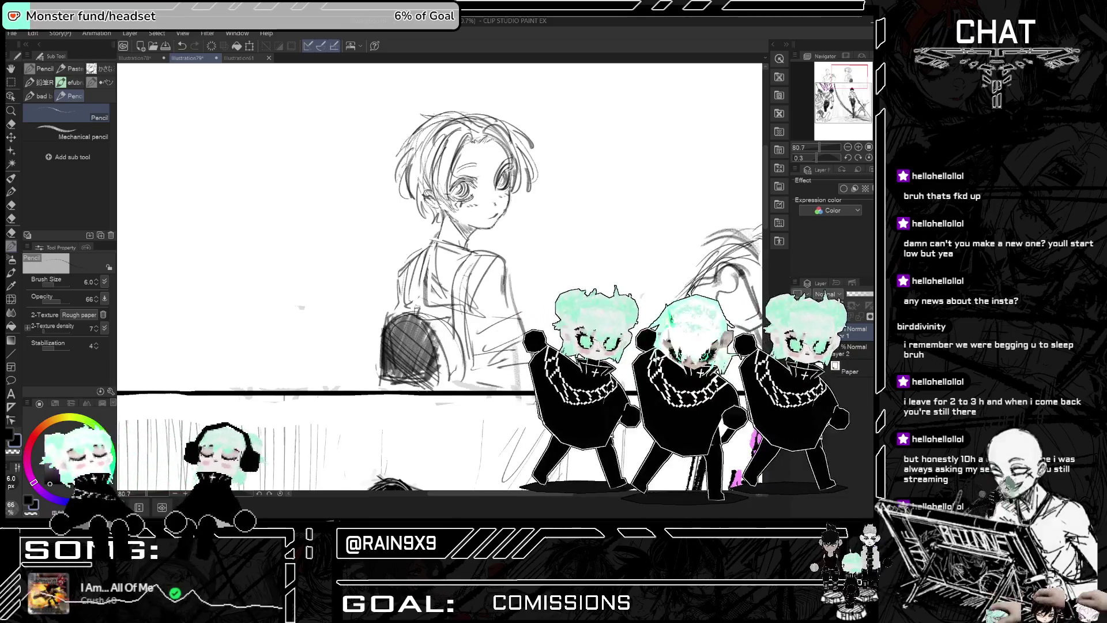
drag(399, 377, 389, 388)
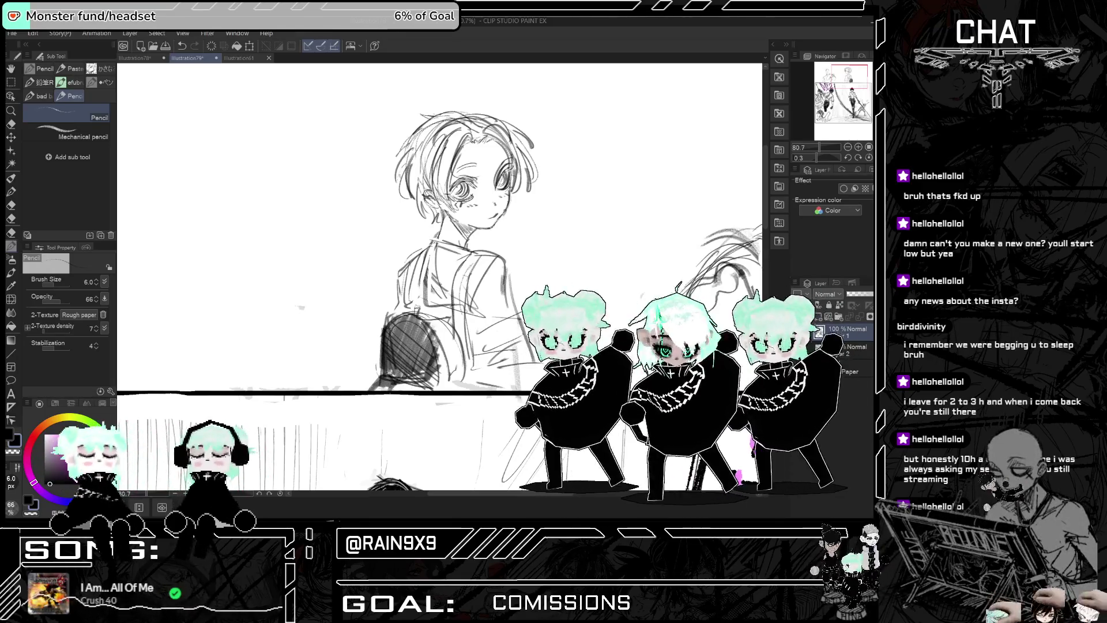
key(h)
key(h)
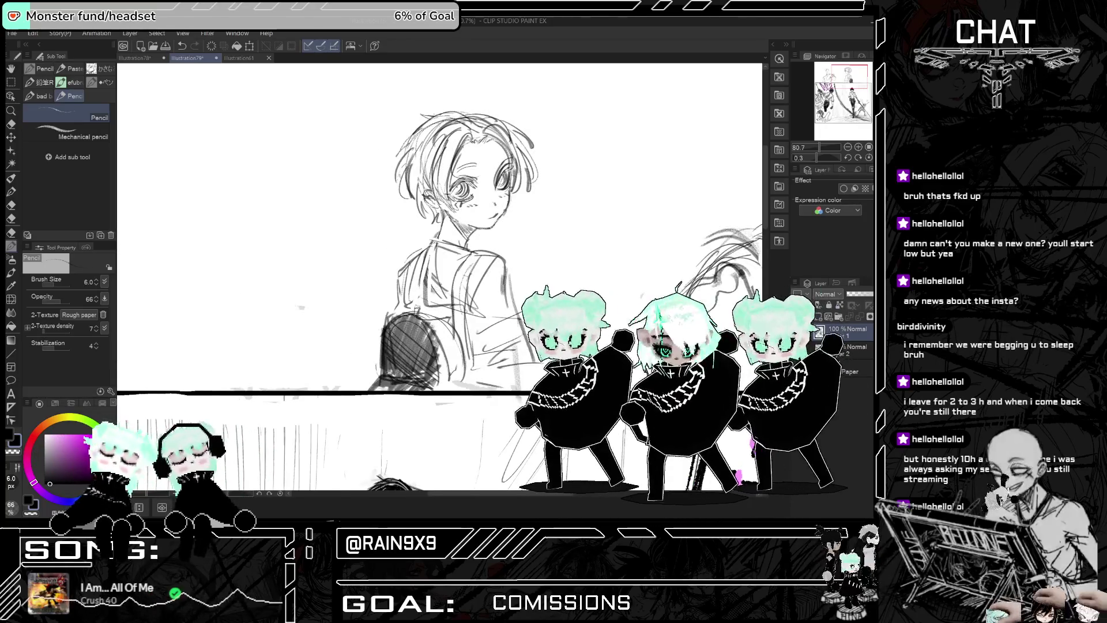
mouse_move(449, 319)
mouse_down()
mouse_move(430, 372)
mouse_move(445, 334)
mouse_move(433, 316)
mouse_up()
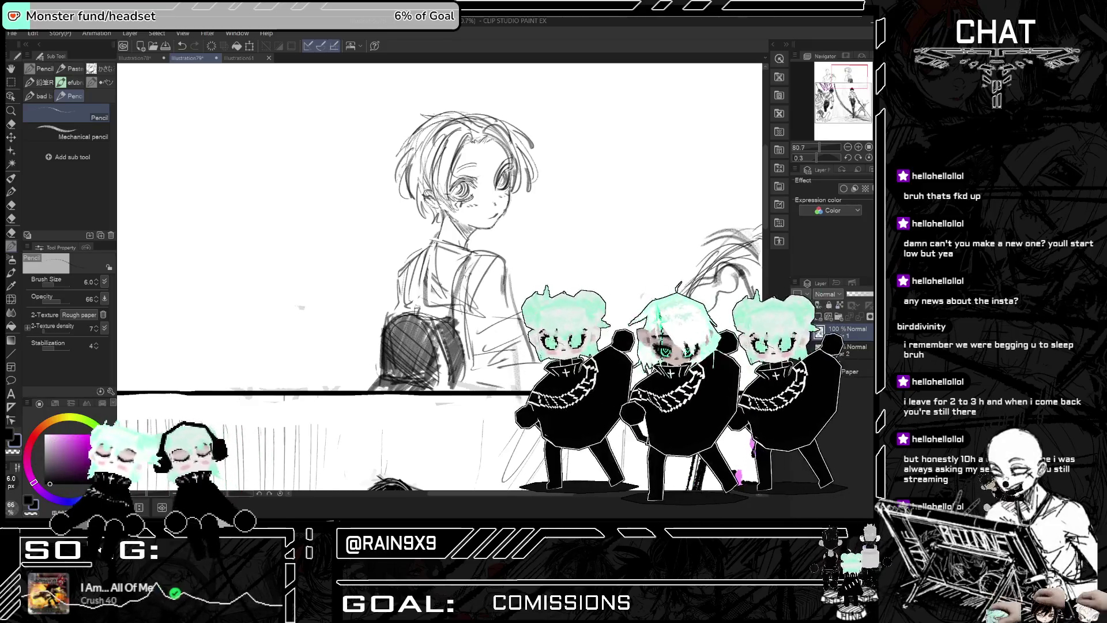
Step: Strengthen the shirt's edge lines and add heavier hatching down the backpack
mouse_move(468, 255)
mouse_down()
mouse_move(478, 317)
mouse_move(470, 304)
mouse_up()
key(ctrl+z)
key(ctrl+z)
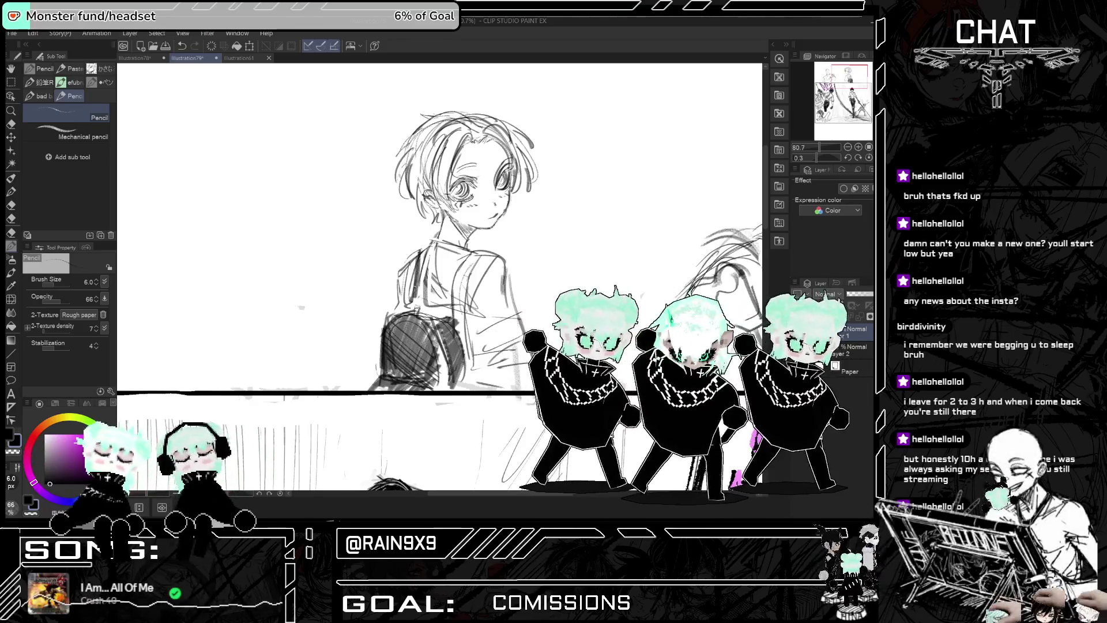
mouse_move(427, 256)
mouse_down()
mouse_move(416, 305)
mouse_move(431, 303)
mouse_up()
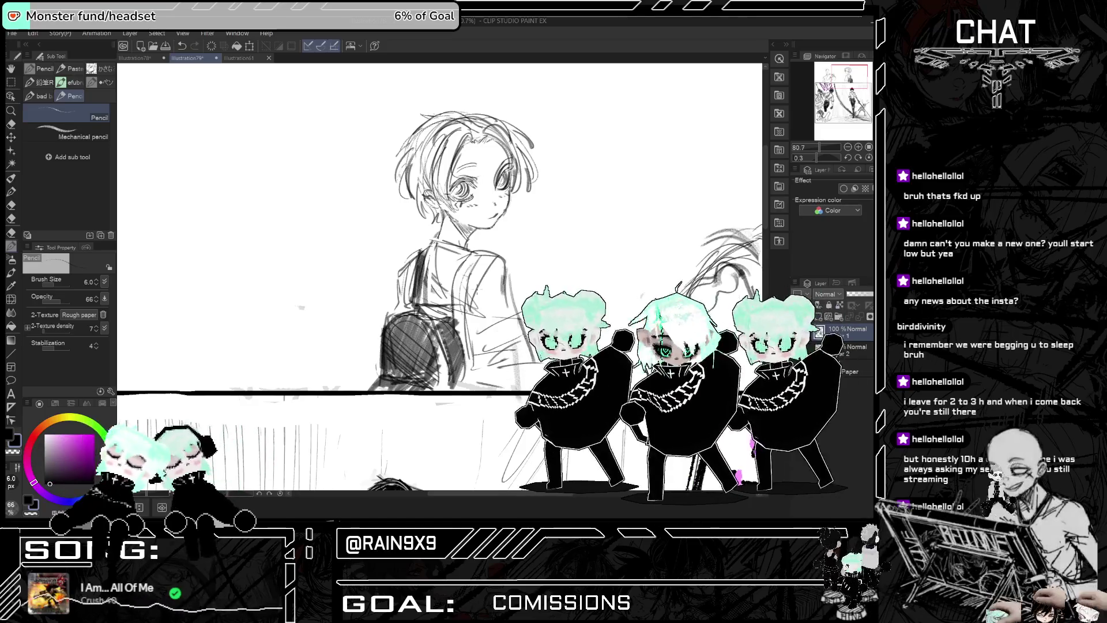
mouse_move(478, 247)
mouse_down()
mouse_move(450, 292)
mouse_move(456, 320)
mouse_up()
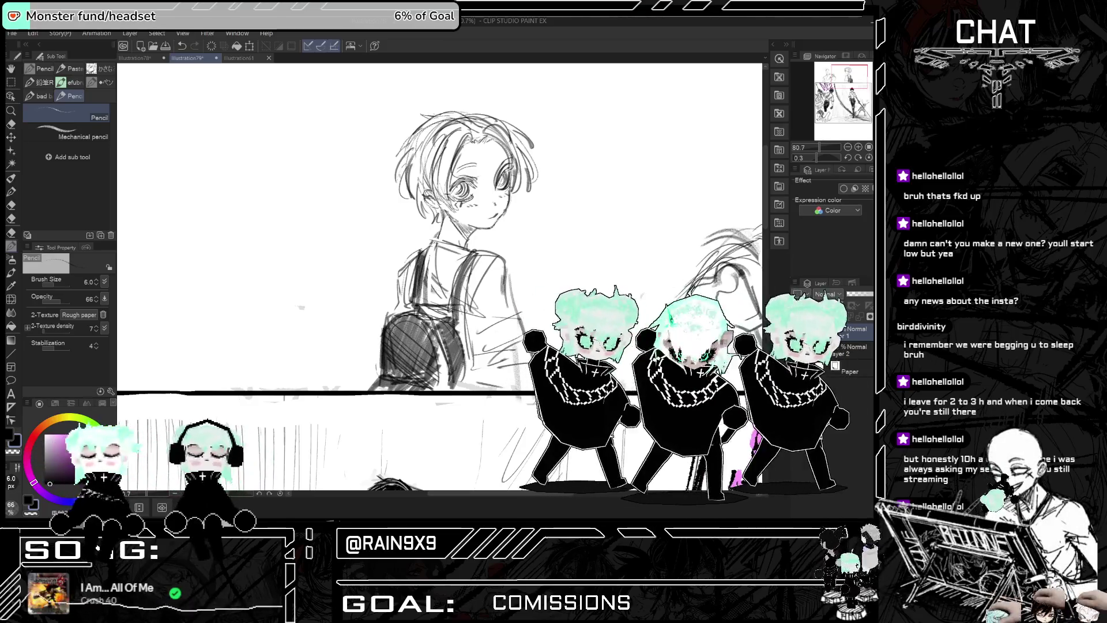
mouse_move(453, 311)
mouse_down()
mouse_move(425, 338)
mouse_move(437, 383)
mouse_up()
drag(445, 341, 443, 389)
key(h)
key(h)
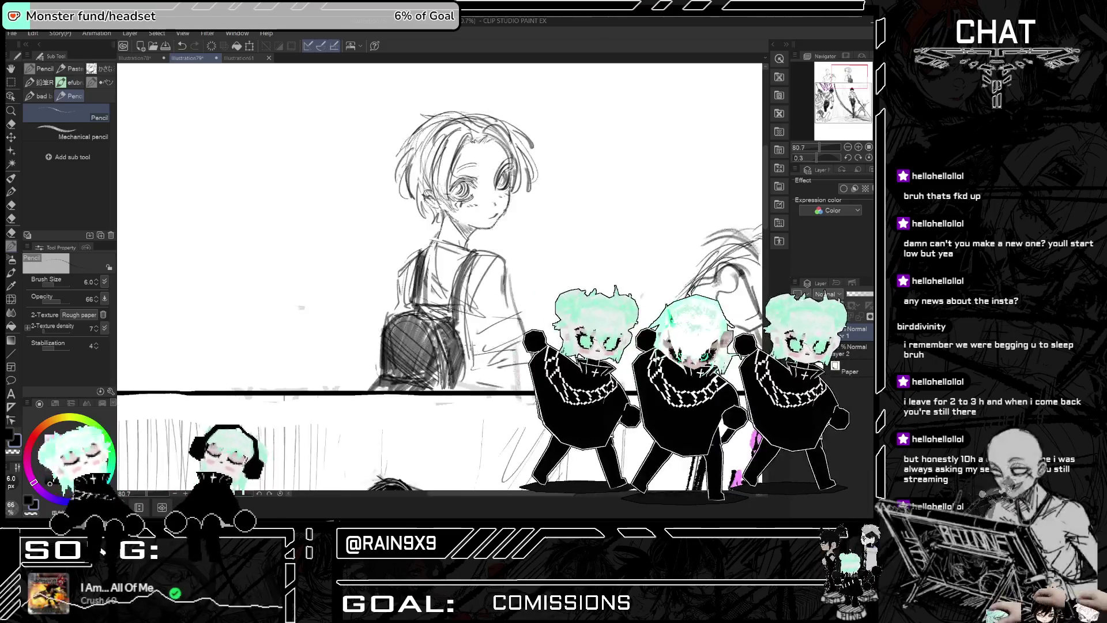
key(h)
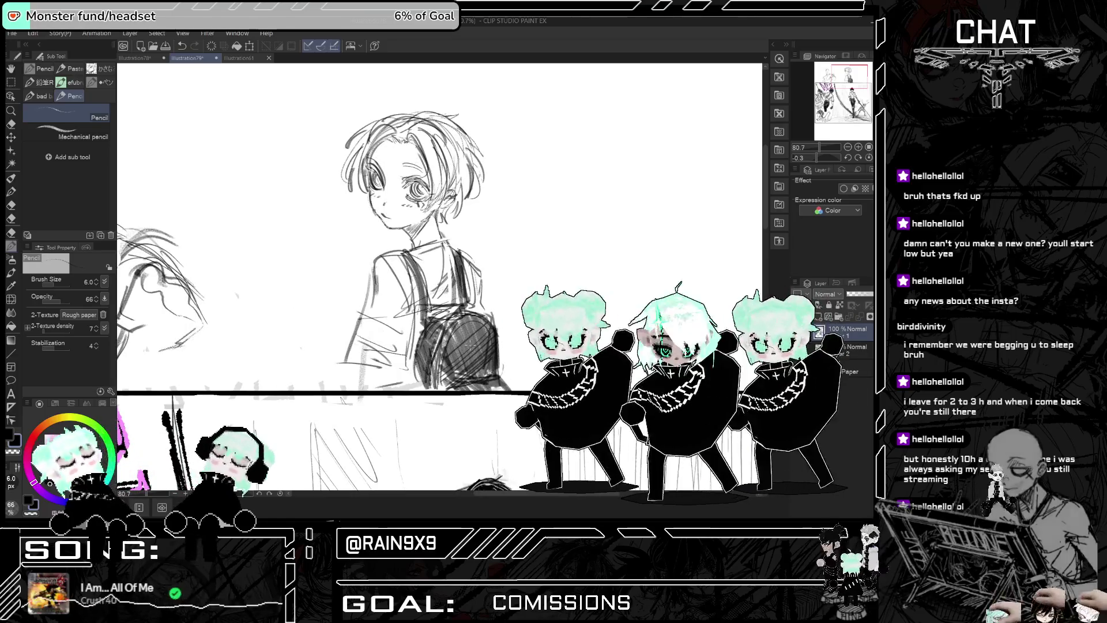
key(h)
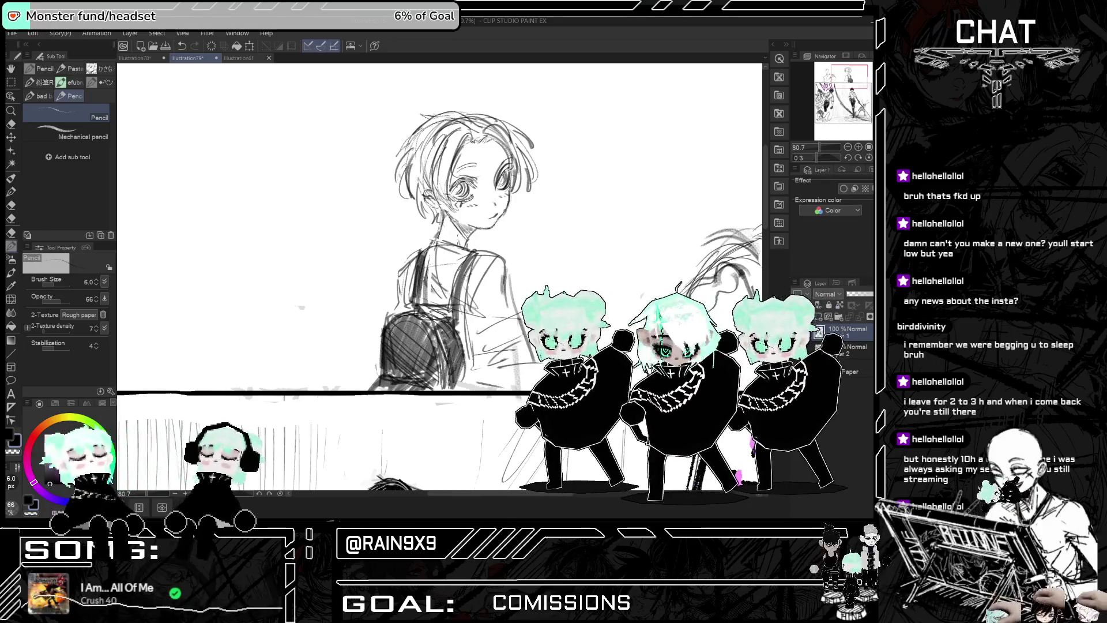
key(h)
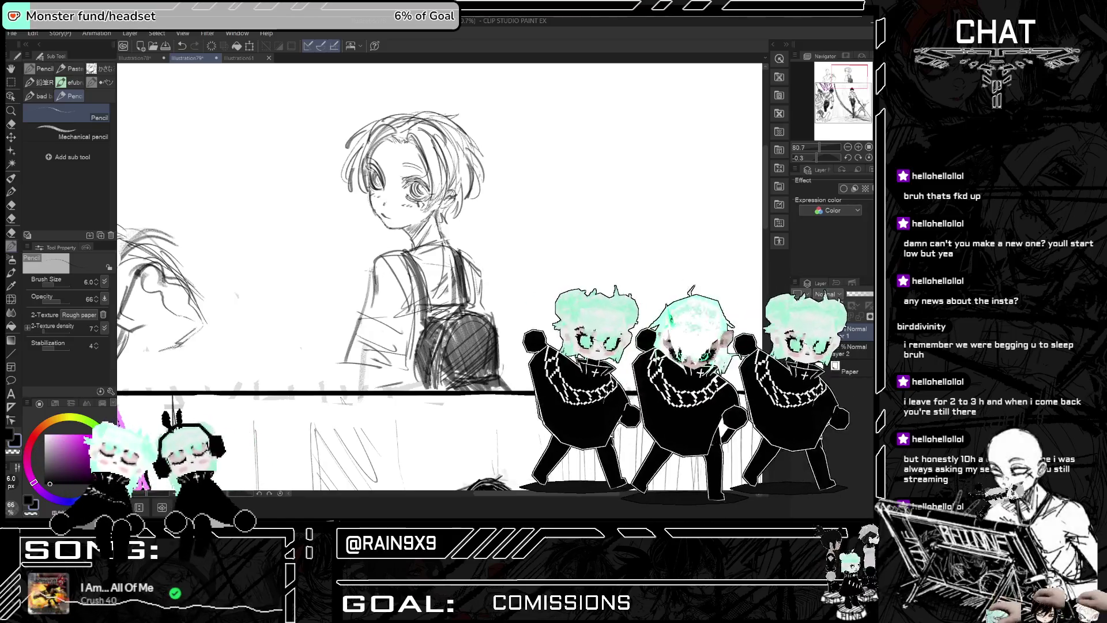
key(h)
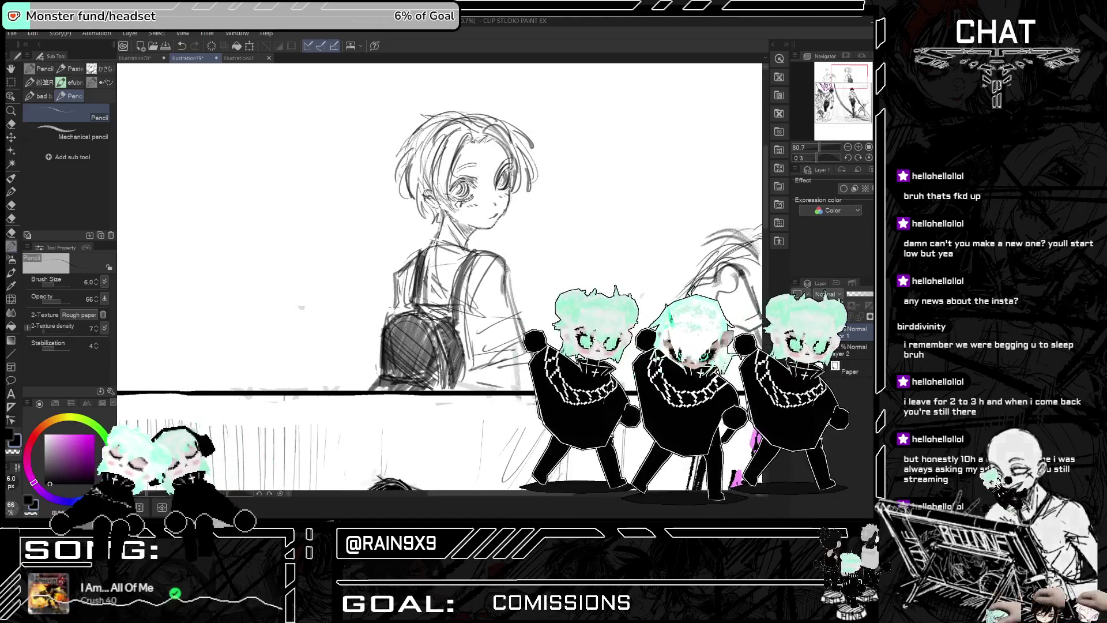
key(h)
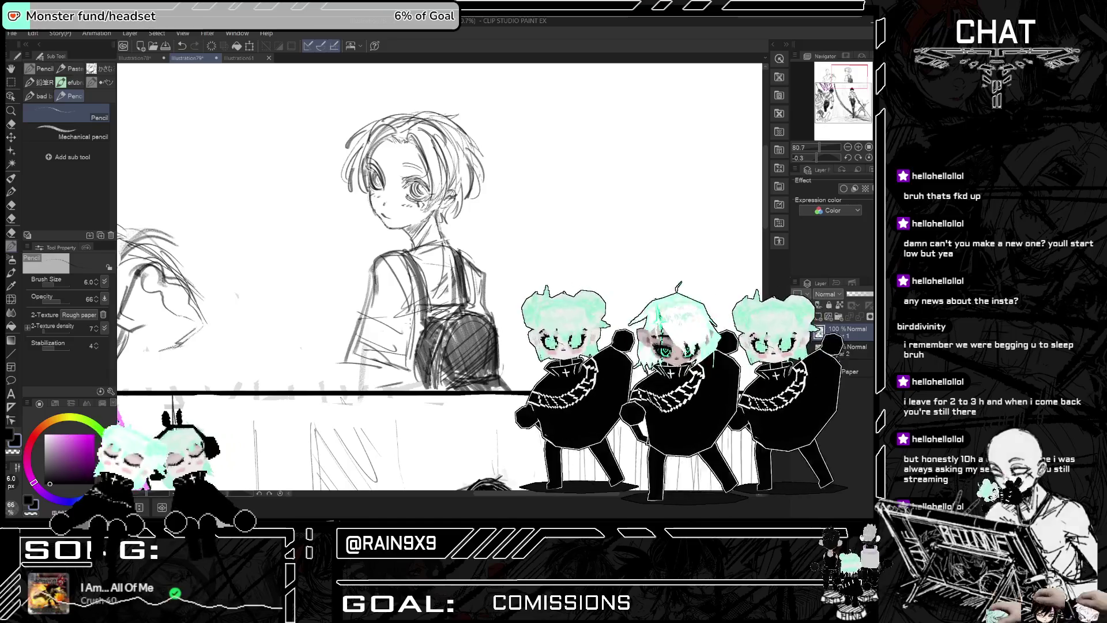
key(h)
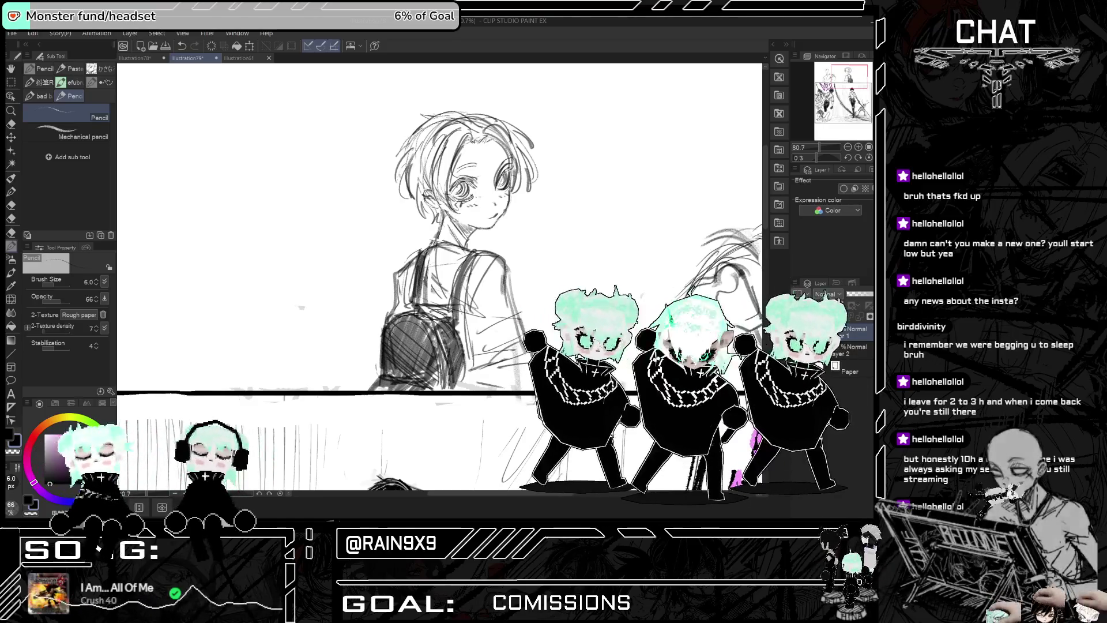
key(h)
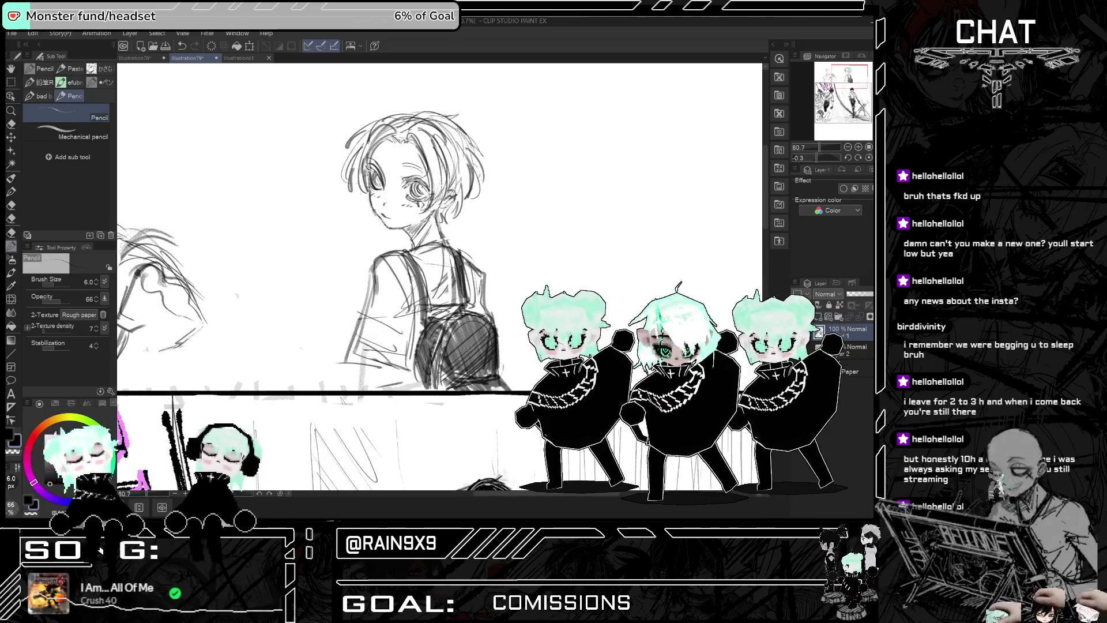
key(h)
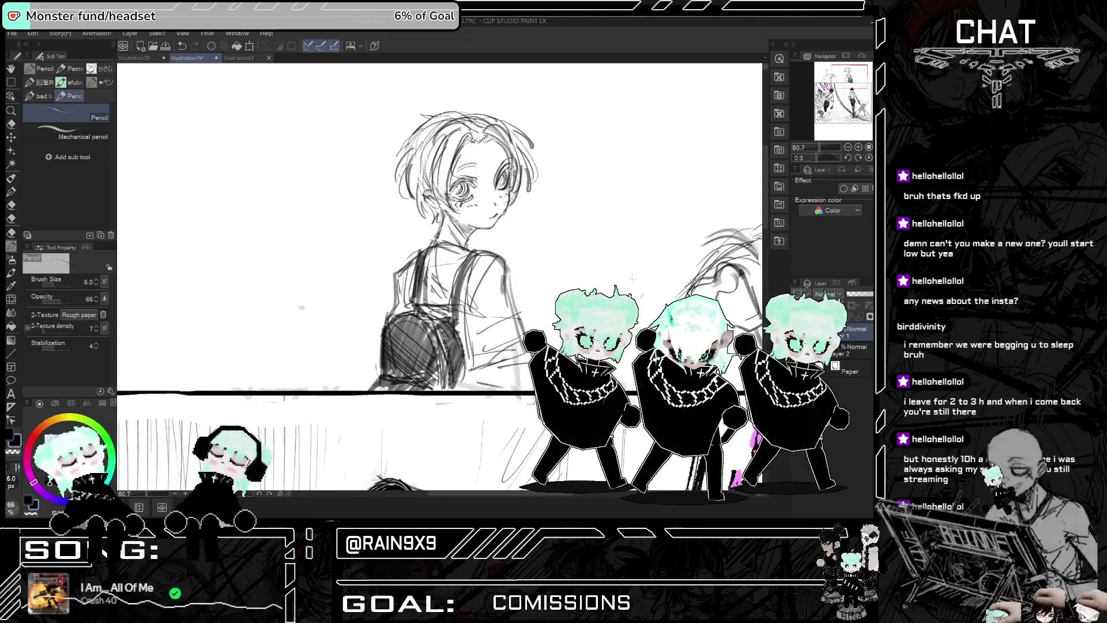
key(h)
key(h)
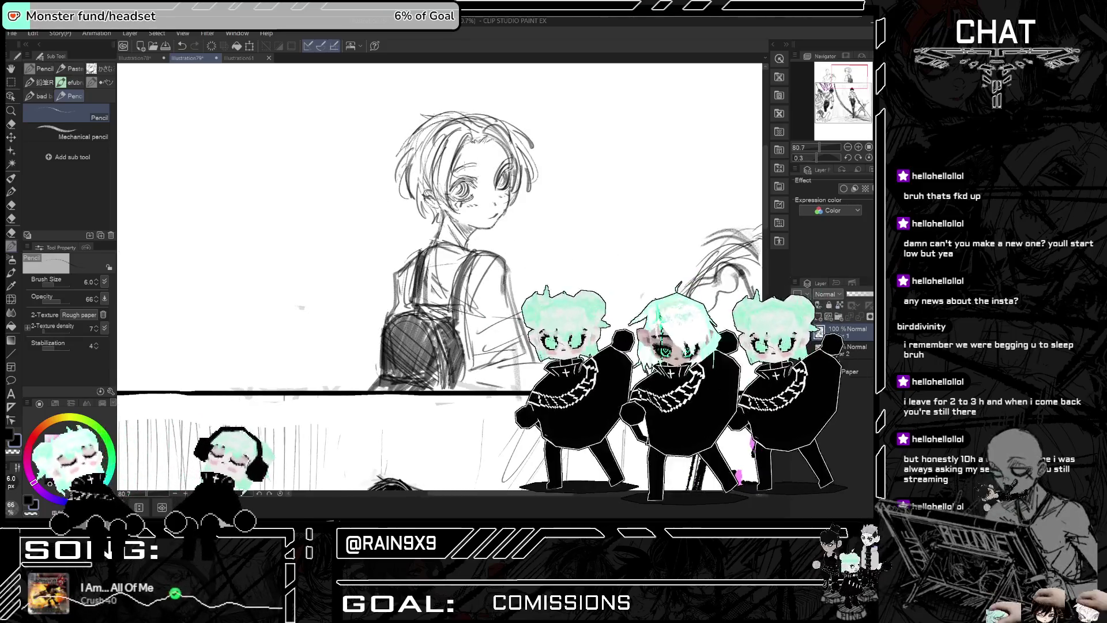
key(h)
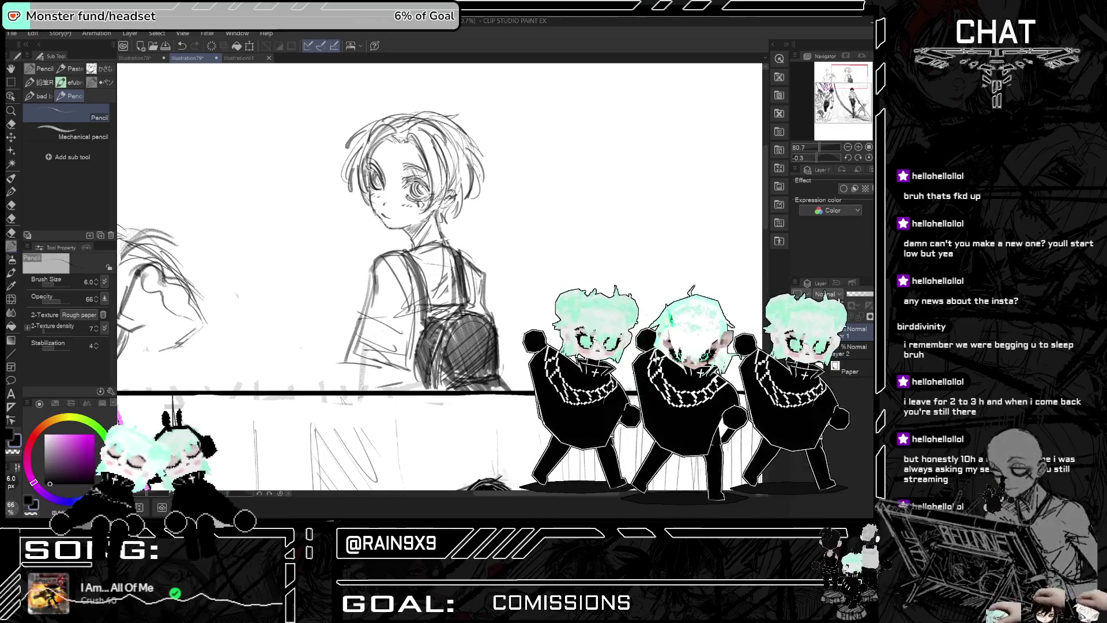
mouse_move(337, 162)
mouse_down()
mouse_move(392, 163)
mouse_move(341, 162)
mouse_up()
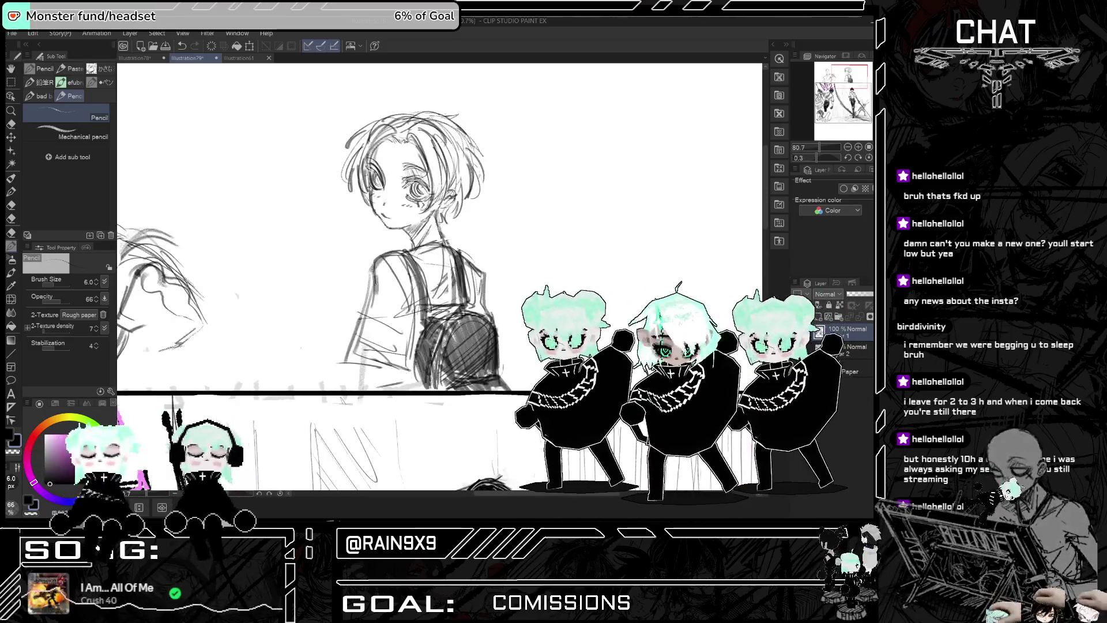
drag(340, 162, 395, 162)
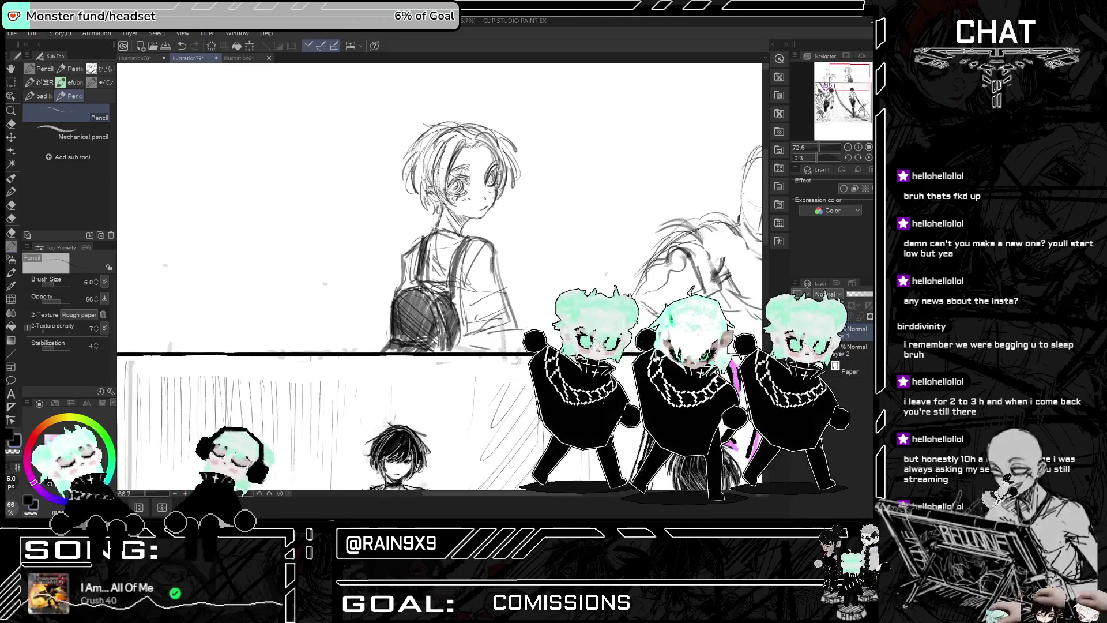
scroll(439, 277, down, 1)
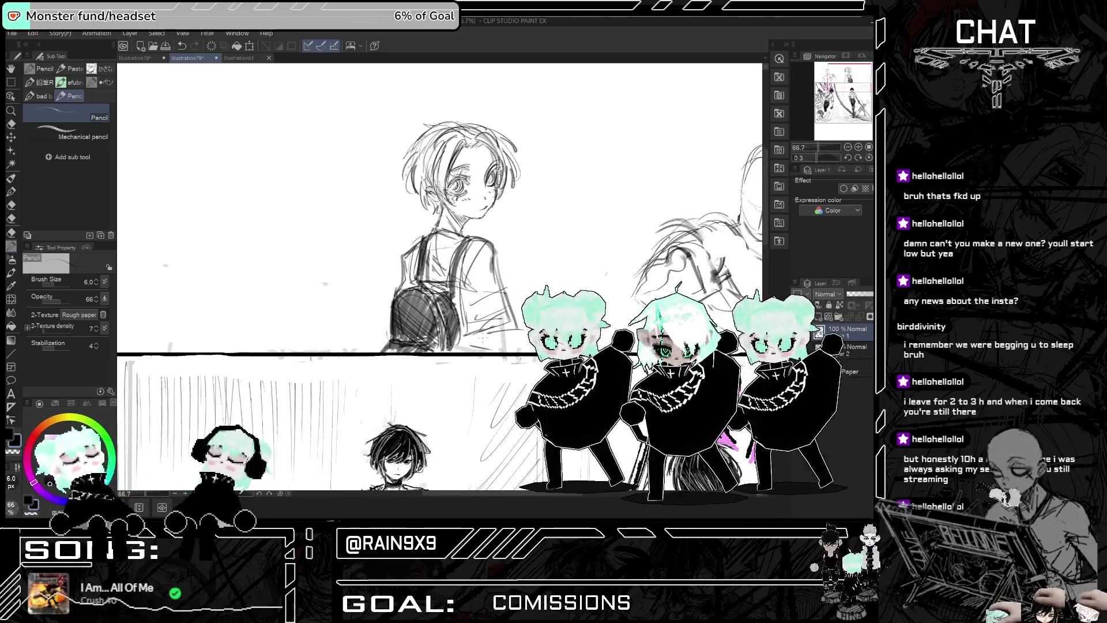
key(ctrl+z)
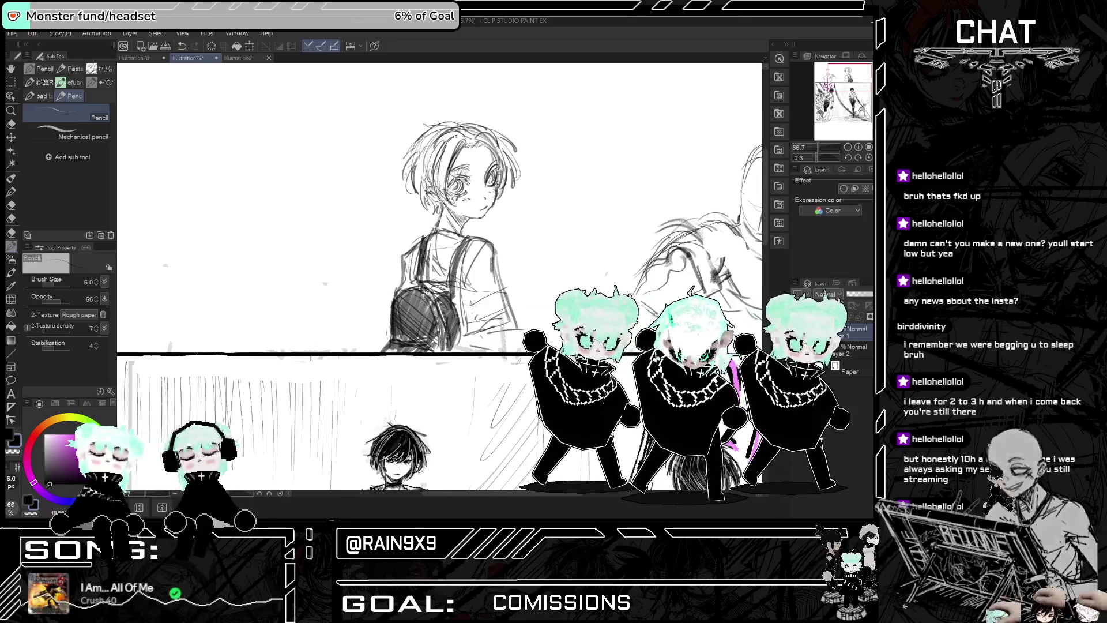
key(ctrl+y)
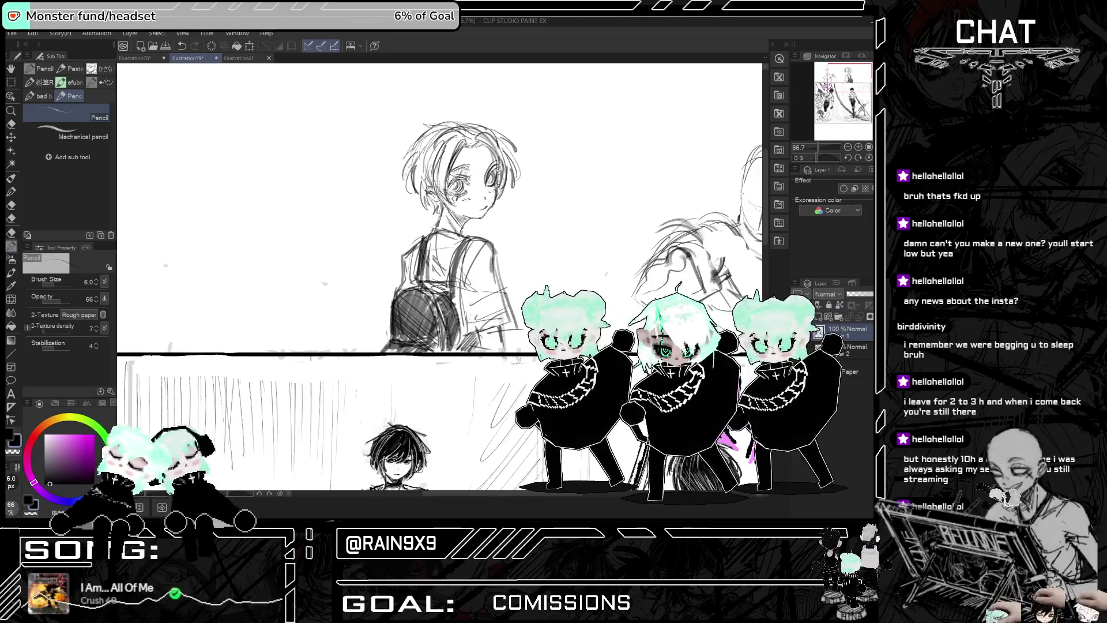
scroll(534, 281, down, 2)
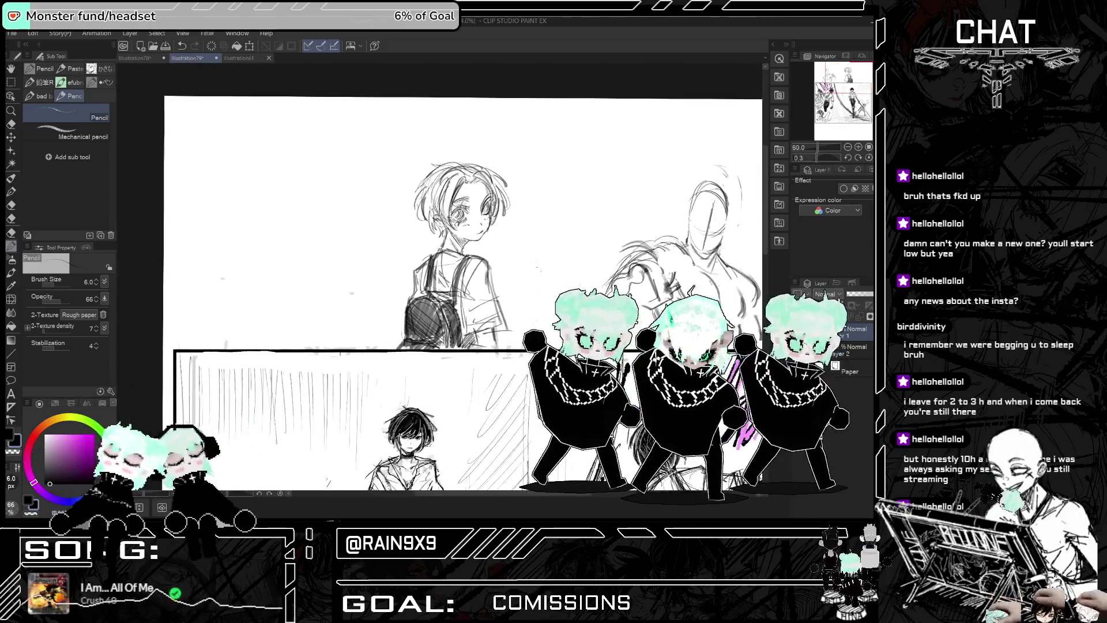
scroll(534, 281, down, 1)
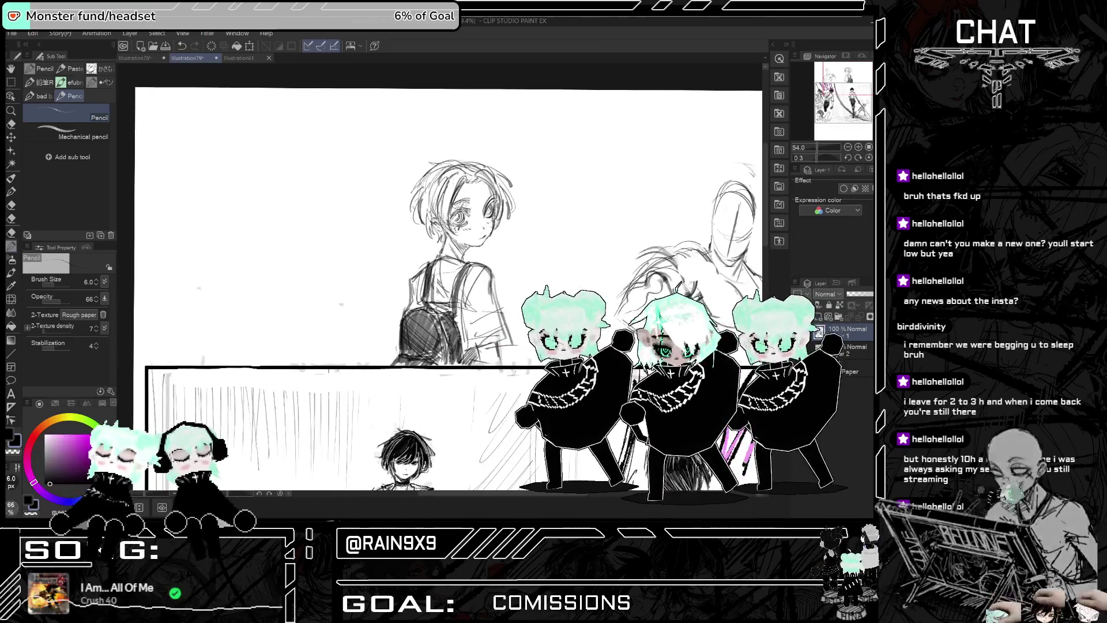
scroll(421, 259, up, 3)
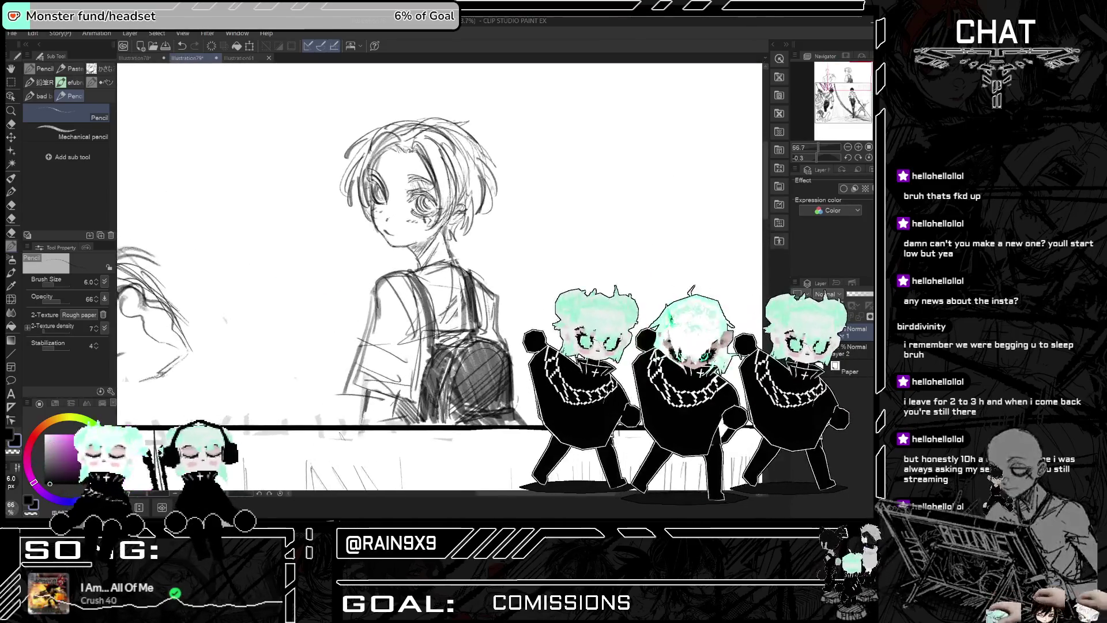
scroll(422, 260, up, 1)
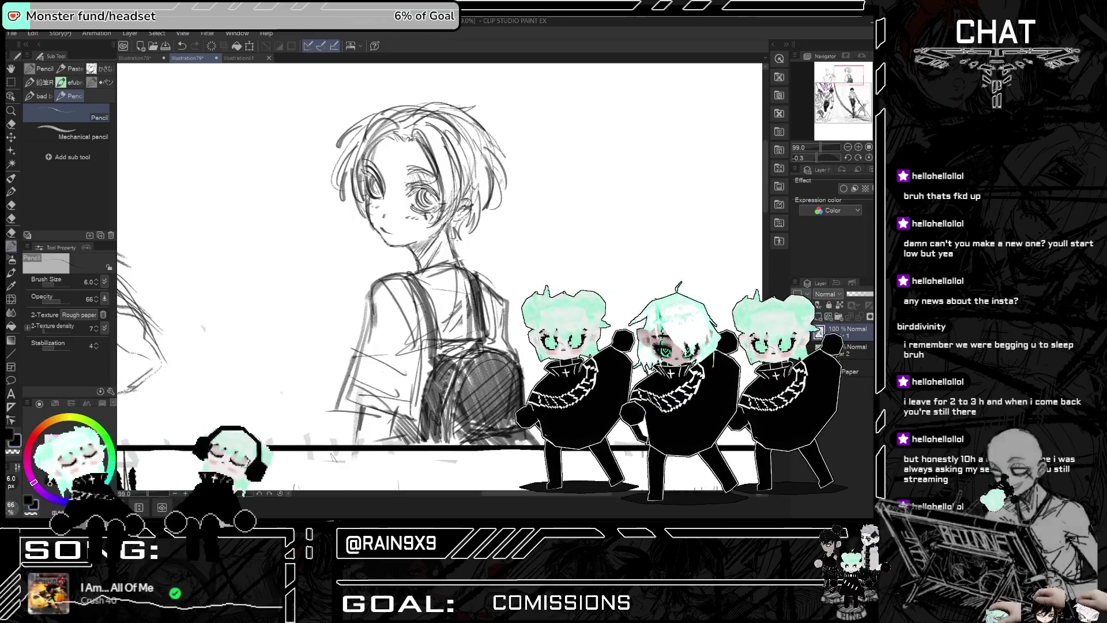
key(h)
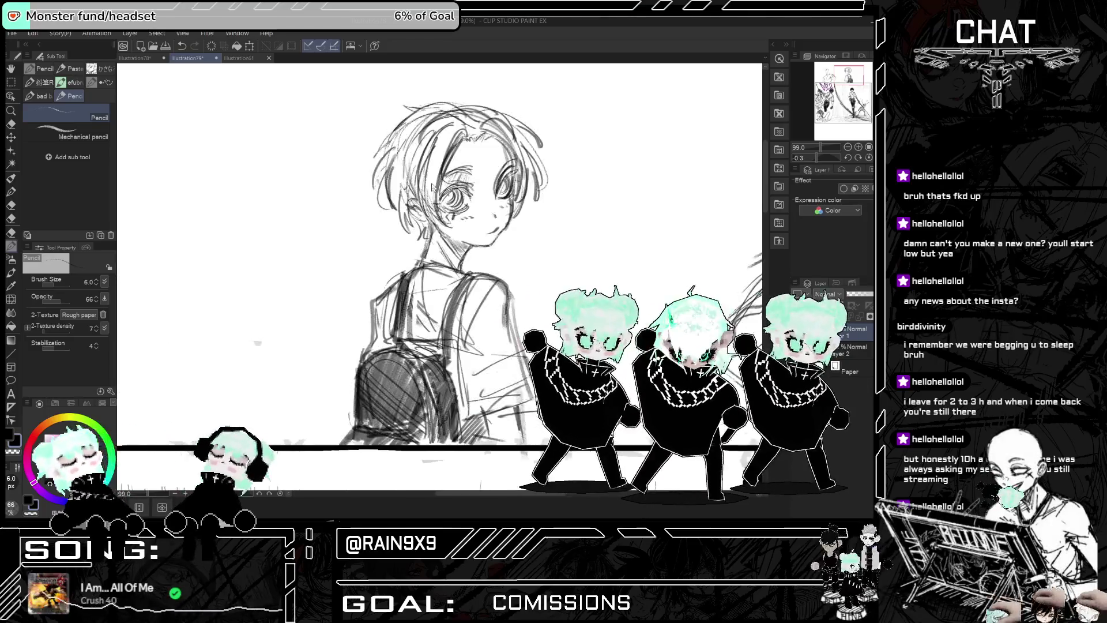
scroll(439, 277, down, 5)
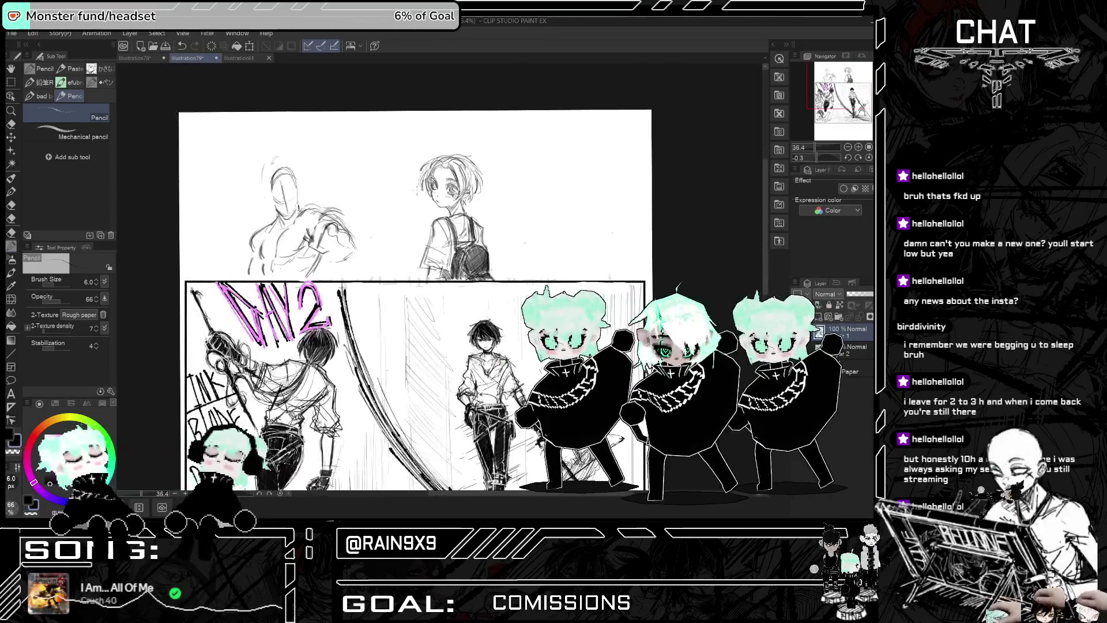
scroll(453, 112, up, 2)
key(h)
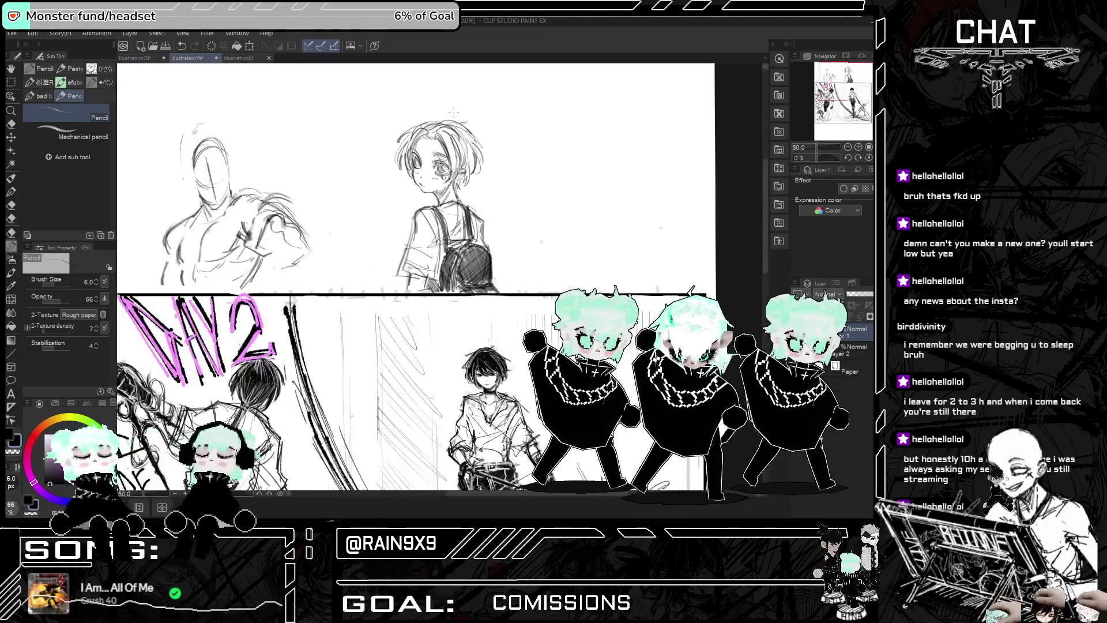
scroll(453, 113, up, 4)
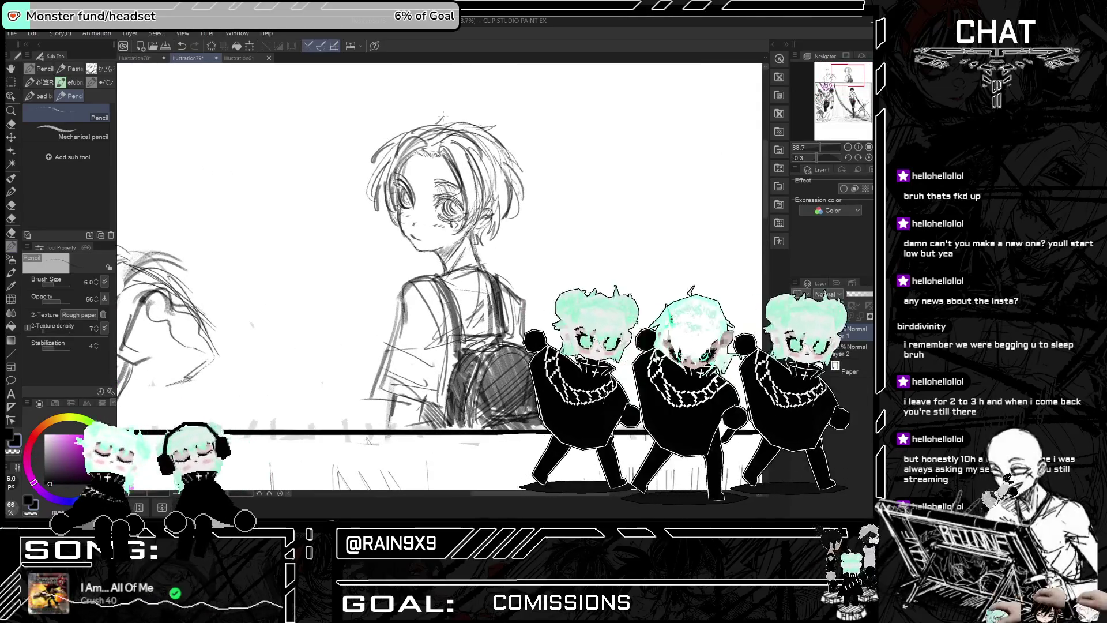
Step: Try a stroke along the top of the head, then undo the faint hair stroke
key(h)
key(h)
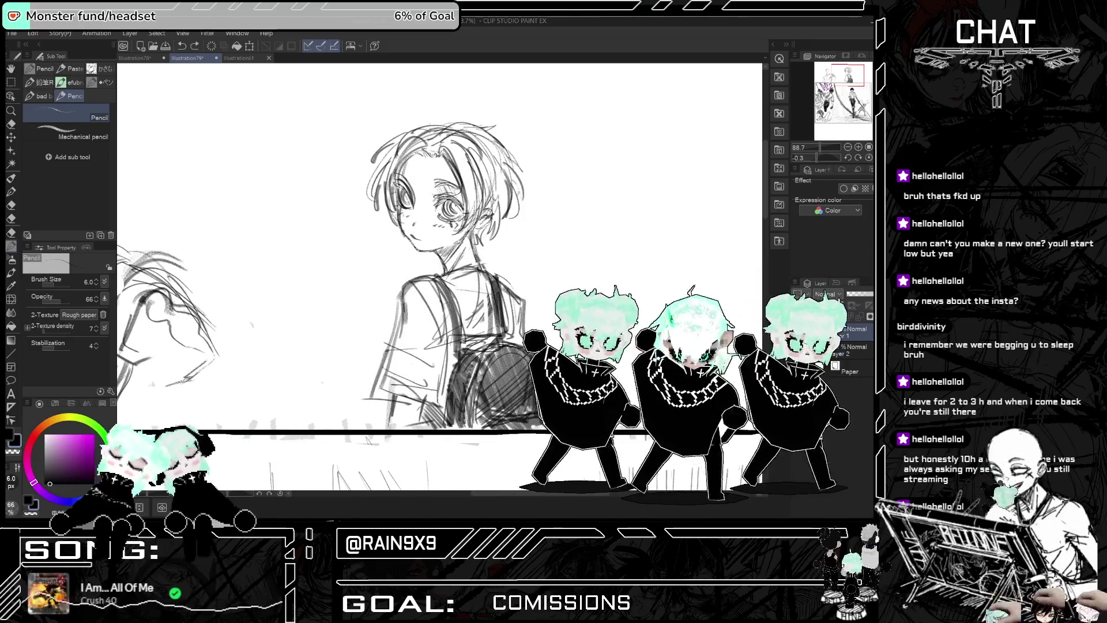
drag(445, 124, 495, 123)
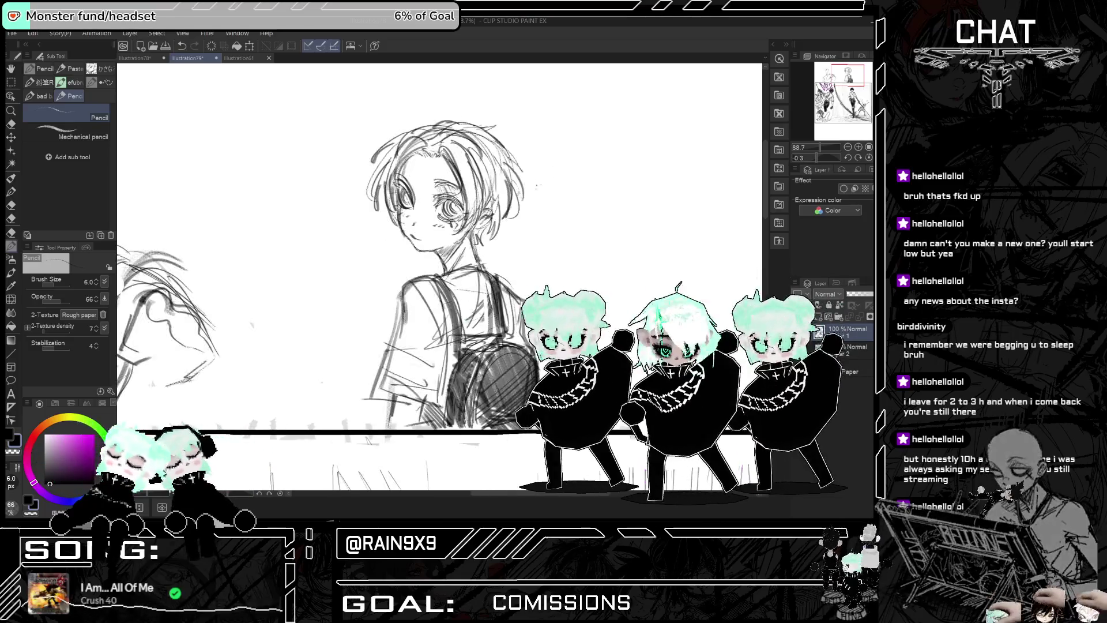
key(h)
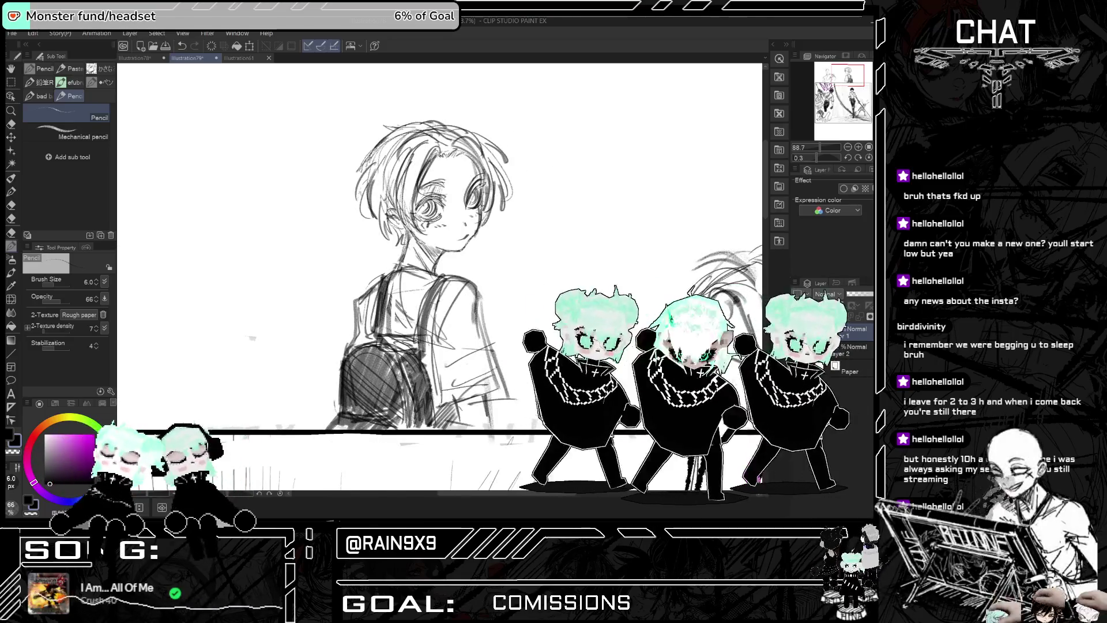
key(ctrl+z)
Step: Redraw a hair strand beside the face and zoom the view to 100%
drag(379, 146, 354, 179)
key(ctrl+z)
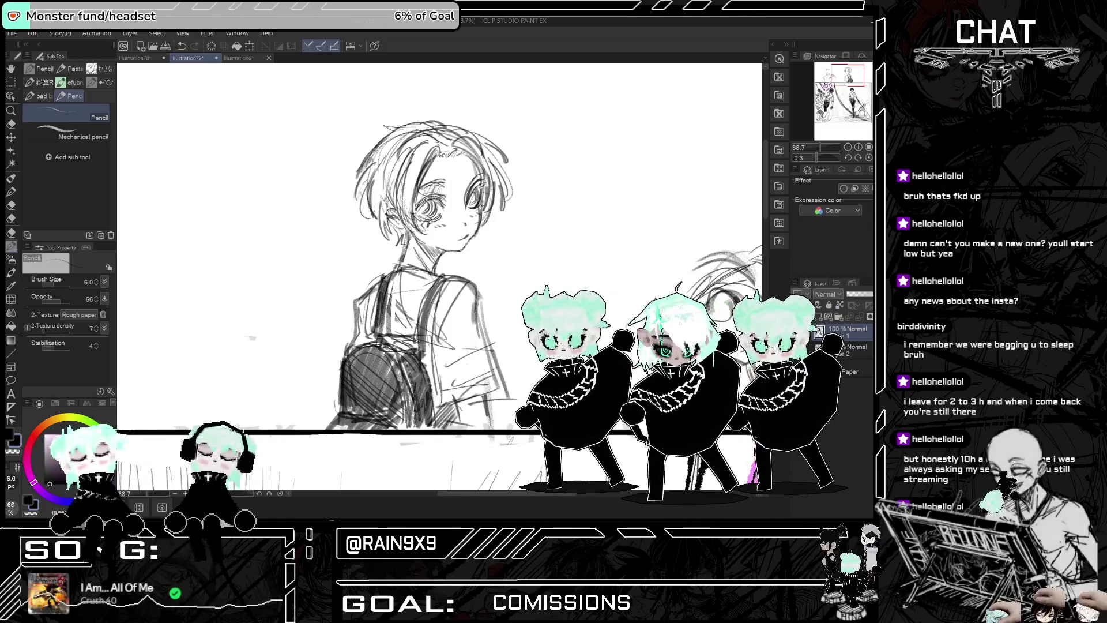
scroll(380, 277, down, 2)
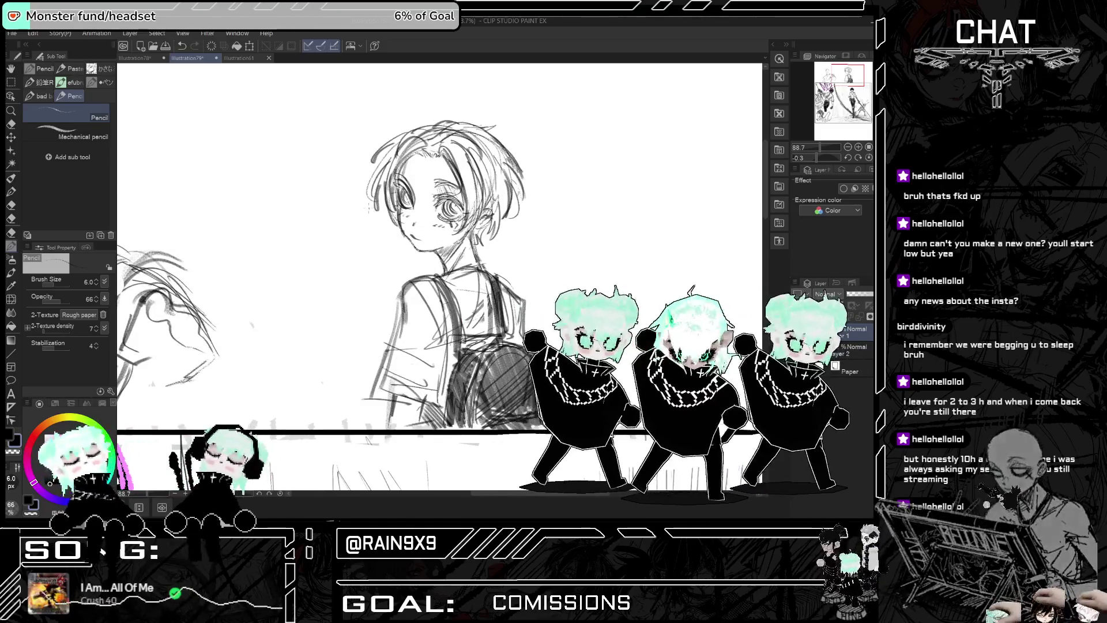
scroll(381, 277, down, 3)
scroll(342, 234, up, 5)
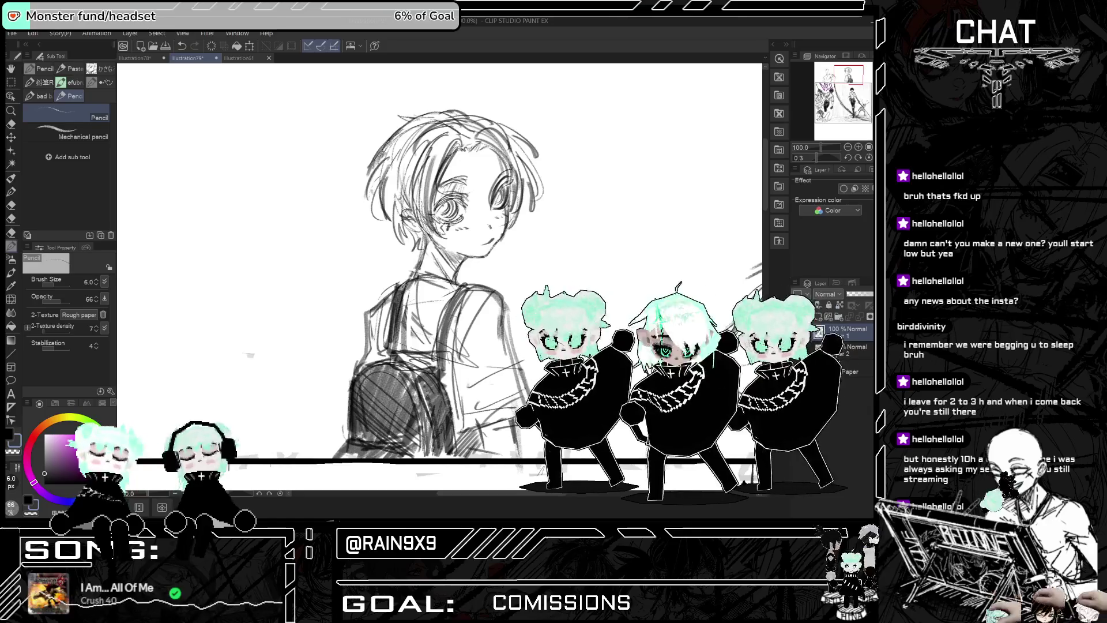
Step: Darken the boy's hair with many pencil strands along its side and top
mouse_move(428, 152)
mouse_down()
mouse_move(424, 233)
mouse_move(420, 220)
mouse_move(394, 248)
mouse_up()
mouse_move(405, 174)
mouse_down()
mouse_move(398, 237)
mouse_move(391, 221)
mouse_up()
drag(398, 158, 389, 236)
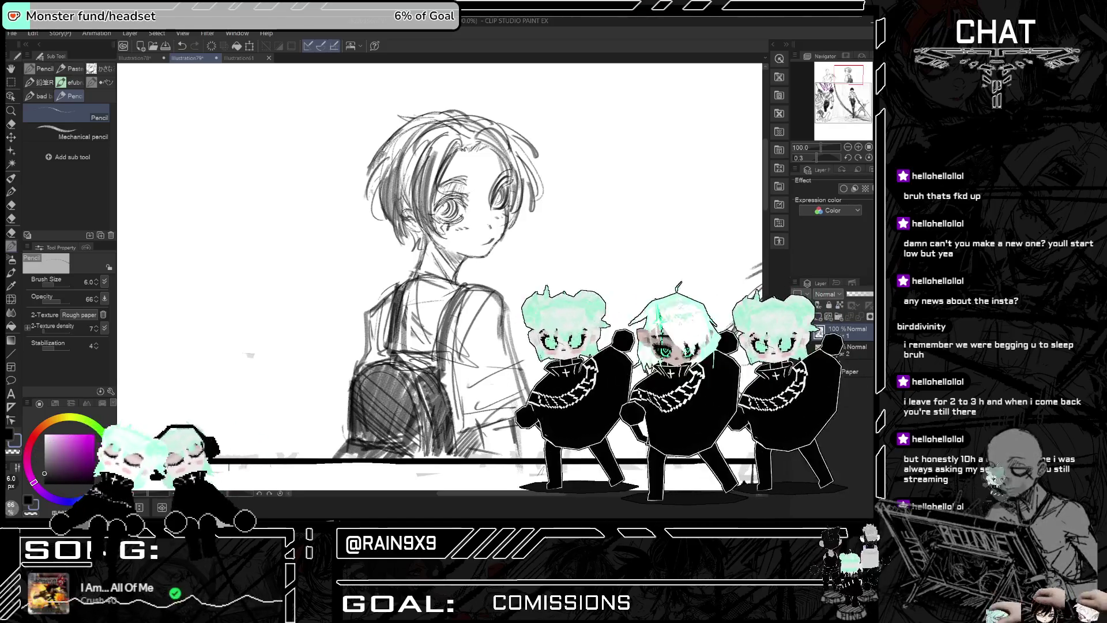
drag(421, 140, 400, 210)
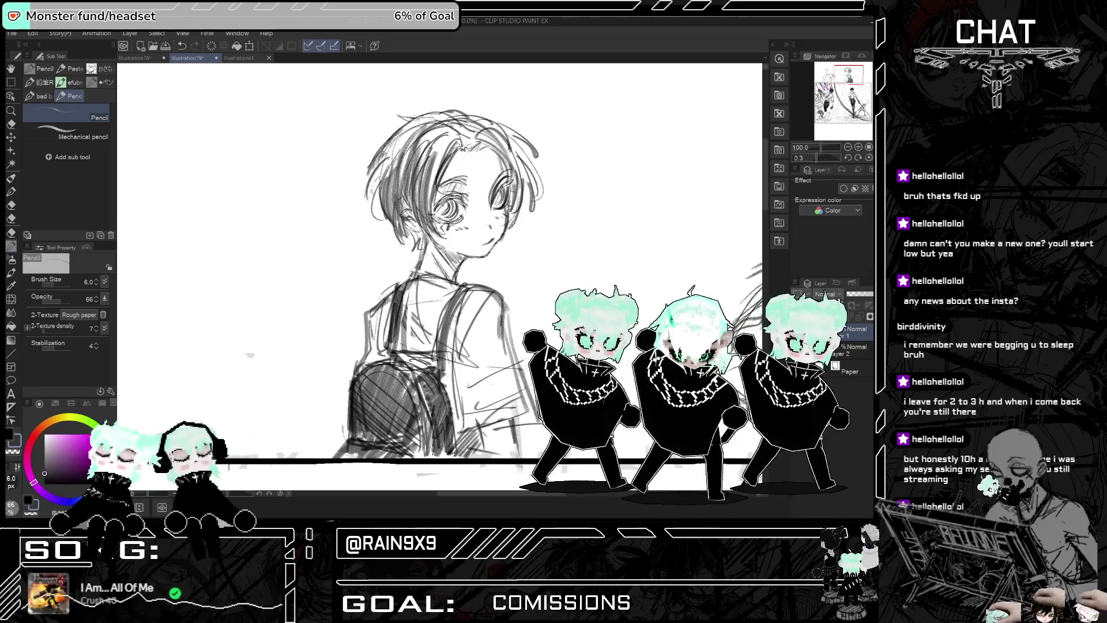
mouse_move(406, 136)
mouse_down()
mouse_move(368, 212)
mouse_move(380, 161)
mouse_up()
drag(423, 116, 377, 173)
drag(434, 121, 394, 167)
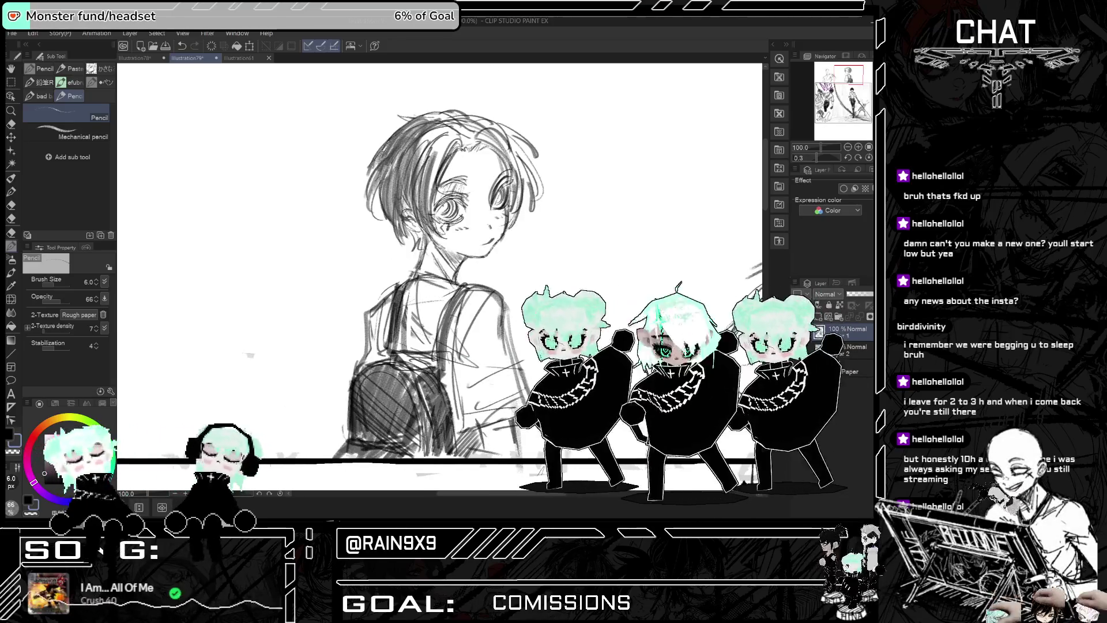
drag(462, 135, 425, 201)
drag(445, 153, 422, 208)
drag(464, 131, 427, 197)
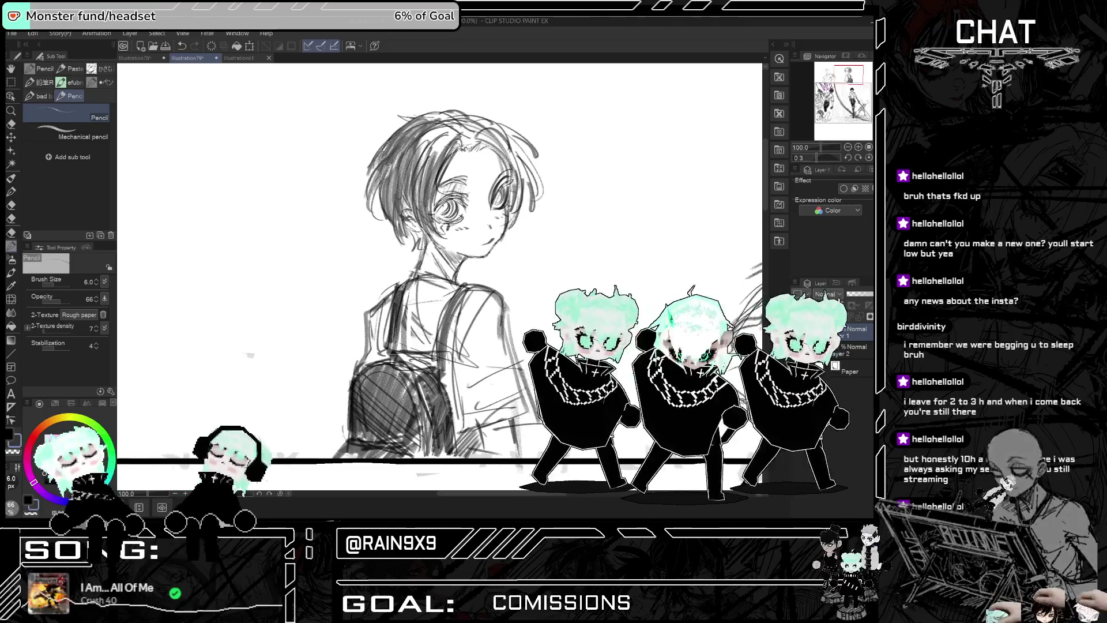
mouse_move(457, 128)
mouse_down()
mouse_move(428, 180)
mouse_move(429, 160)
mouse_move(407, 176)
mouse_move(418, 130)
mouse_up()
Step: After a mirrored check, add more strands to the top and left side of the hair
key(h)
key(h)
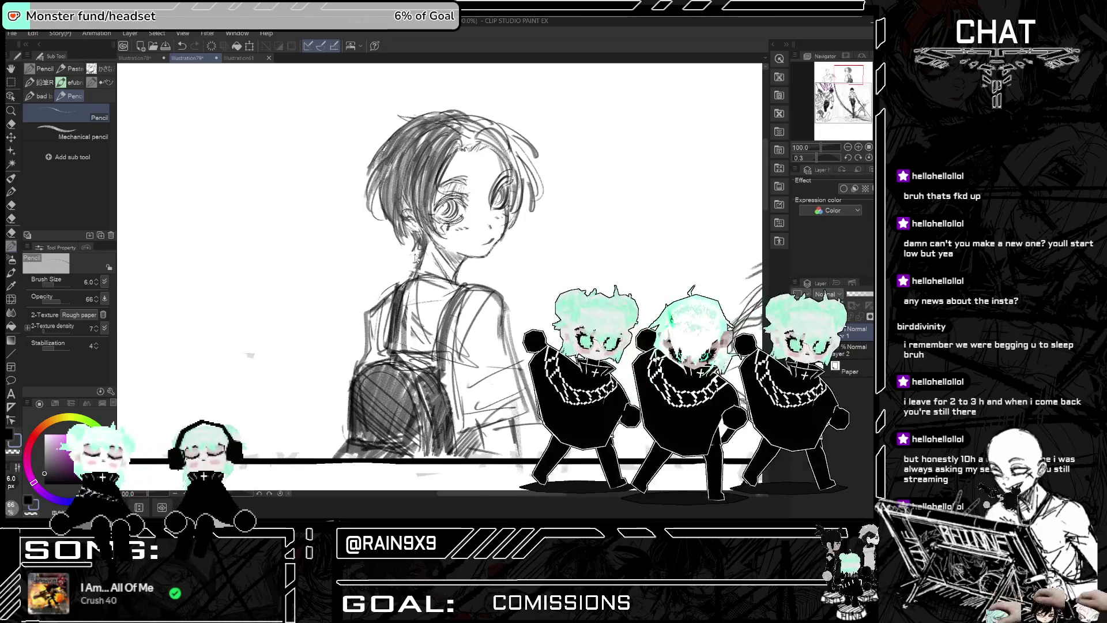
key(h)
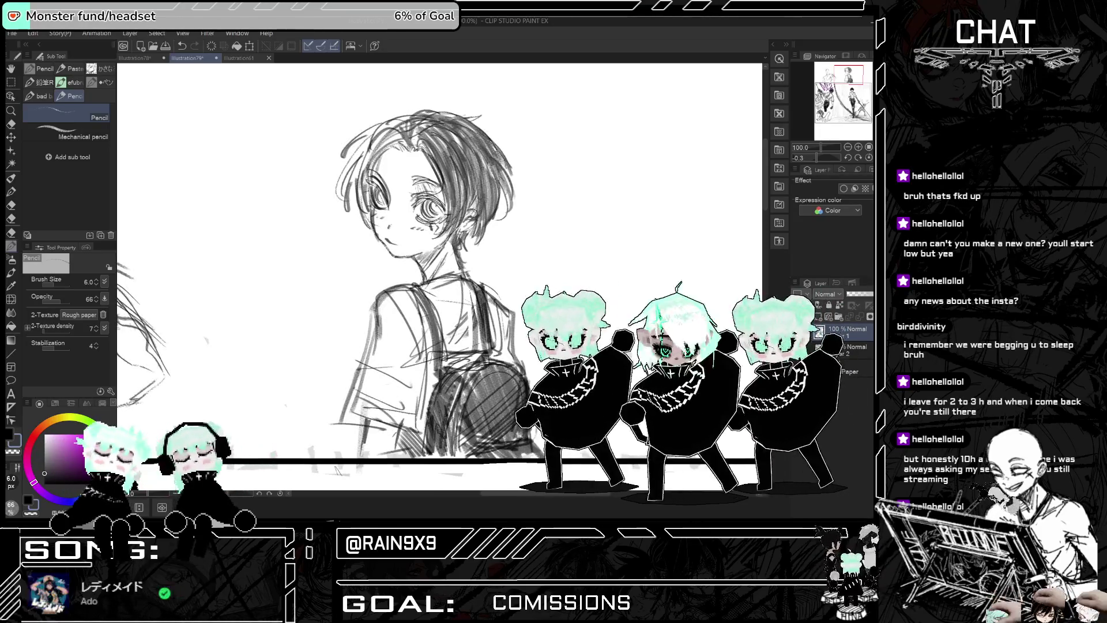
mouse_move(398, 124)
mouse_down()
mouse_move(359, 157)
mouse_move(373, 134)
mouse_move(417, 147)
mouse_move(372, 159)
mouse_move(360, 181)
mouse_up()
drag(375, 155, 355, 197)
drag(383, 133, 341, 200)
drag(361, 151, 335, 198)
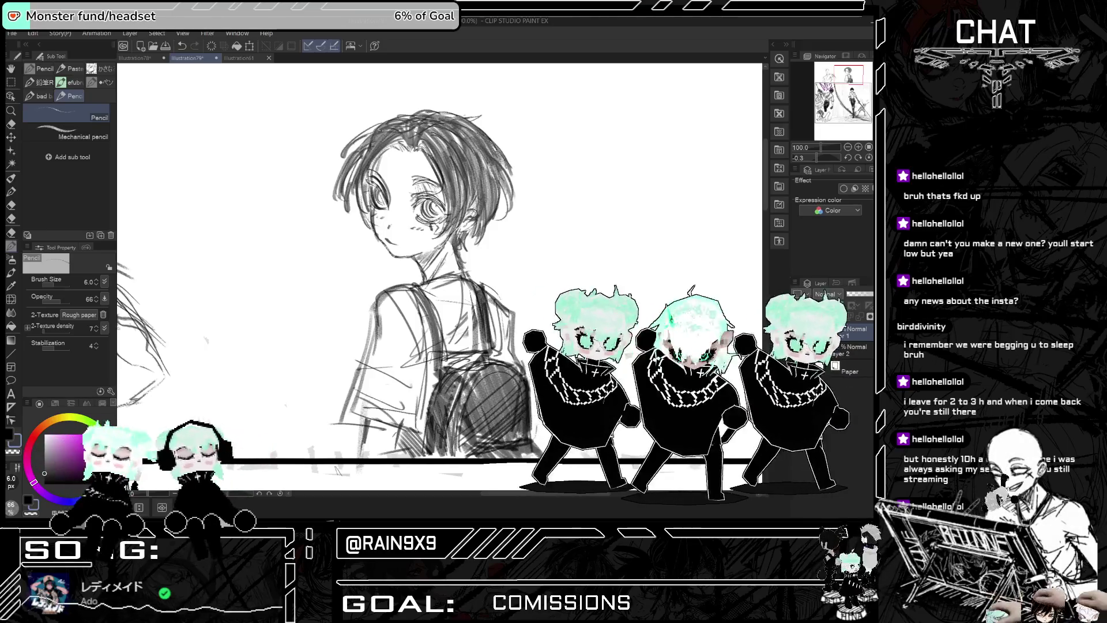
Step: Check the face in mirrored views, undo the last stroke, and zoom out to the whole page
key(h)
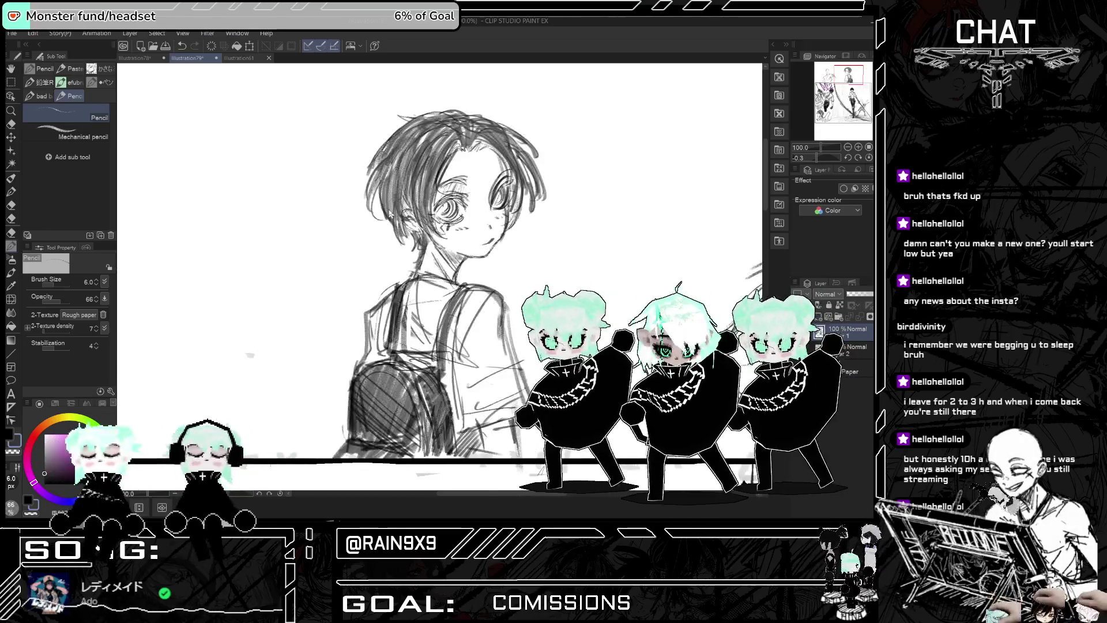
scroll(439, 277, down, 4)
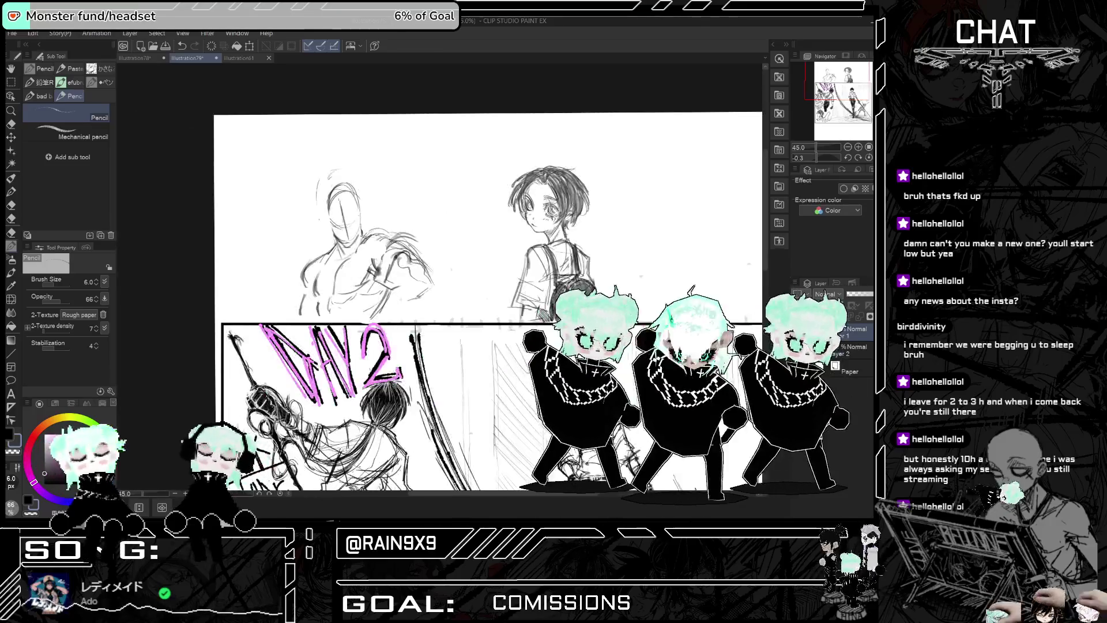
scroll(635, 208, up, 2)
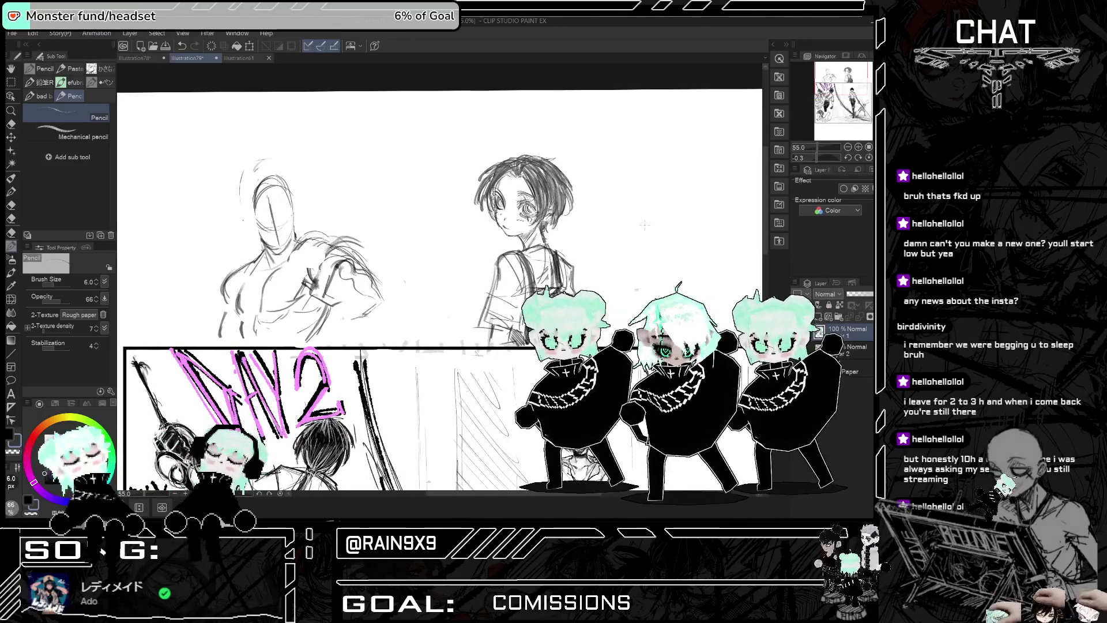
scroll(635, 225, up, 1)
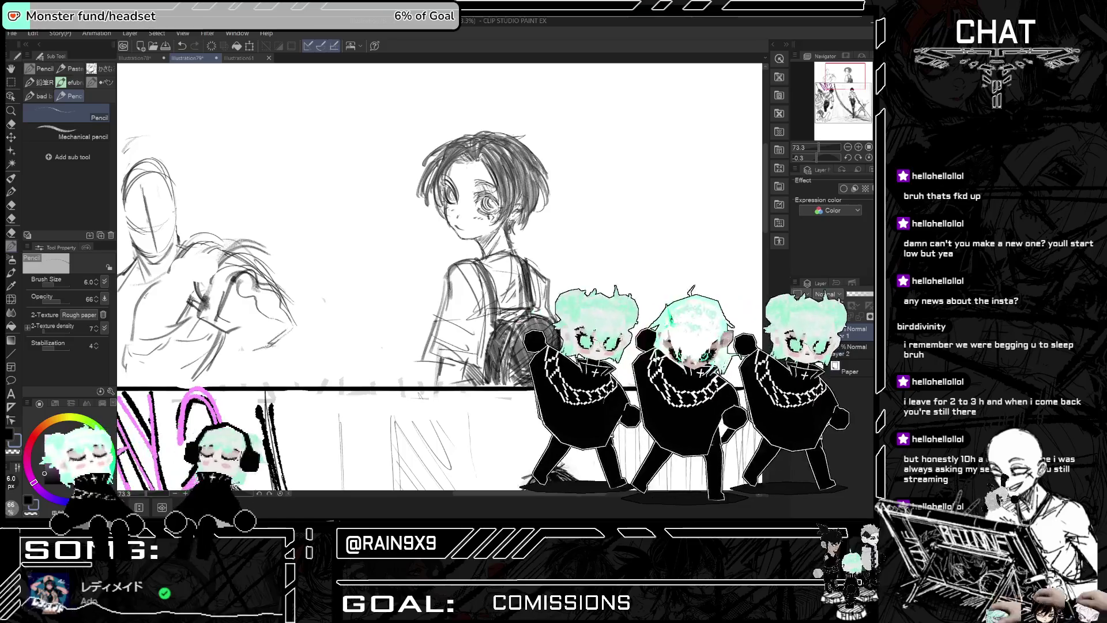
key(h)
key(h)
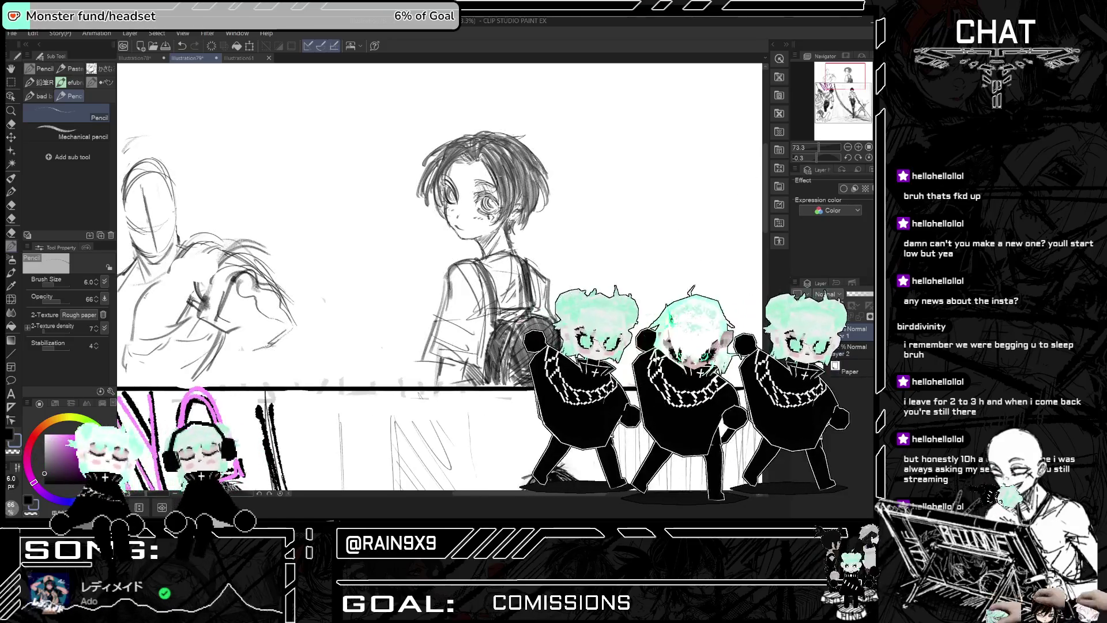
key(h)
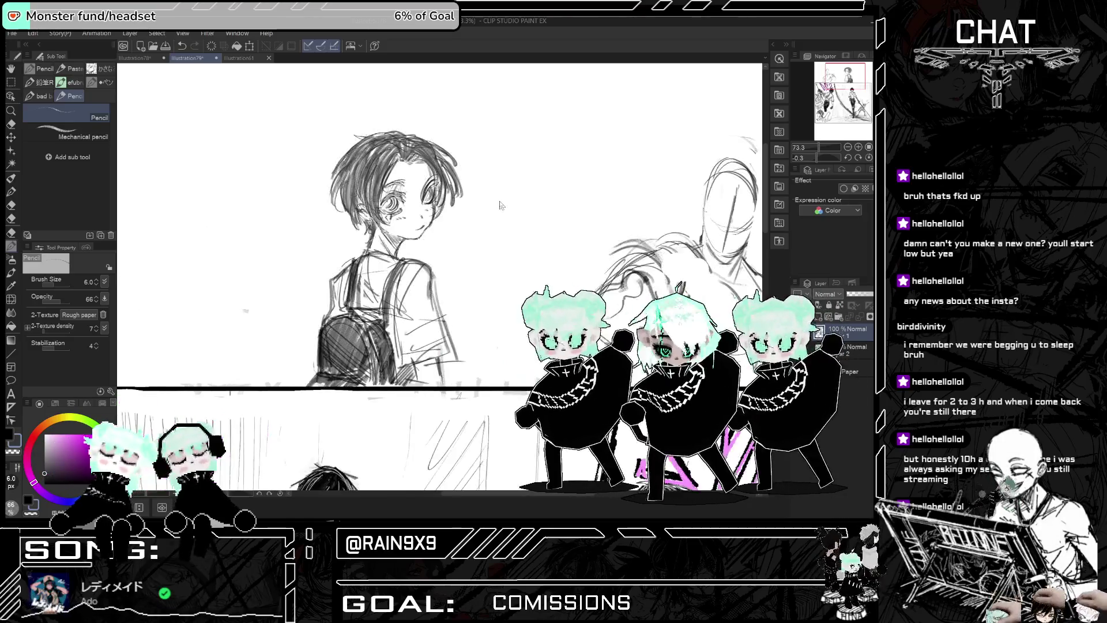
key(h)
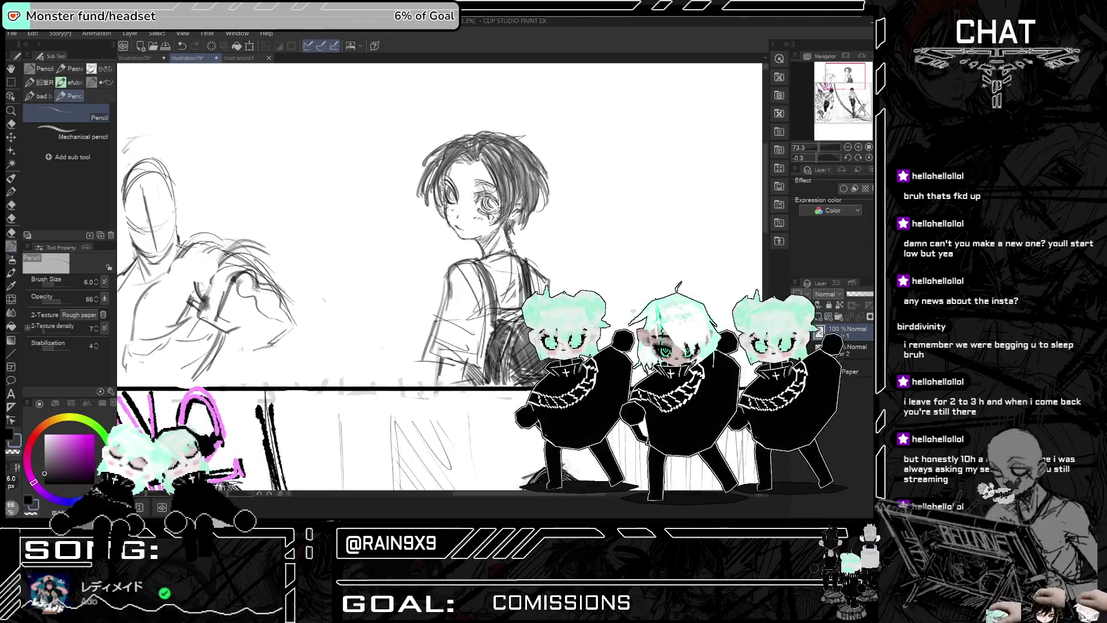
key(h)
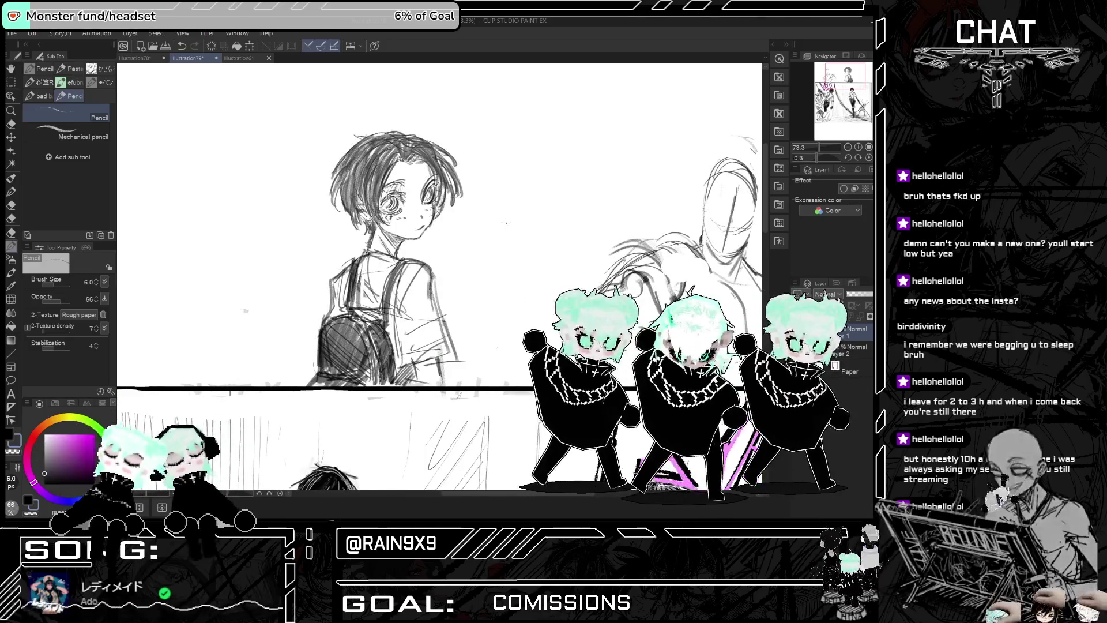
key(h)
scroll(409, 128, up, 3)
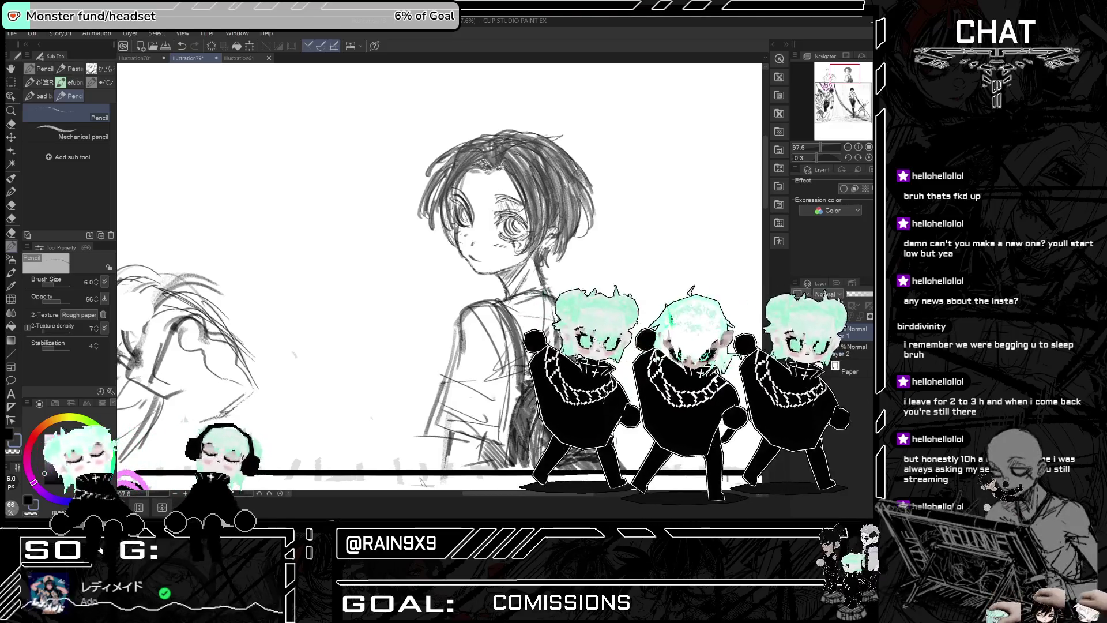
key(h)
key(h)
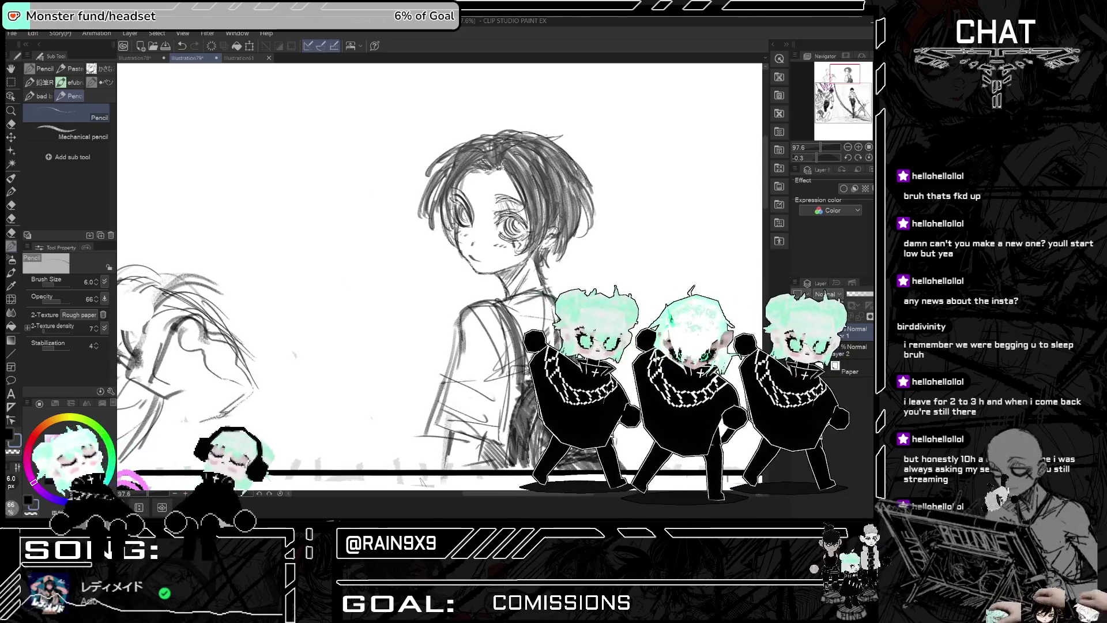
key(h)
key(h)
key(ctrl+z)
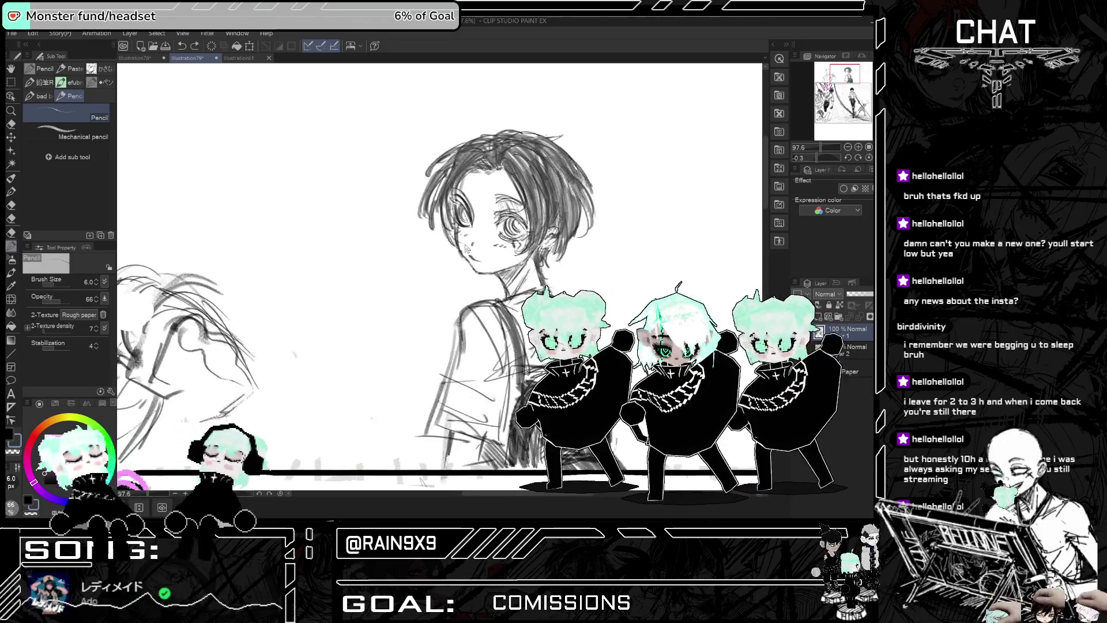
scroll(372, 209, down, 5)
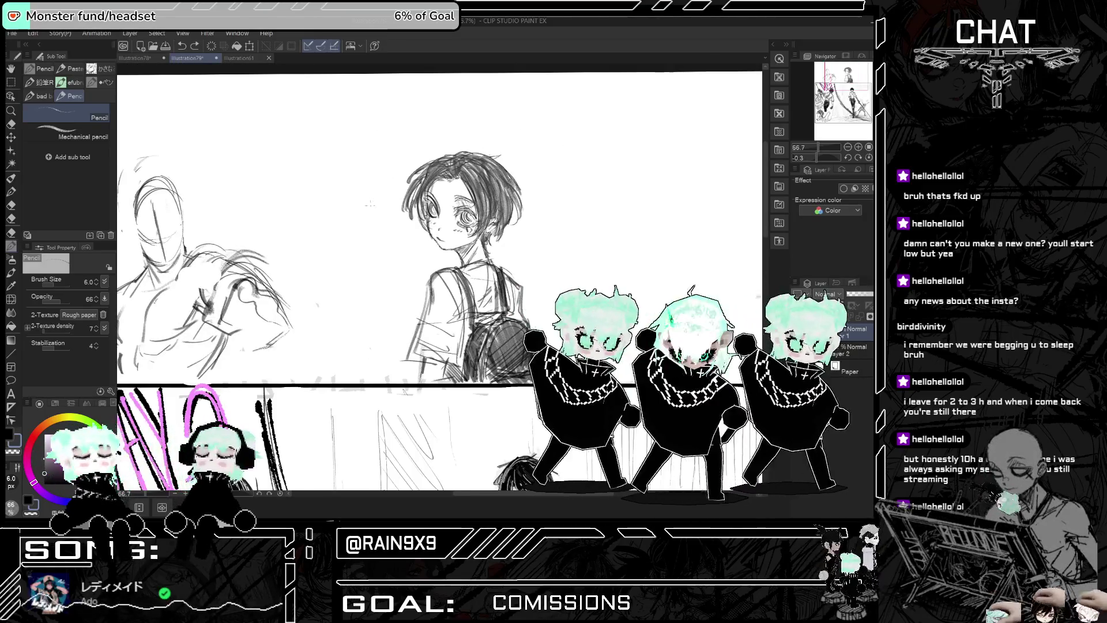
scroll(372, 209, down, 3)
scroll(384, 220, down, 2)
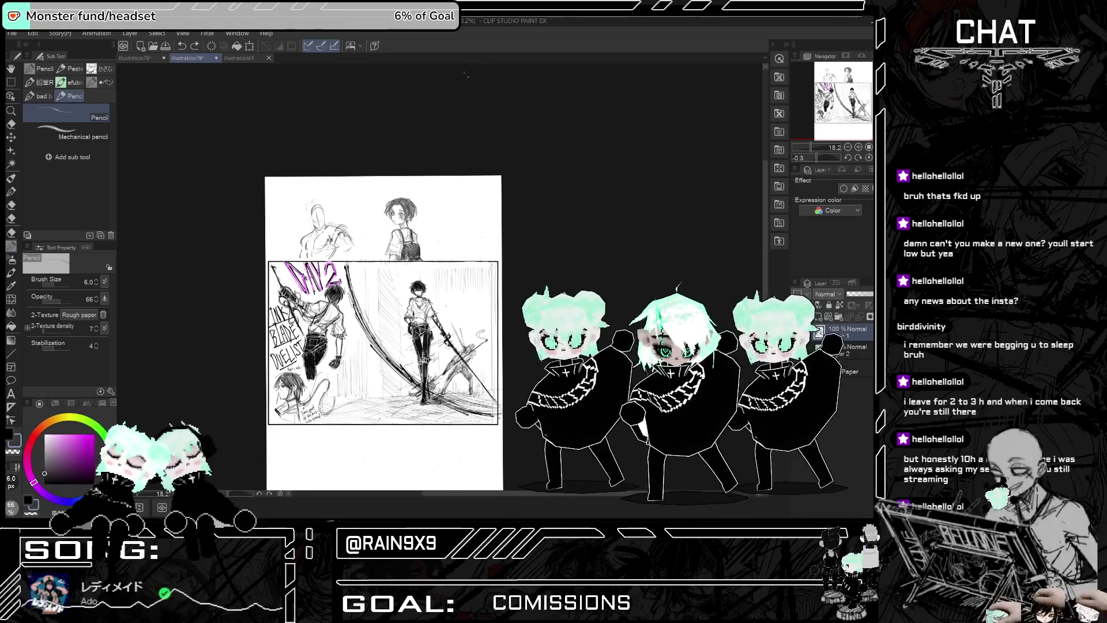
Step: Zoom around the page, add a small pencil mark, and check the drawing mirrored
scroll(335, 209, up, 2)
scroll(262, 234, down, 2)
scroll(262, 235, up, 2)
scroll(262, 234, down, 1)
scroll(262, 234, down, 1)
scroll(388, 241, up, 2)
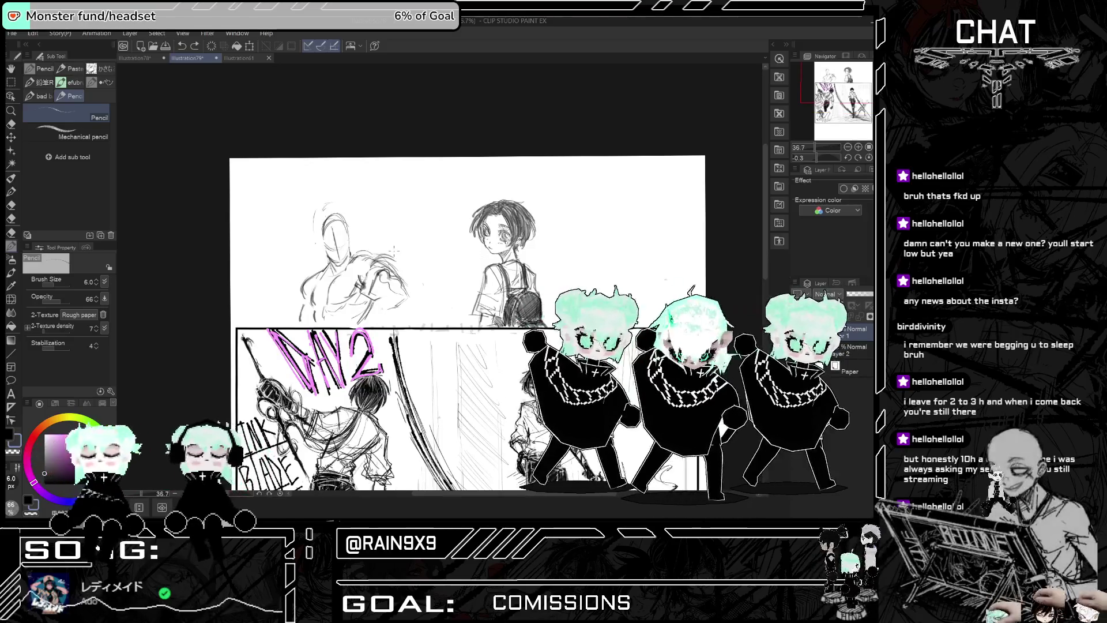
click(616, 254)
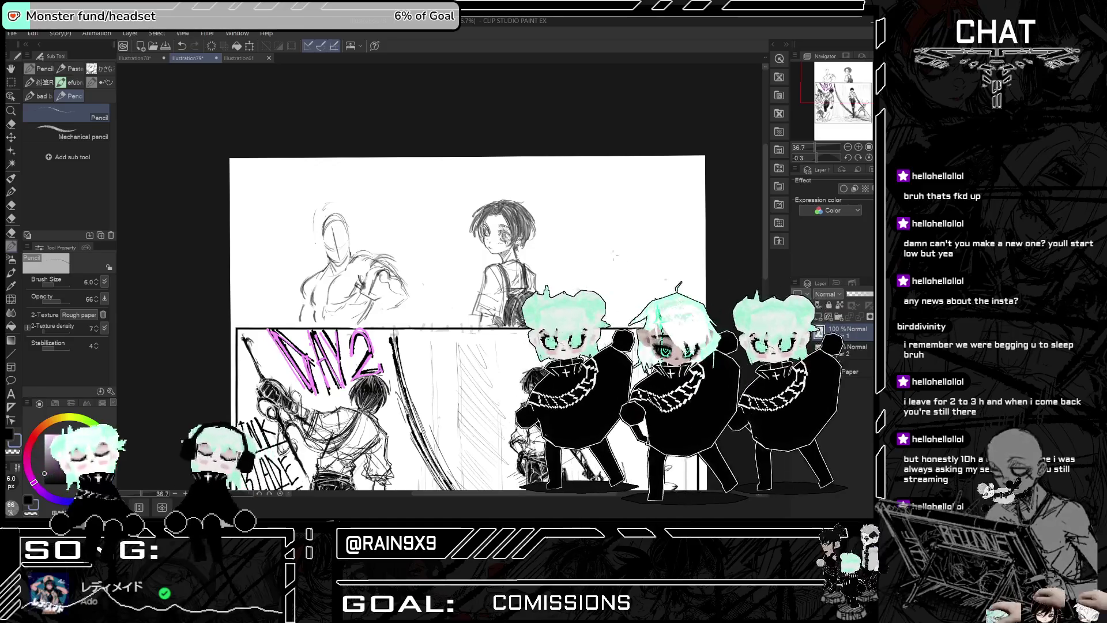
scroll(519, 260, up, 2)
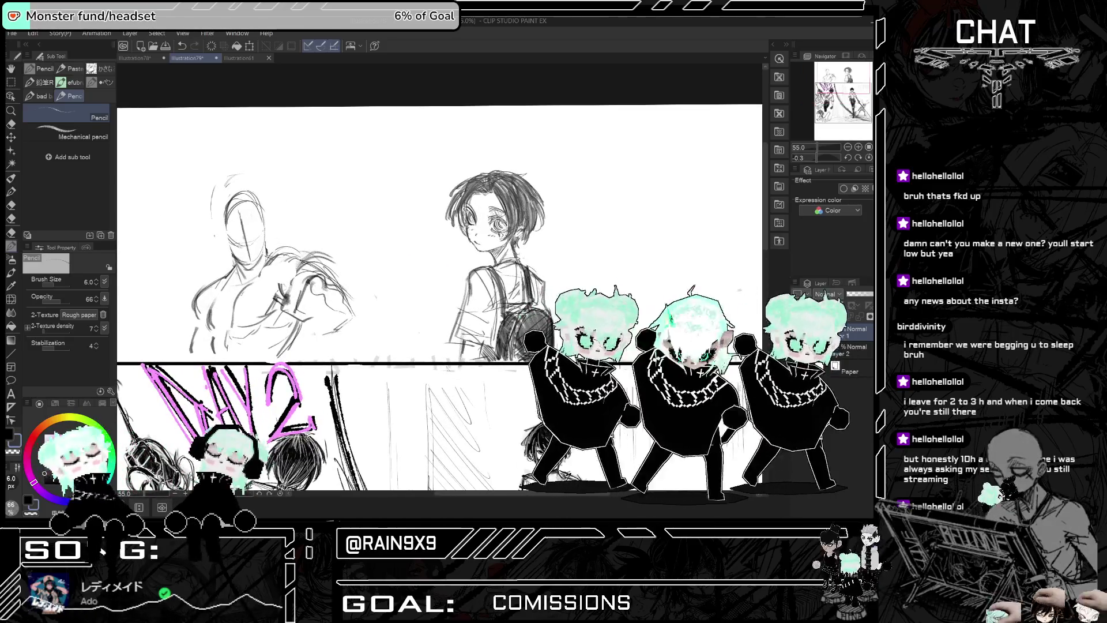
key(h)
key(h)
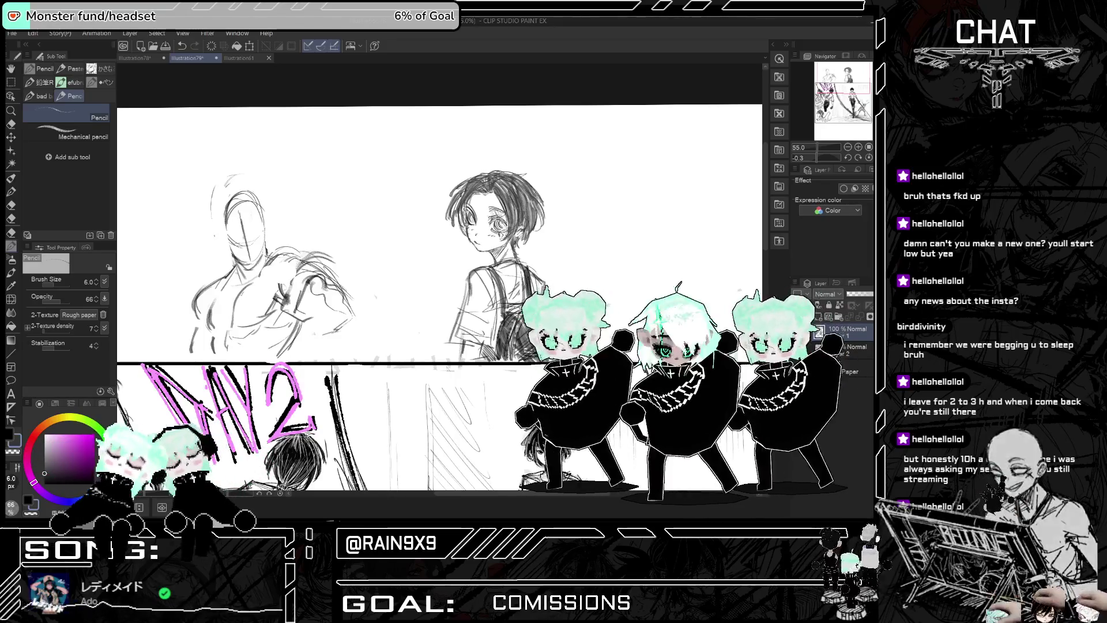
Step: Mirror-check the sketch once more and switch to the Eraser tool
scroll(694, 281, up, 2)
scroll(694, 281, up, 2)
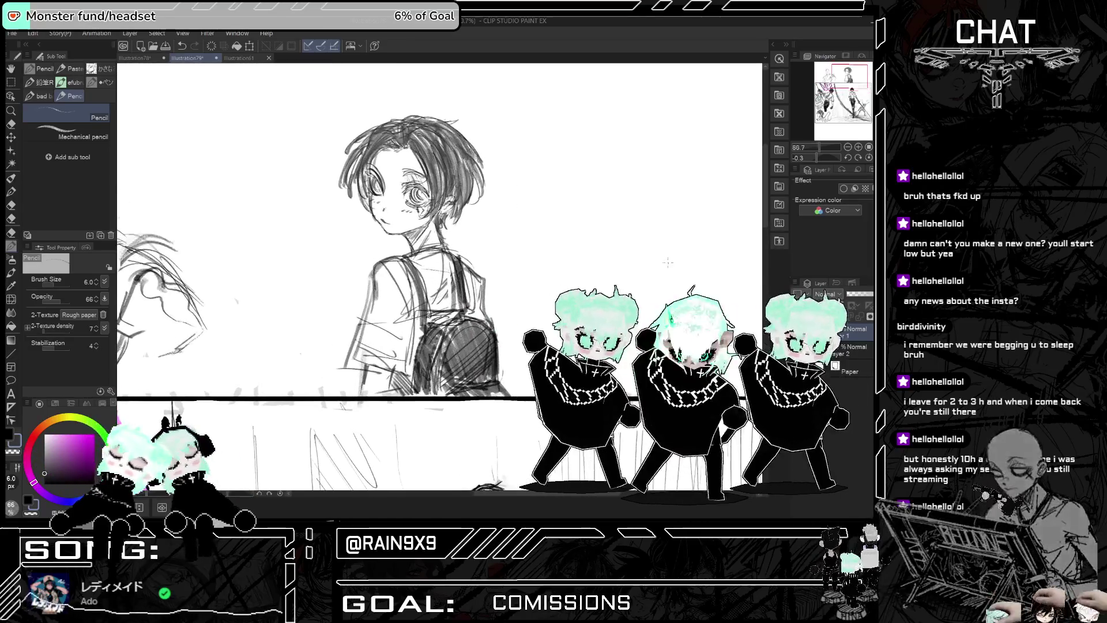
key(h)
key(h)
key(h)
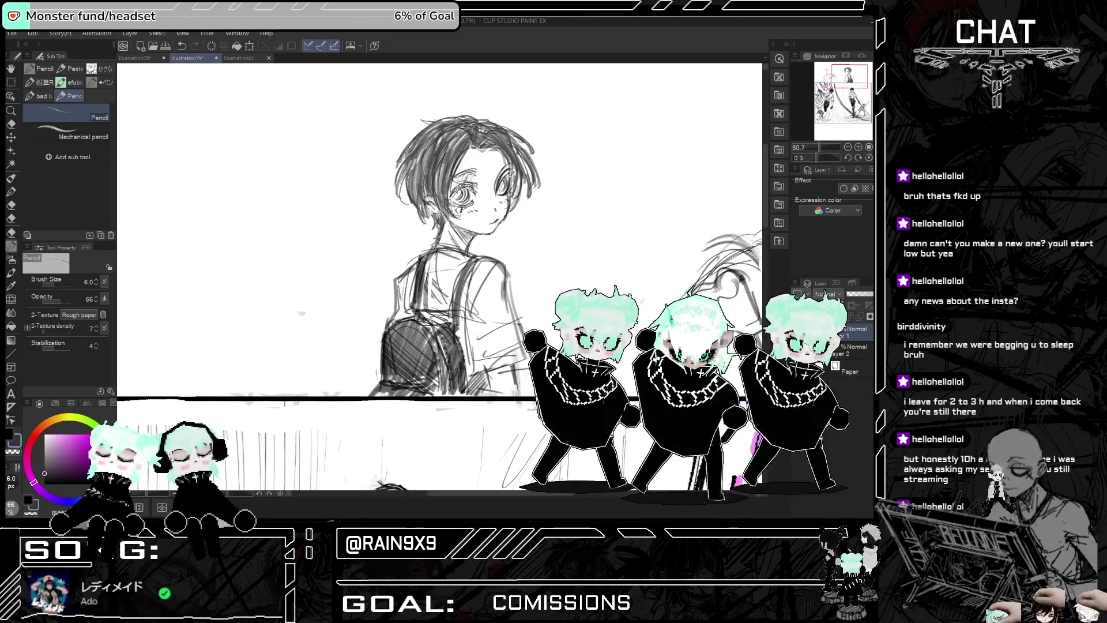
key(h)
key(h)
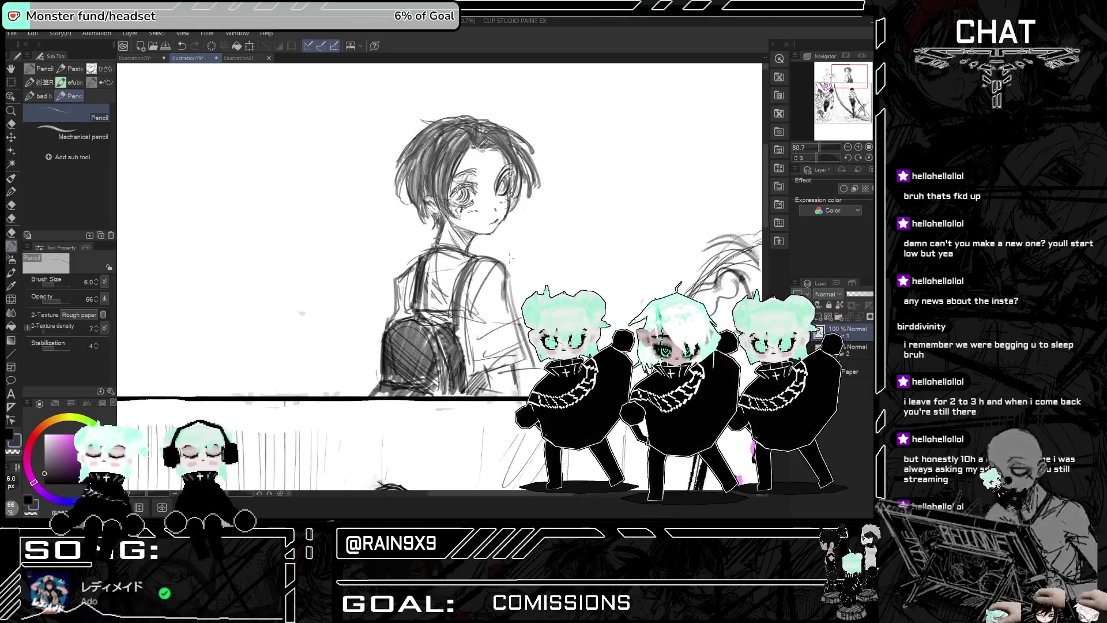
click(11, 124)
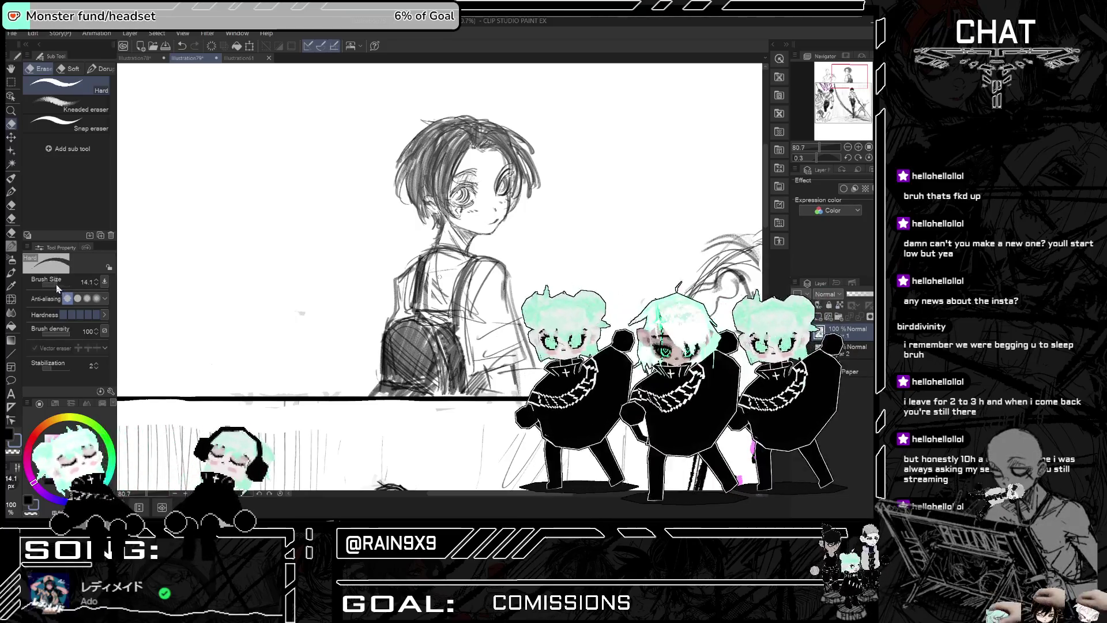
Step: Set the eraser size to 11.0, then zoom out over the whole page and back in
drag(57, 287, 55, 284)
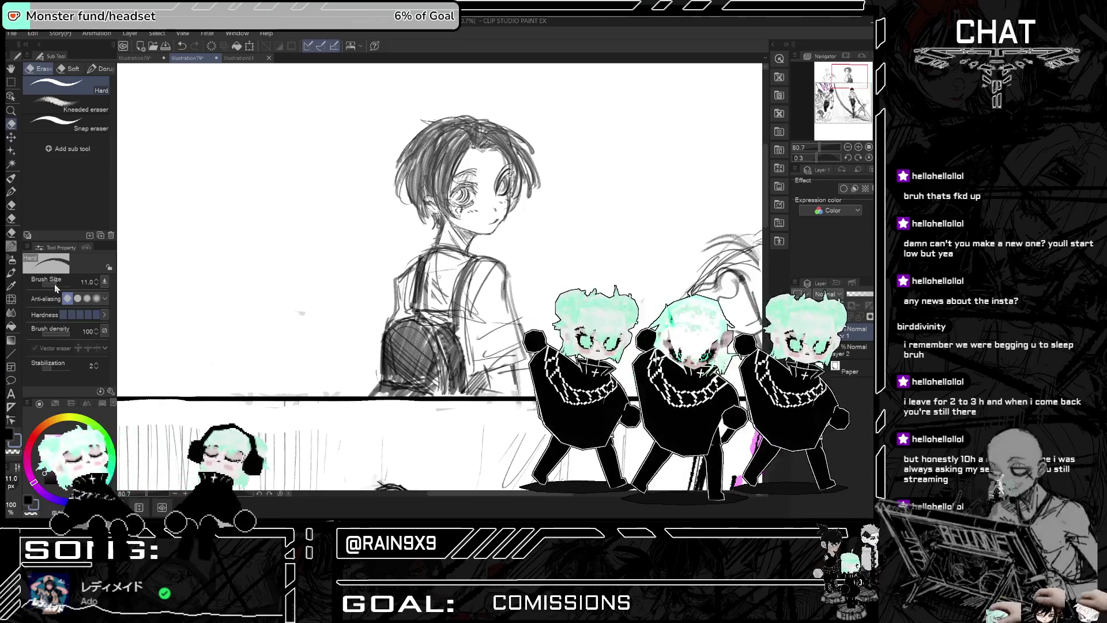
mouse_move(499, 229)
mouse_down()
mouse_move(444, 230)
mouse_move(501, 233)
mouse_up()
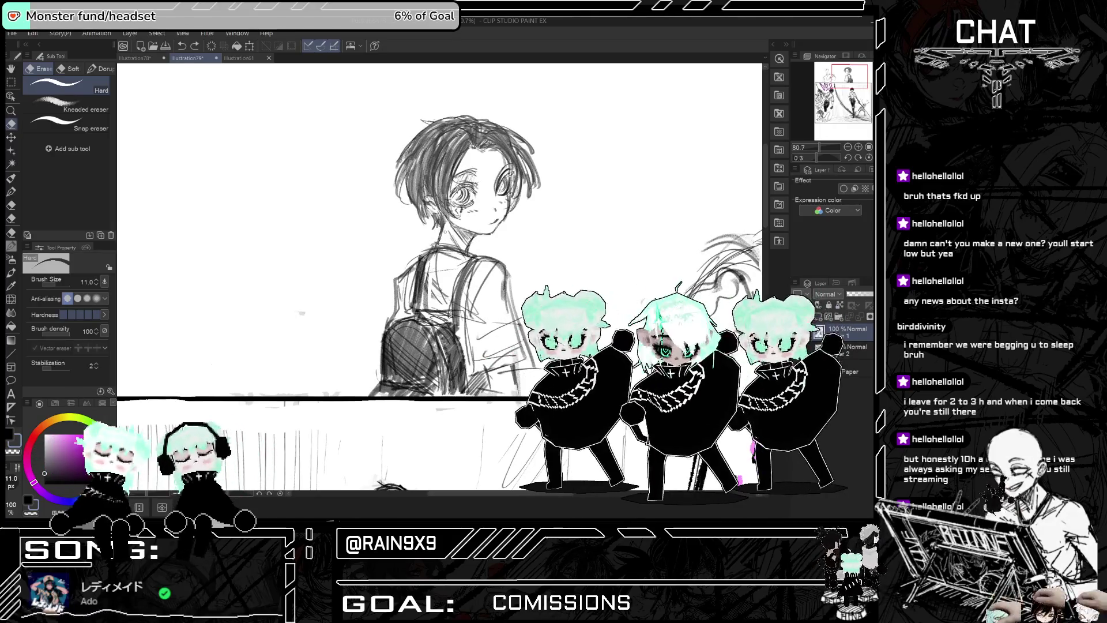
scroll(403, 300, down, 2)
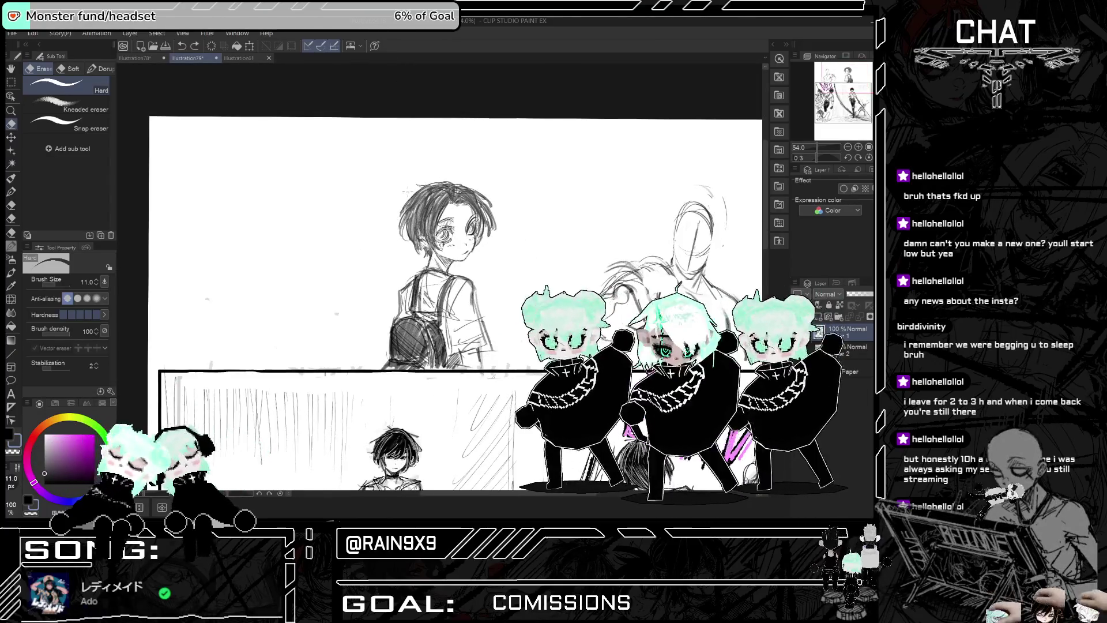
scroll(409, 189, down, 2)
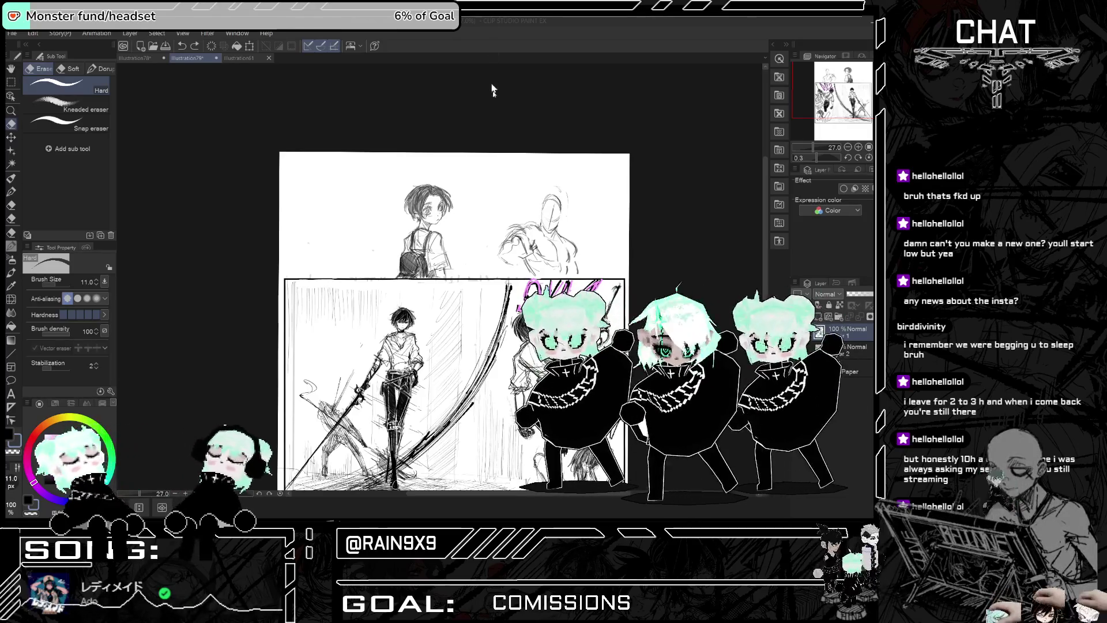
scroll(520, 212, up, 2)
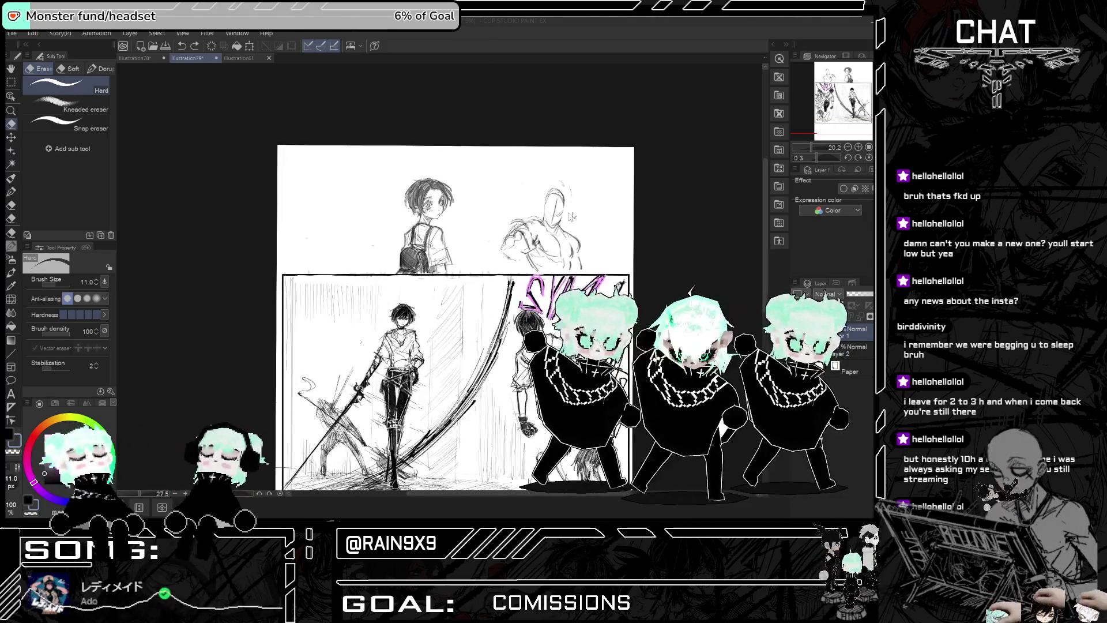
scroll(592, 195, up, 5)
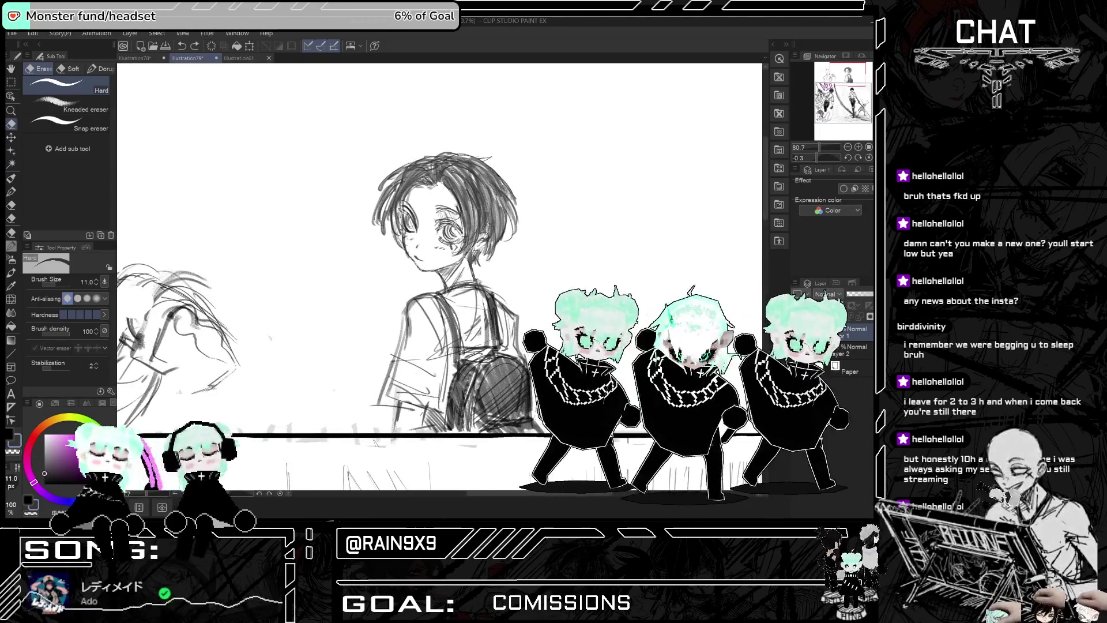
Step: Return to the Pencil and add small marks around the boy's right eye, checking mirrored
key(p)
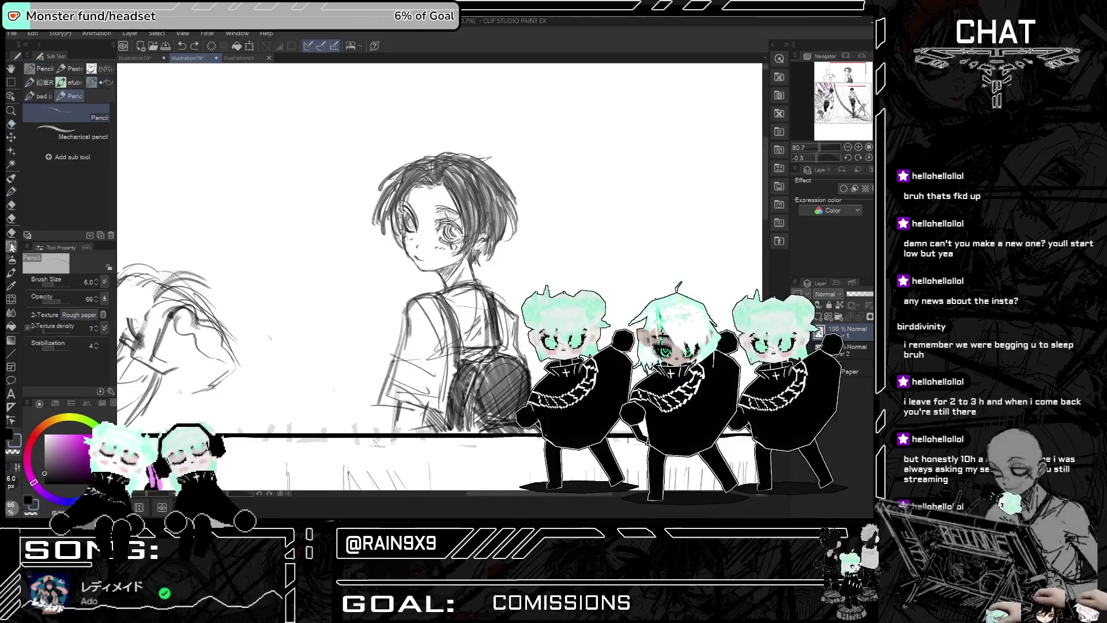
drag(441, 184, 453, 199)
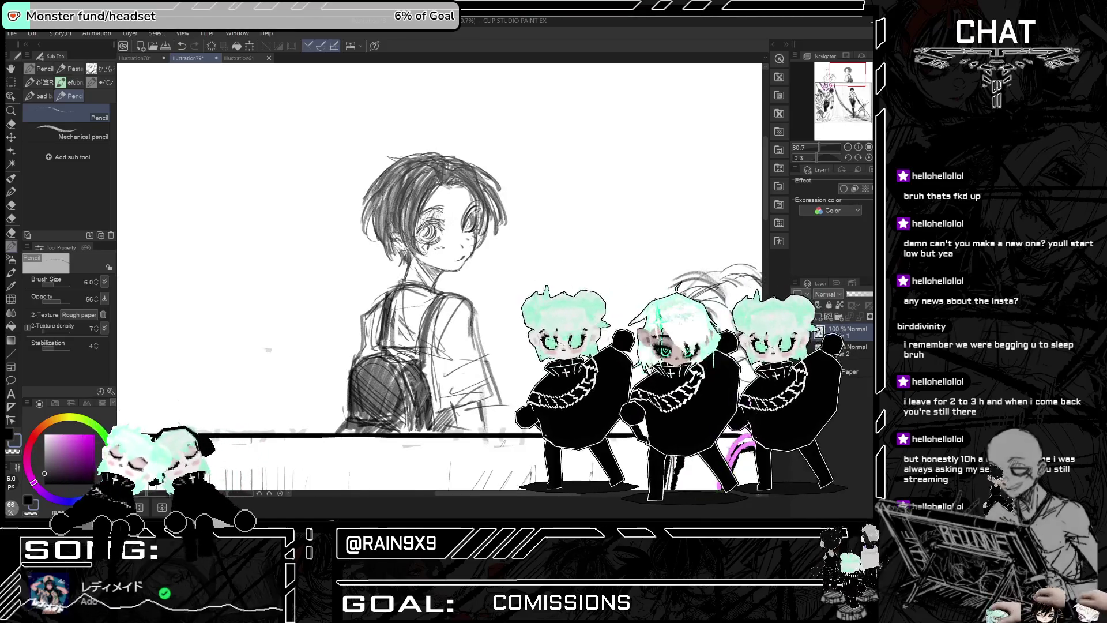
key(h)
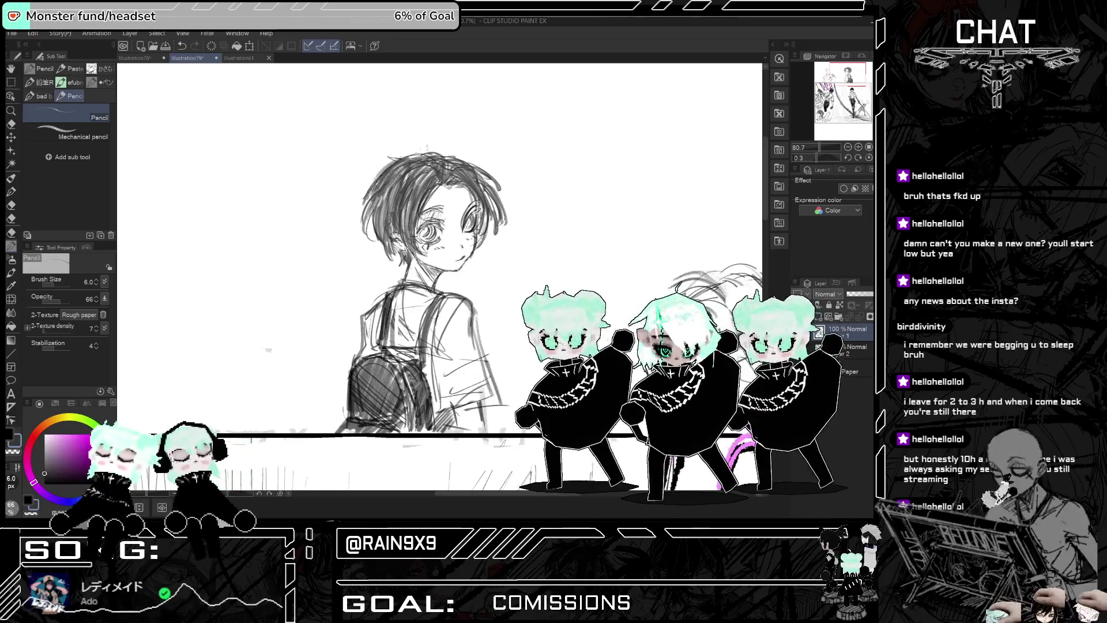
key(h)
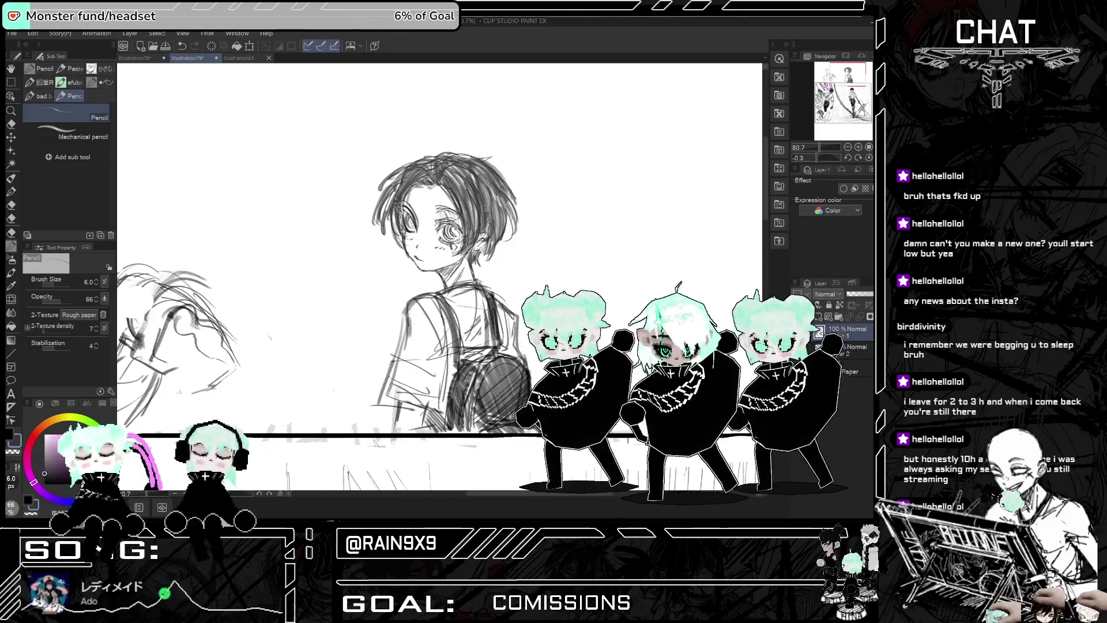
key(h)
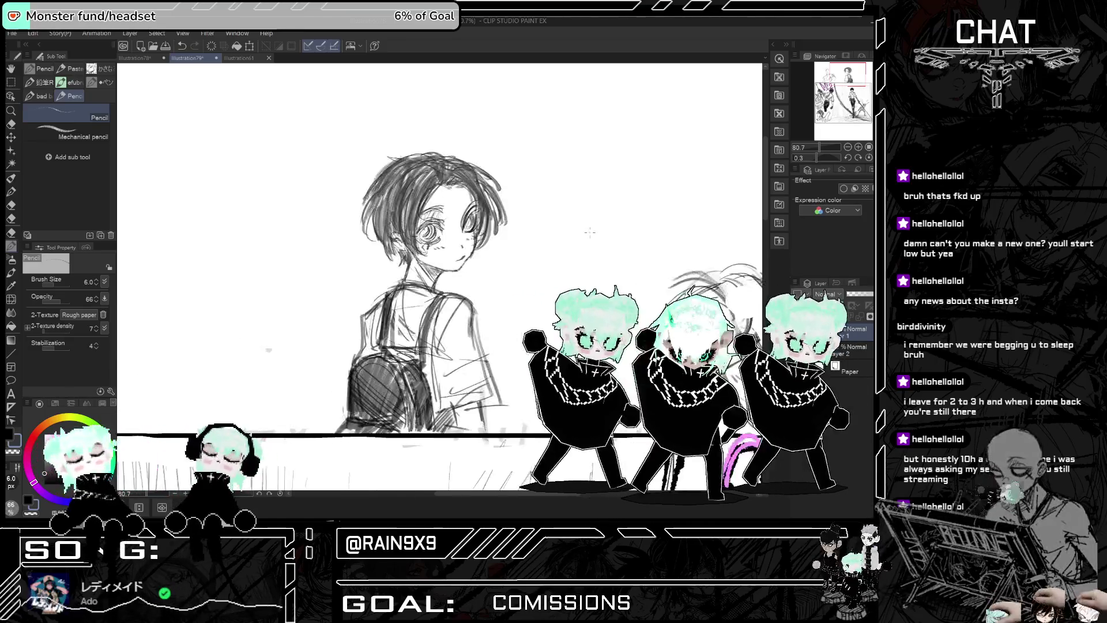
key(h)
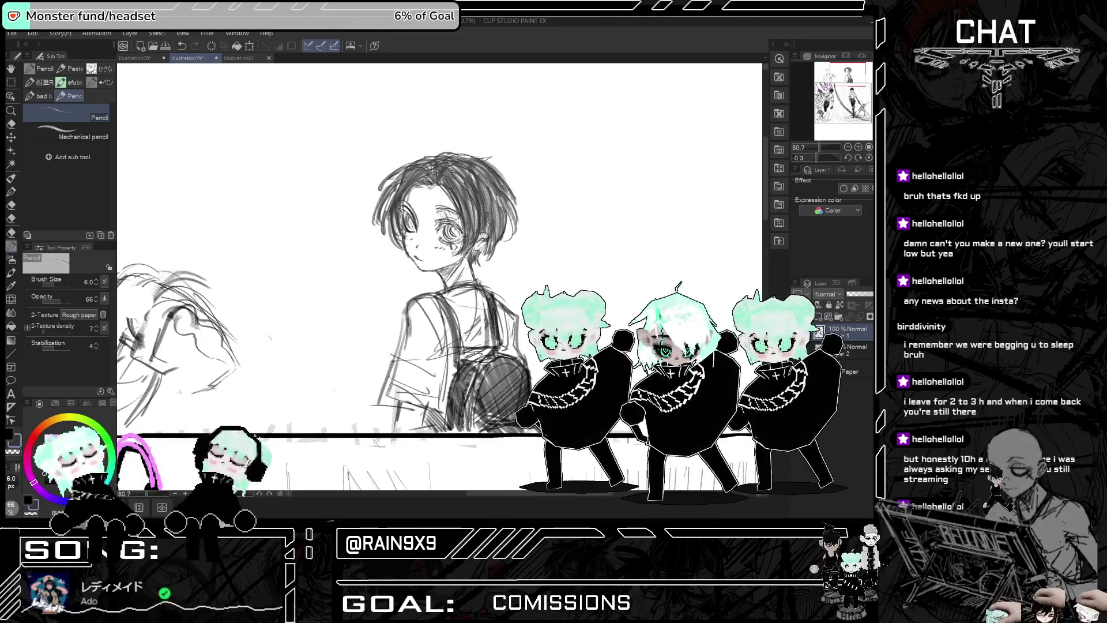
Step: Sketch a light stroke along the left edge of the boy's hair
drag(397, 185, 384, 230)
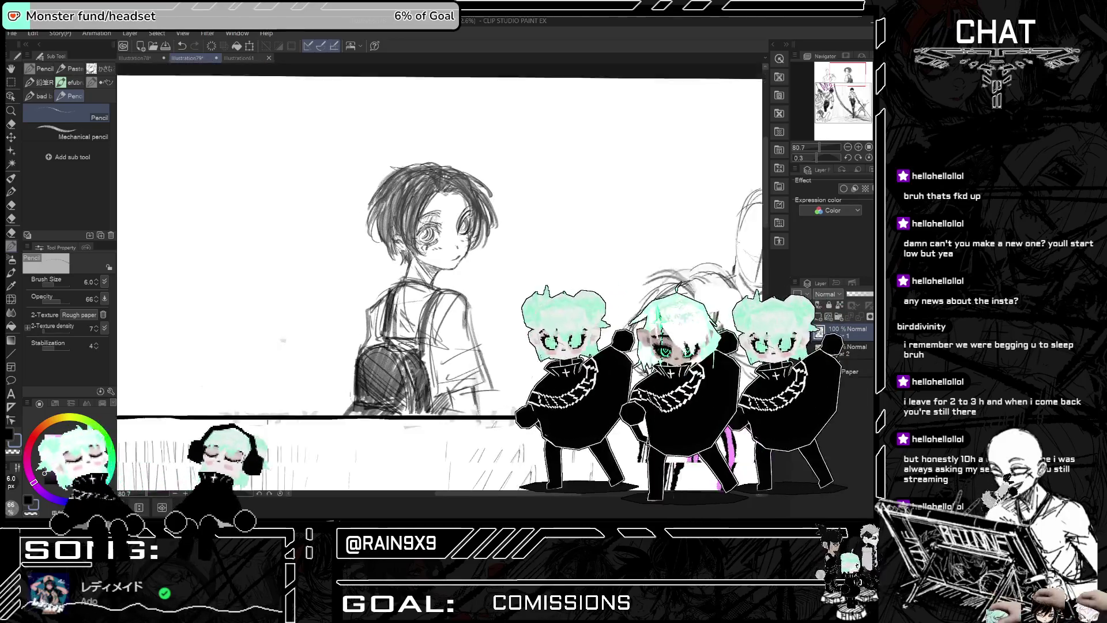
scroll(438, 277, down, 3)
scroll(458, 267, up, 2)
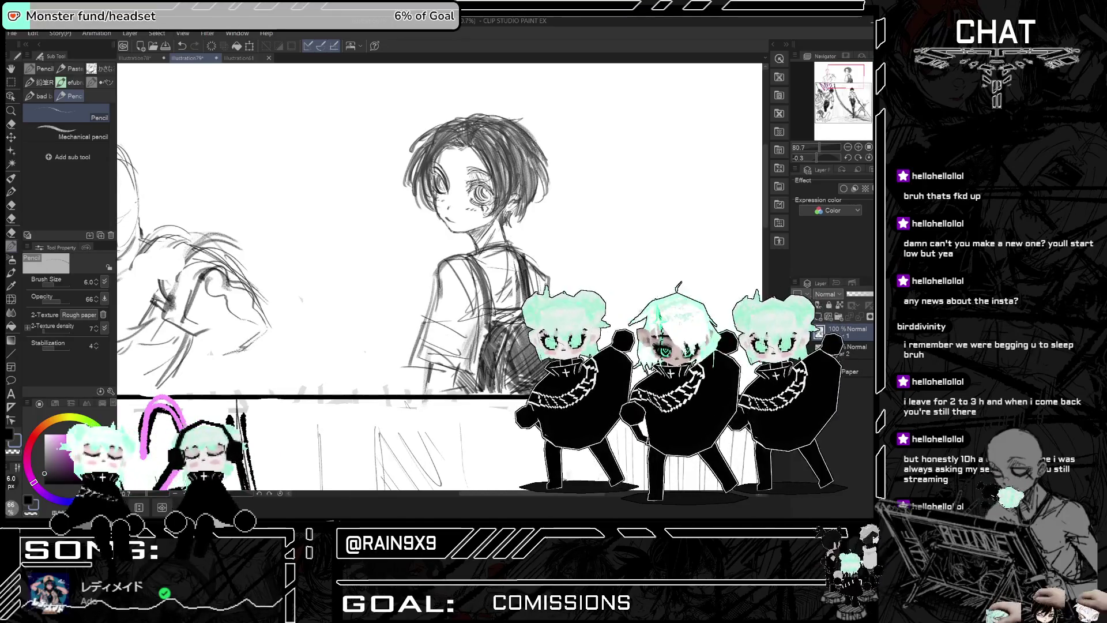
scroll(439, 277, up, 1)
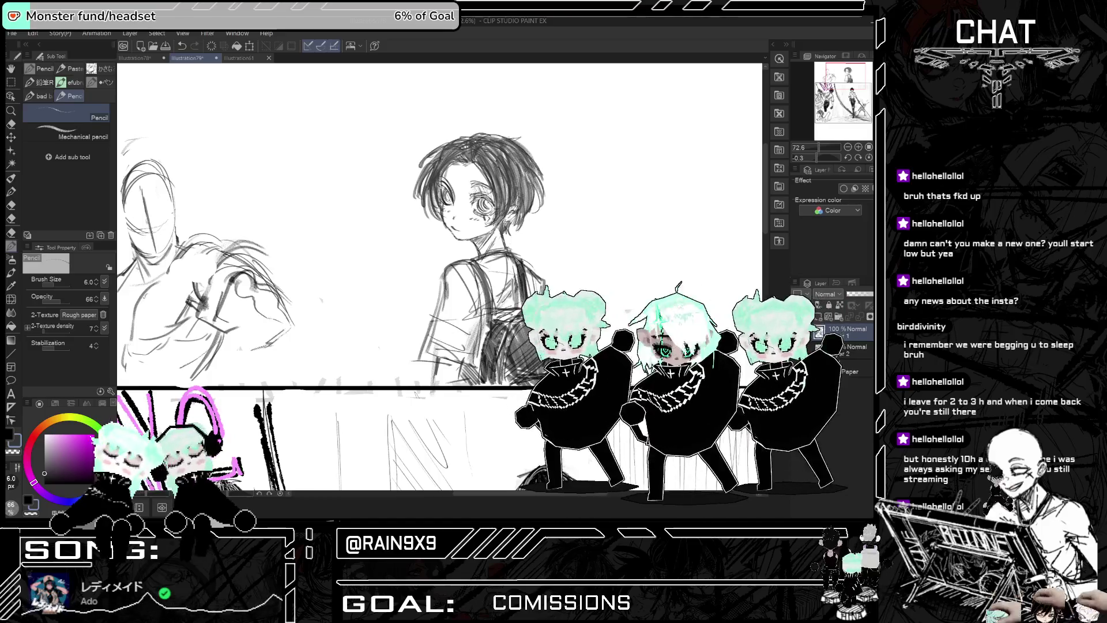
scroll(439, 277, right, 3)
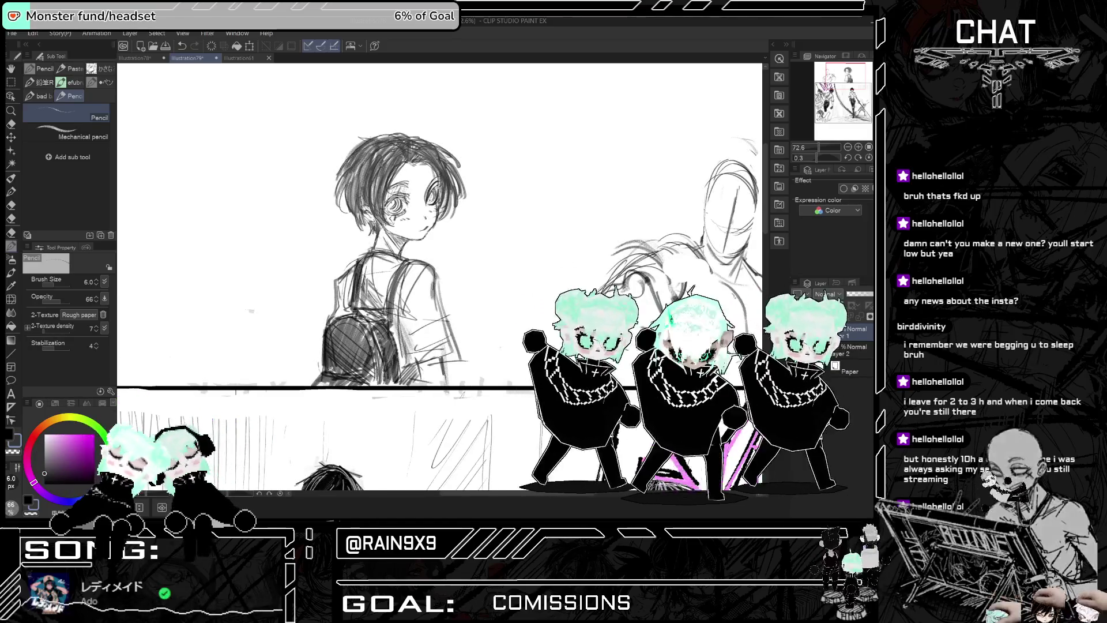
Step: Compare both figures and the page layout using mirrored and zoomed views
key(h)
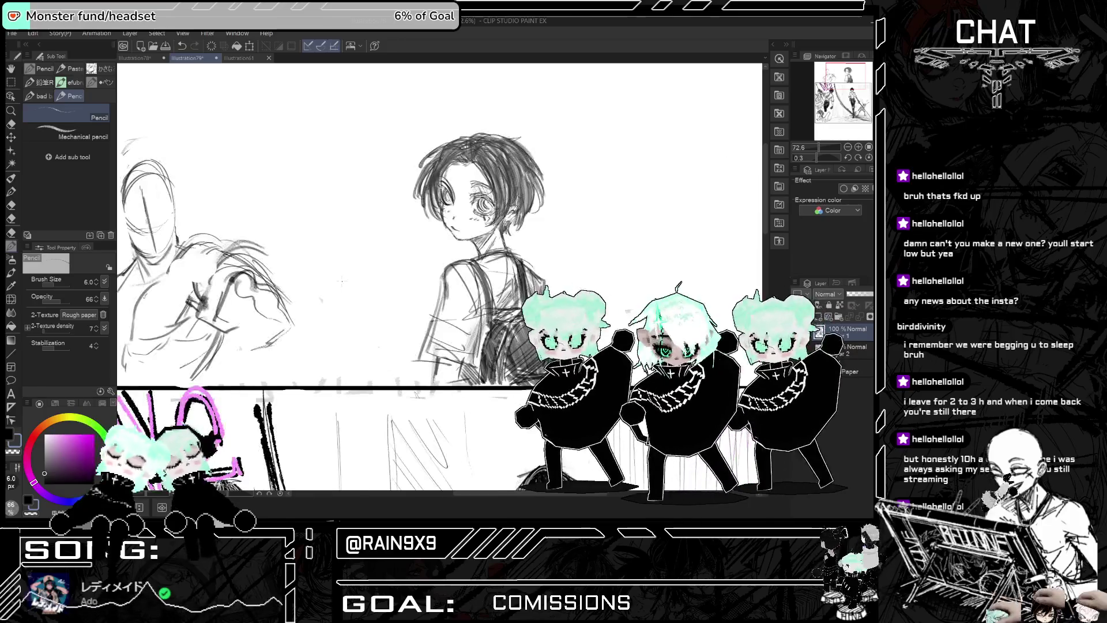
key(h)
key(h)
scroll(261, 296, up, 1)
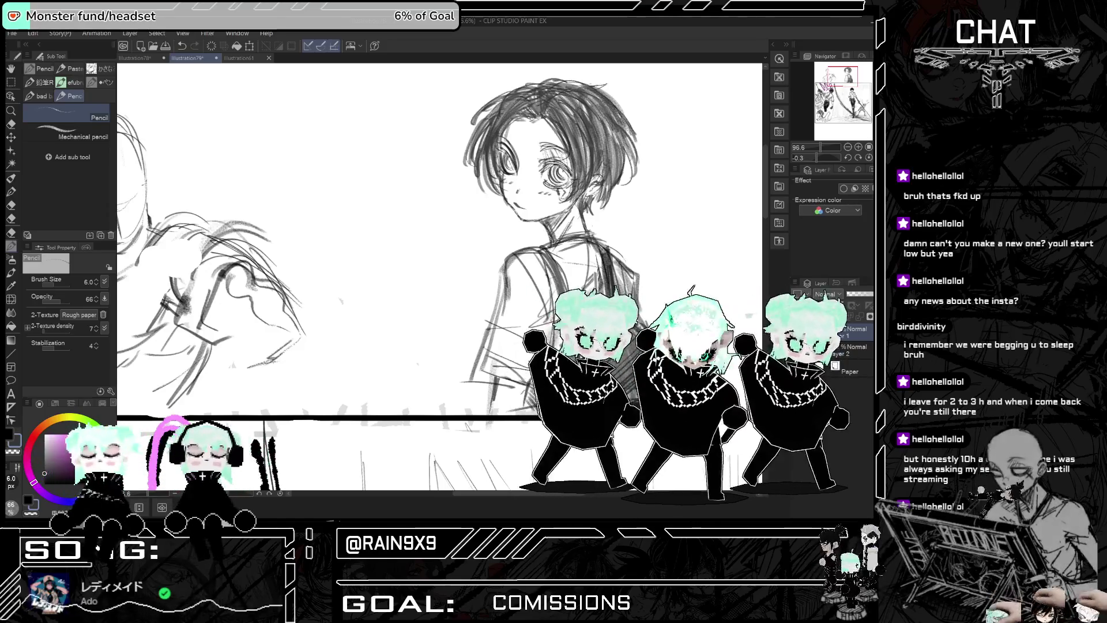
scroll(438, 277, down, 3)
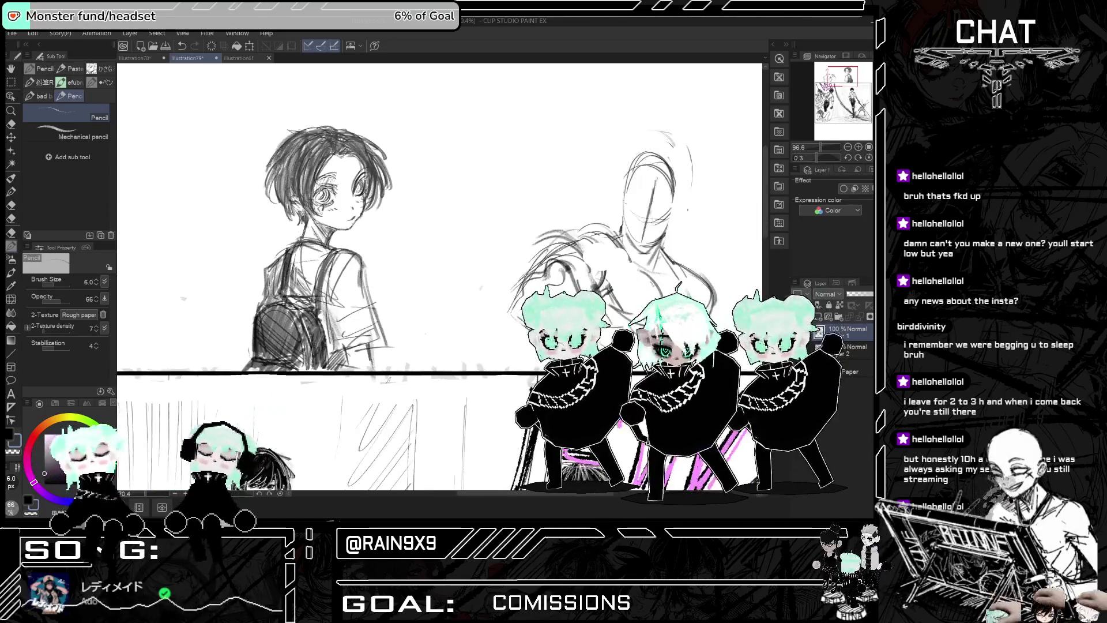
key(h)
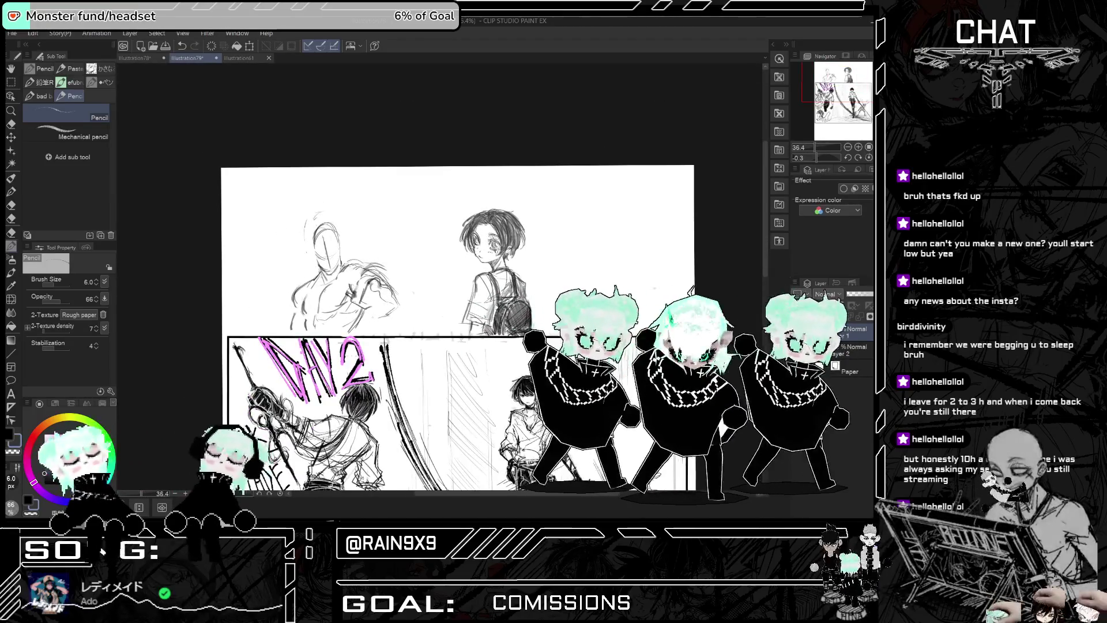
scroll(502, 350, up, 2)
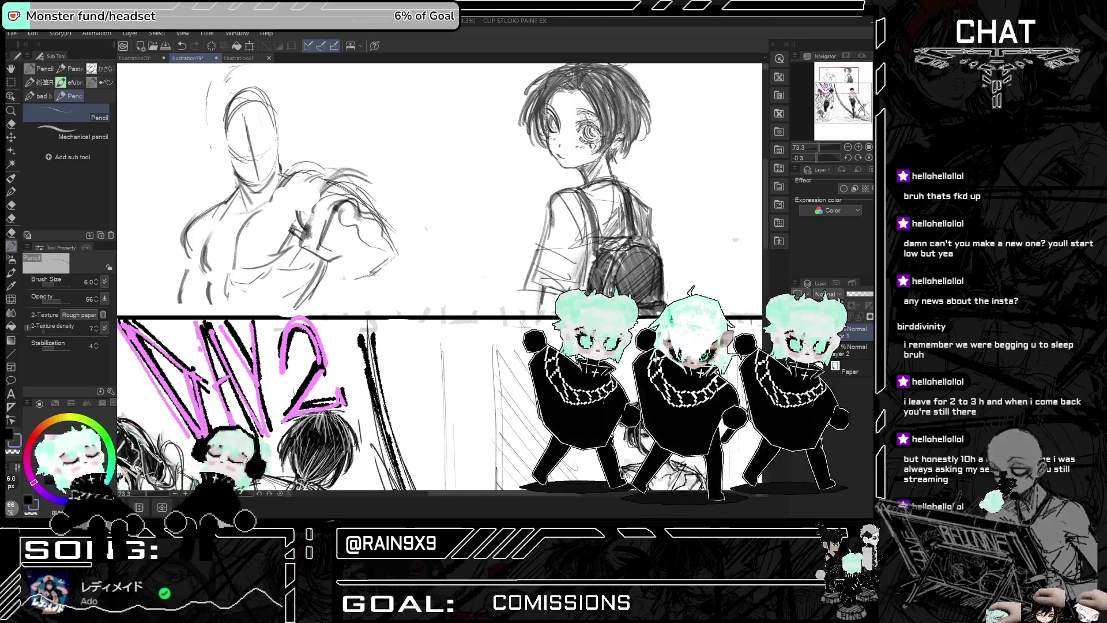
scroll(450, 340, down, 2)
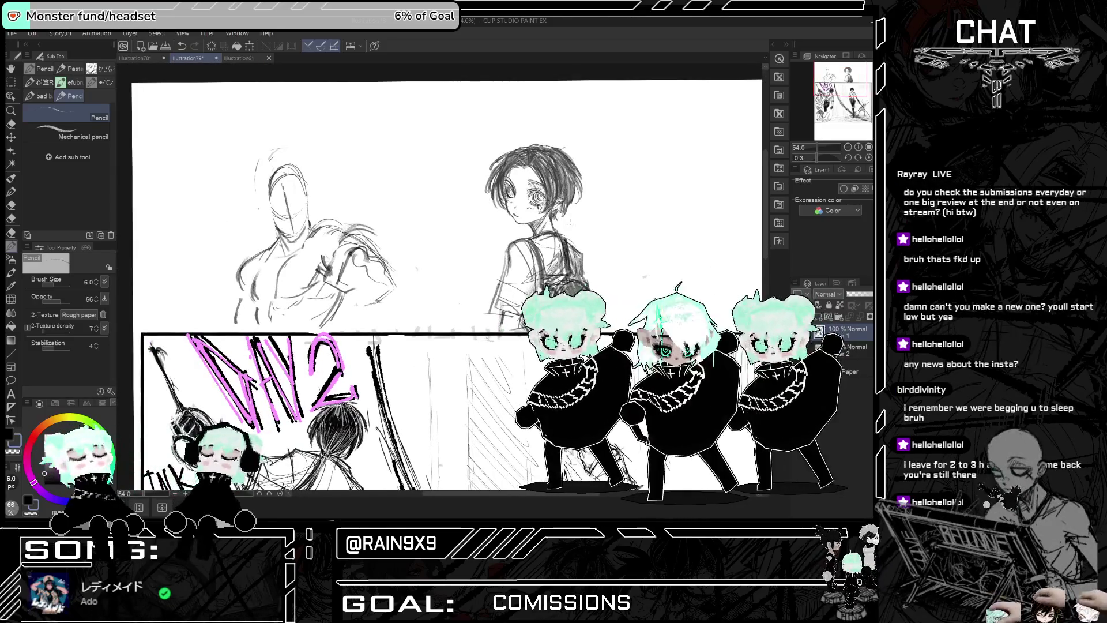
scroll(571, 222, up, 4)
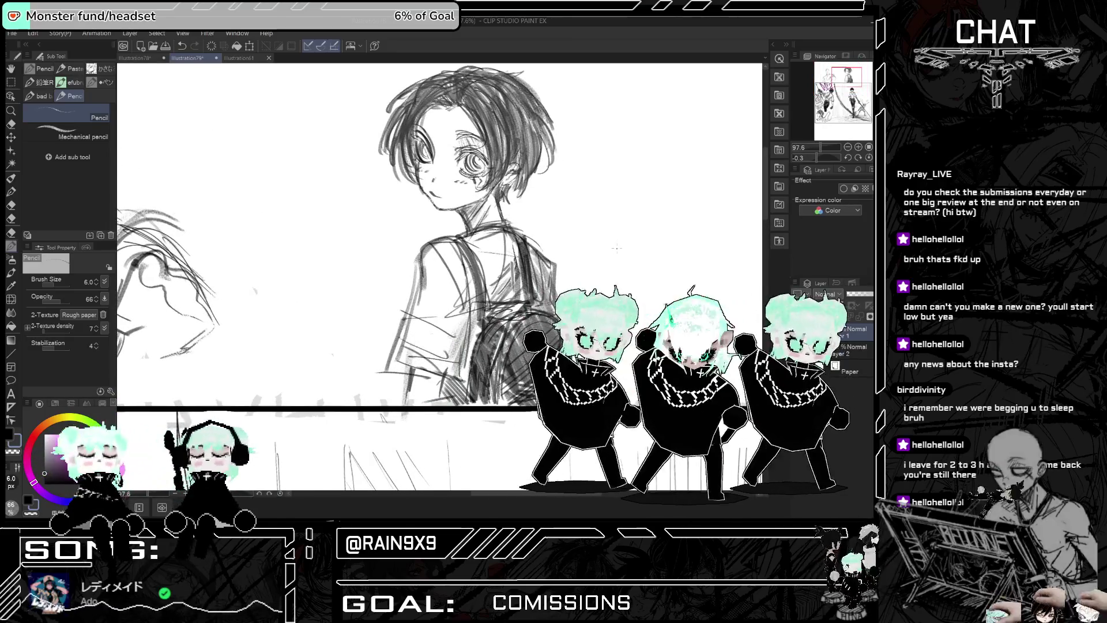
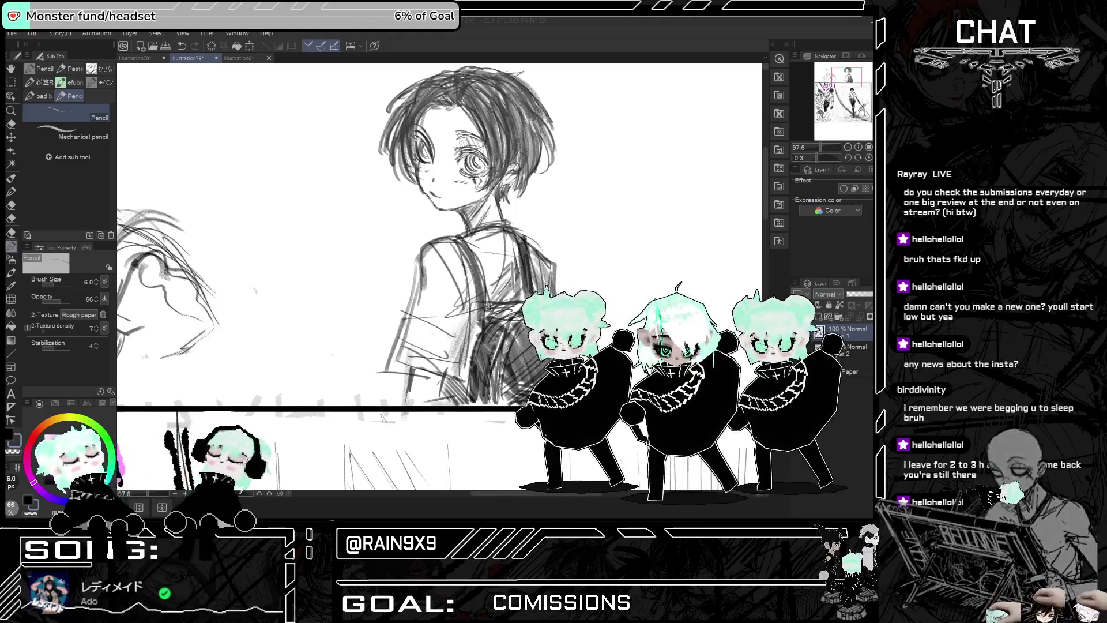
Step: Switch to Discord, maximize it, and scroll the rainktober-submissions thread to the Day 2 post
key(alt+Tab)
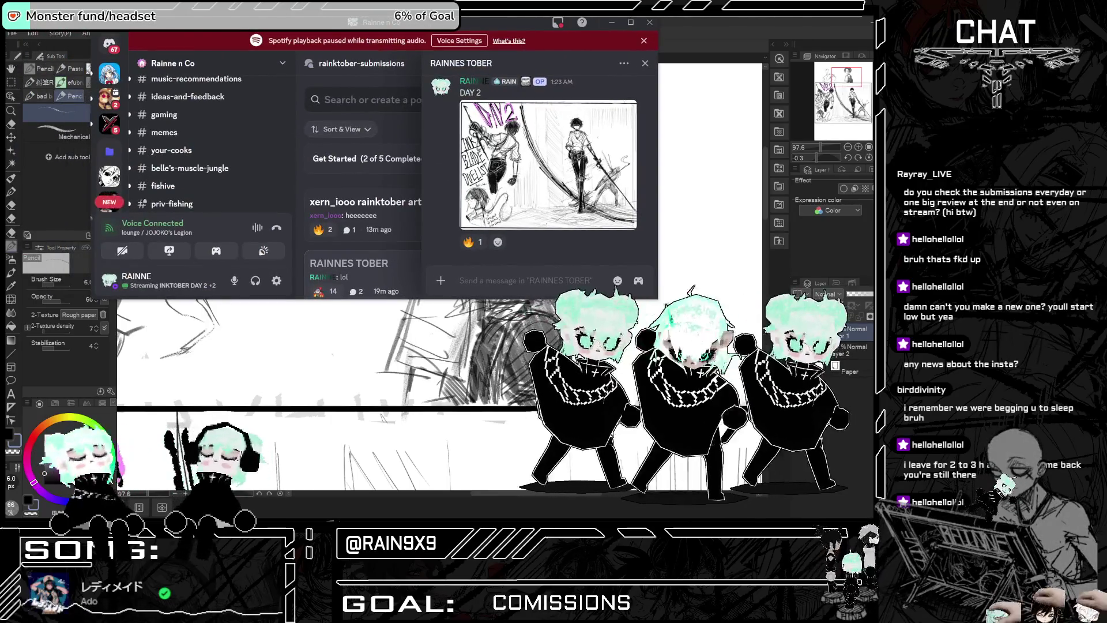
key(super+Up)
scroll(354, 214, down, 10)
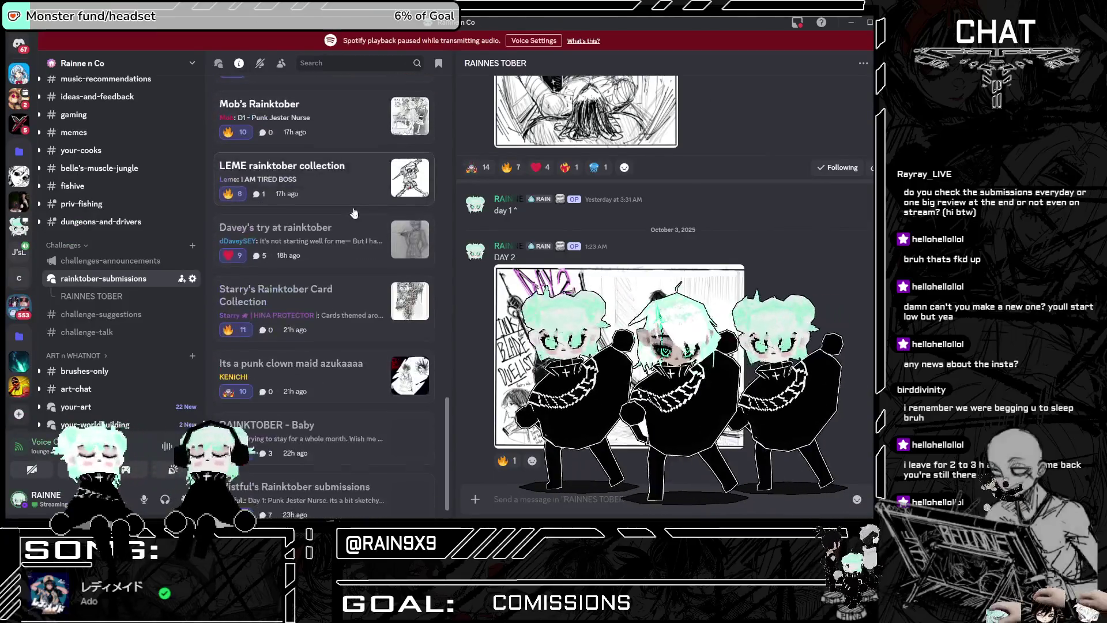
Step: View the Punk Jester Nurse submission sketch full size in its thread
click(369, 470)
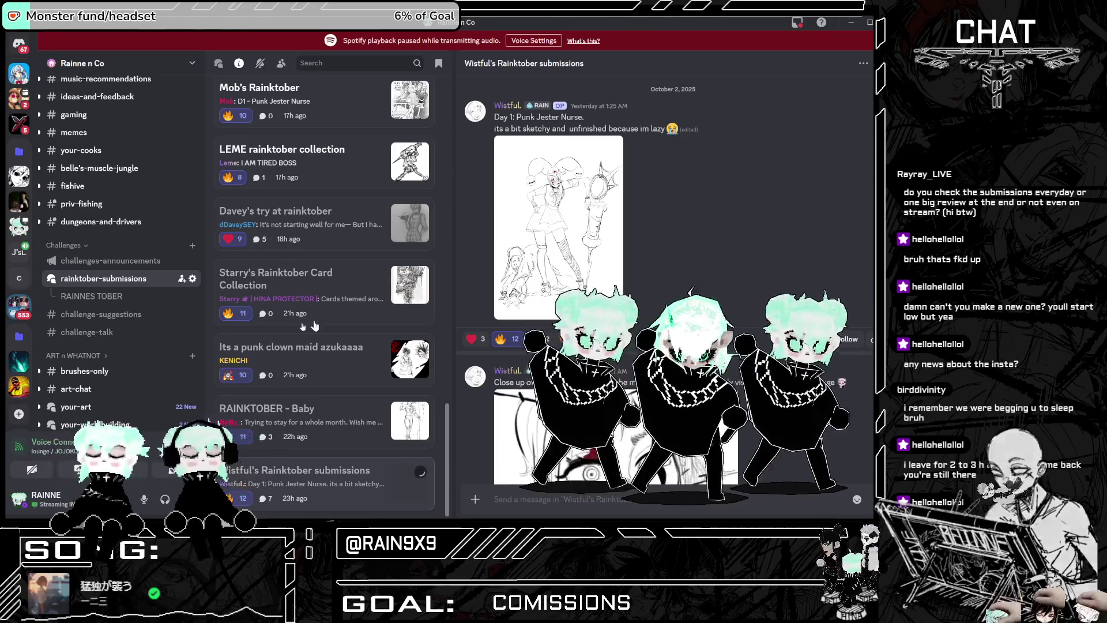
scroll(387, 272, up, 15)
scroll(387, 273, up, 3)
scroll(380, 265, down, 15)
scroll(372, 255, down, 2)
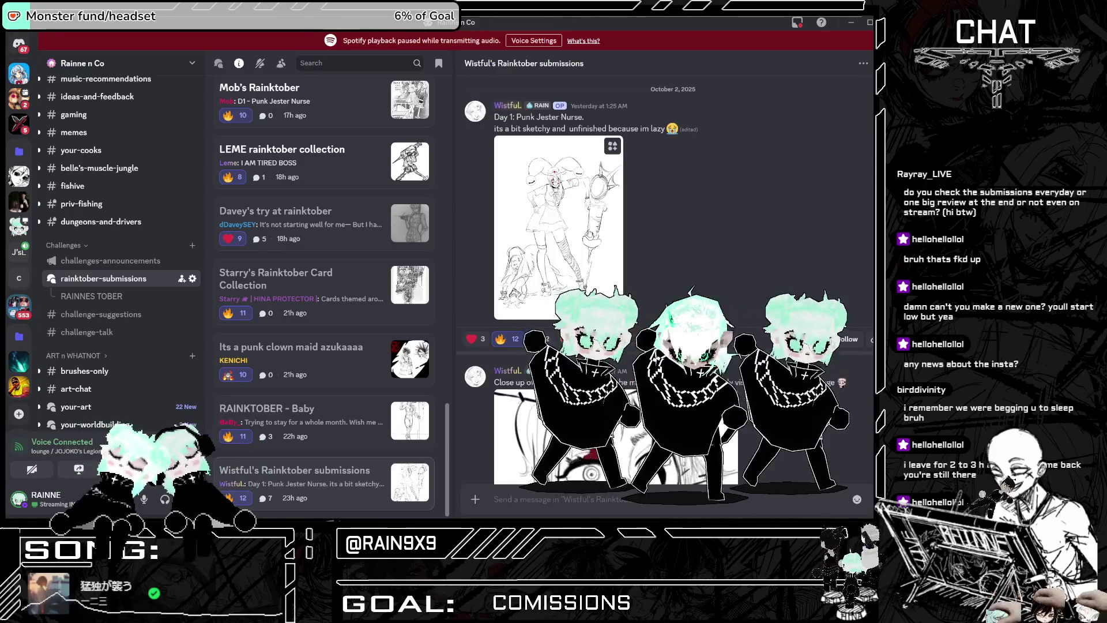
click(558, 230)
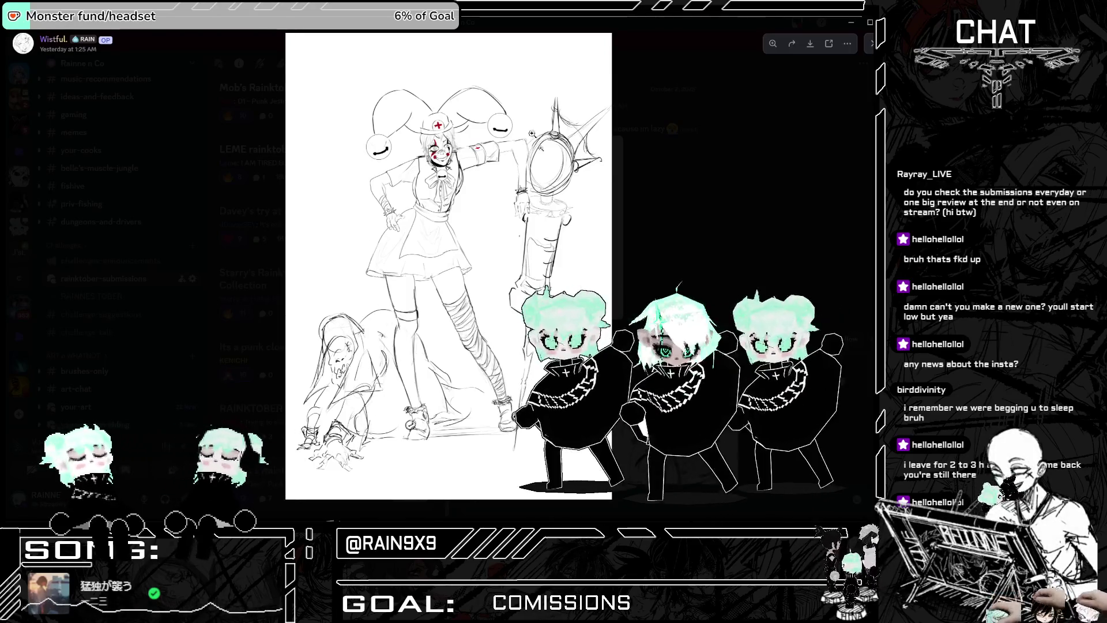
click(616, 320)
Step: Enlarge the face close-up image, then go to the RAINKTOBER - Baby thread
scroll(616, 320, down, 4)
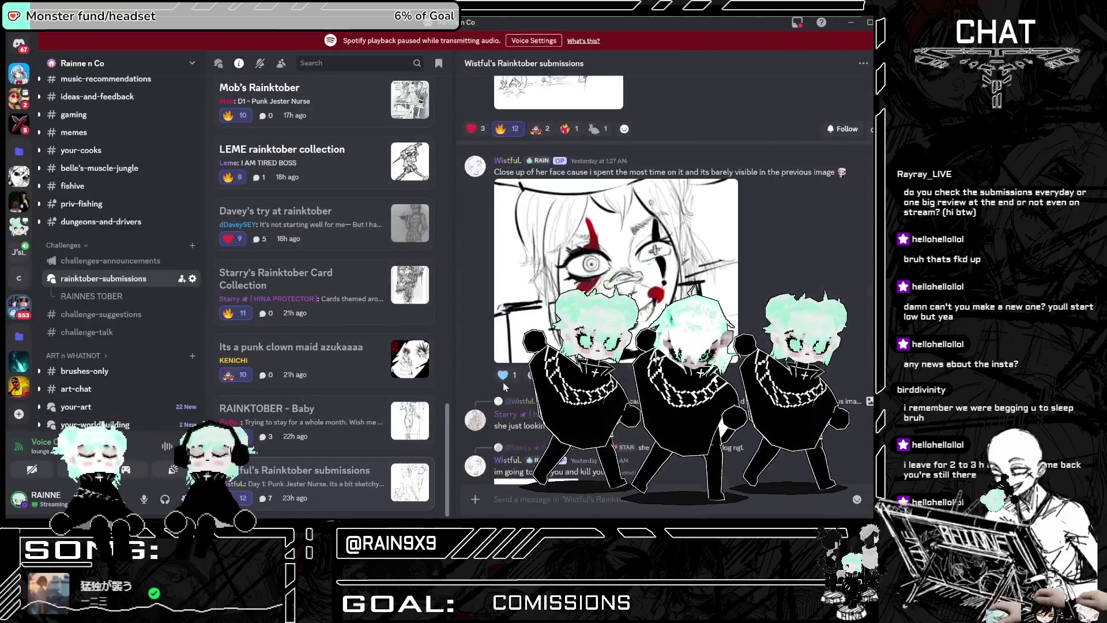
click(515, 210)
click(271, 259)
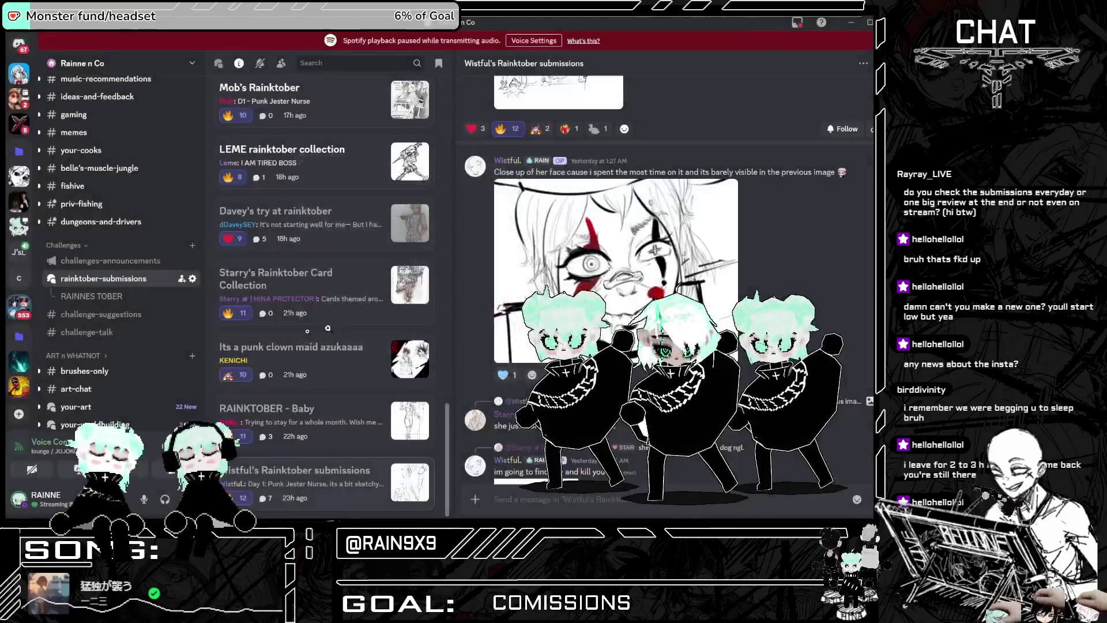
scroll(115, 260, down, 4)
click(300, 427)
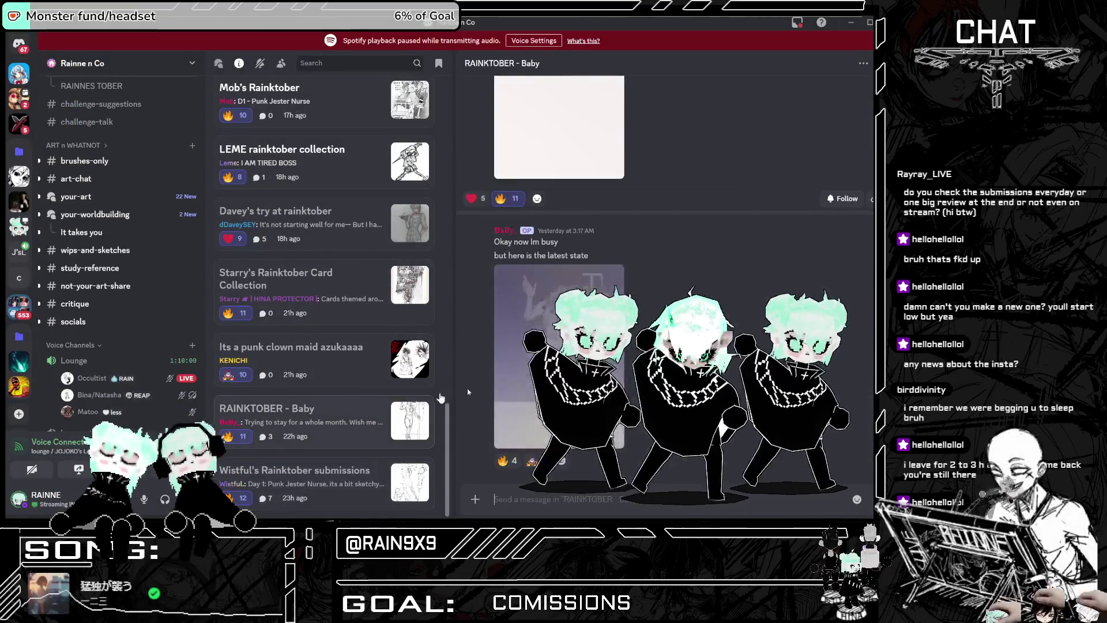
Step: View the IV-stand nurse painting full size and zoom into its details
click(508, 317)
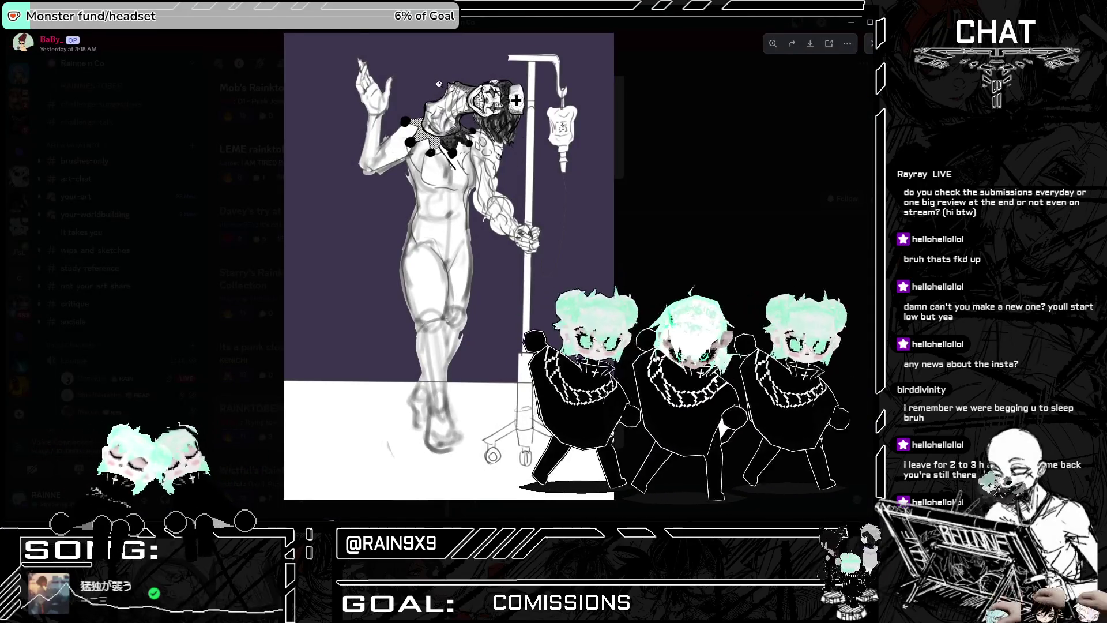
click(448, 175)
click(356, 159)
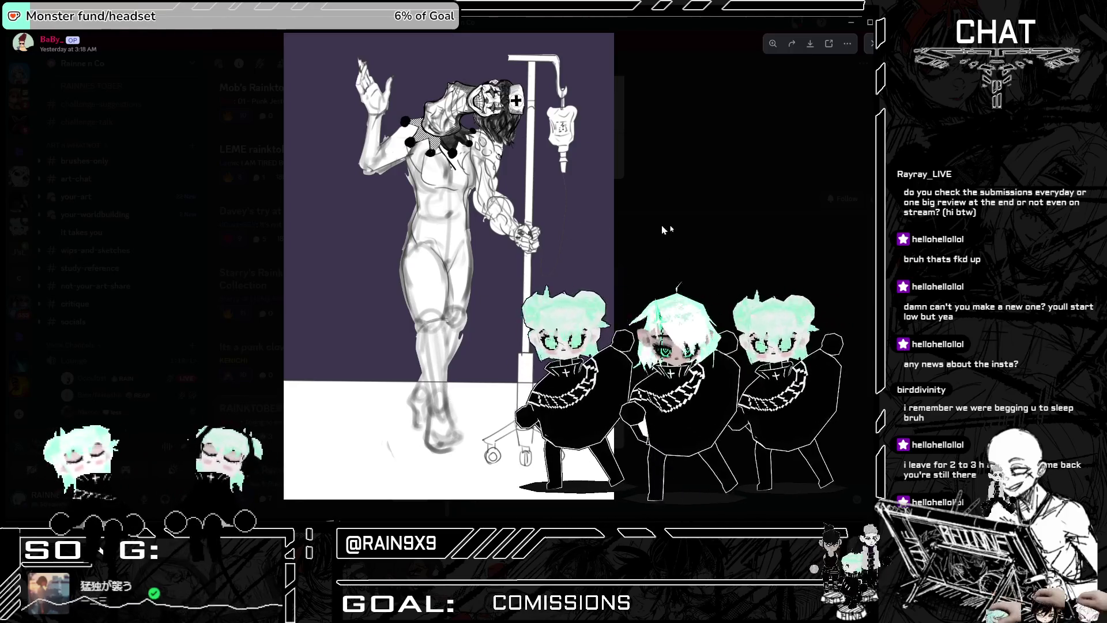
click(679, 232)
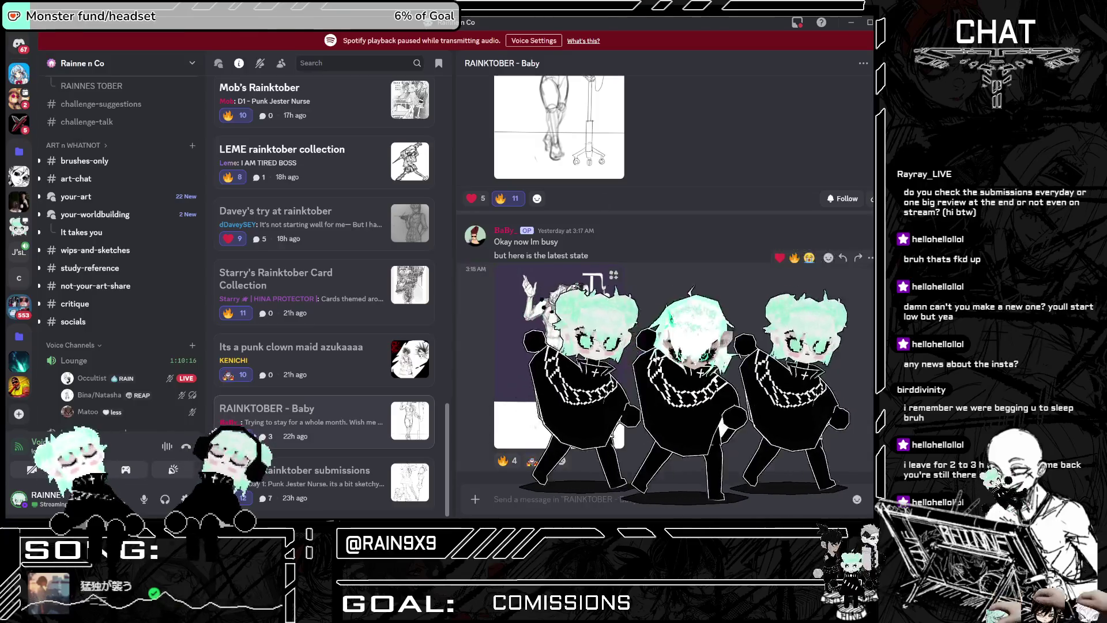
Step: View the punk clown maid sketch full size in its thread
scroll(663, 289, up, 1)
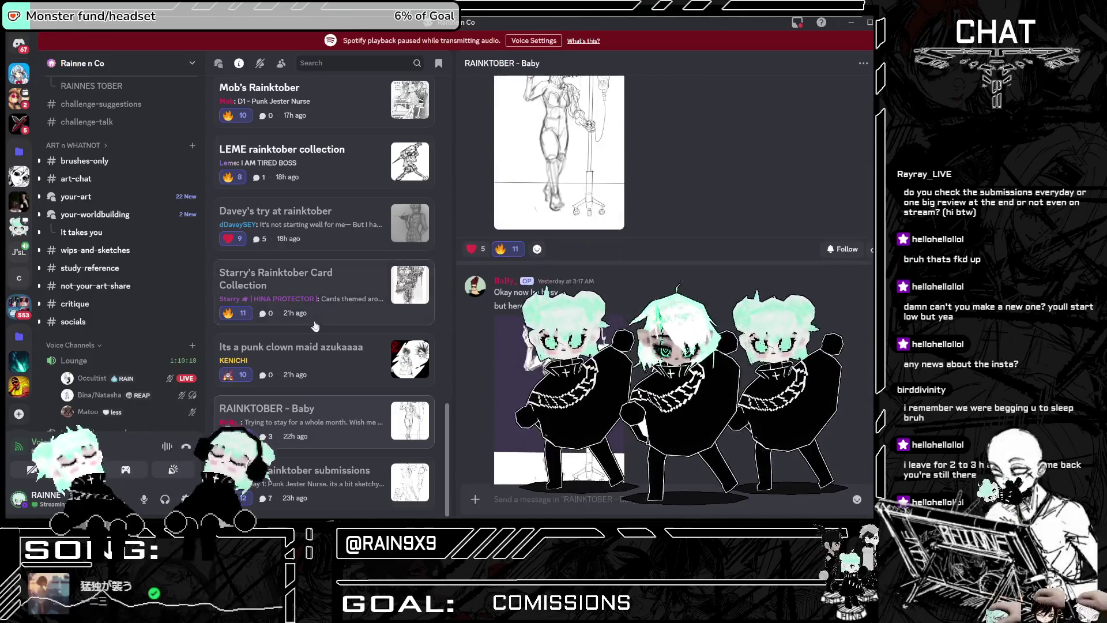
click(342, 371)
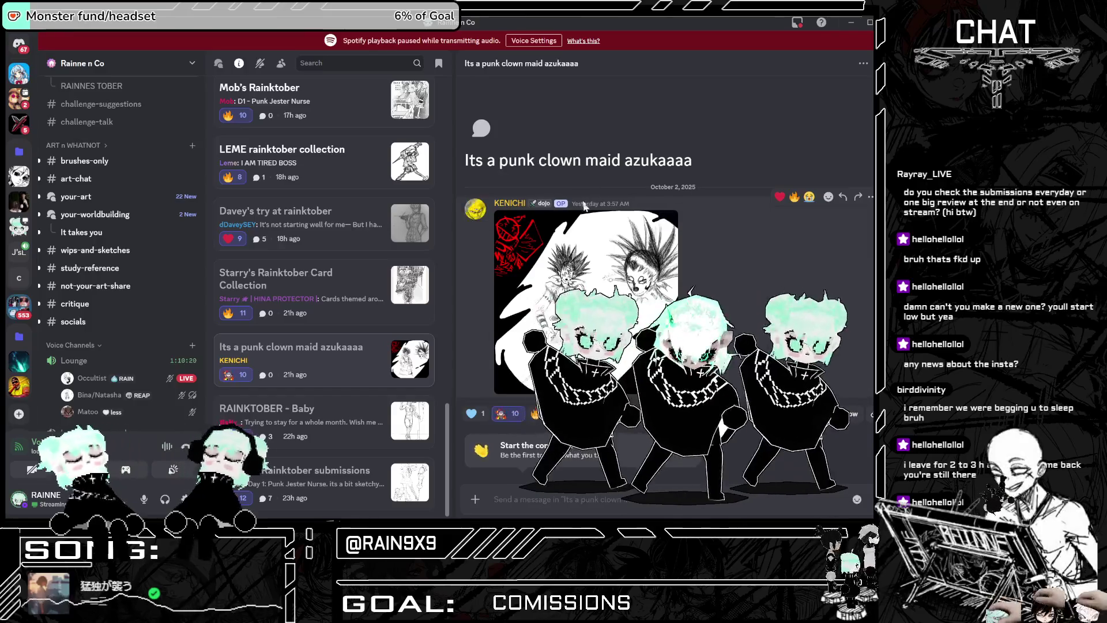
click(410, 358)
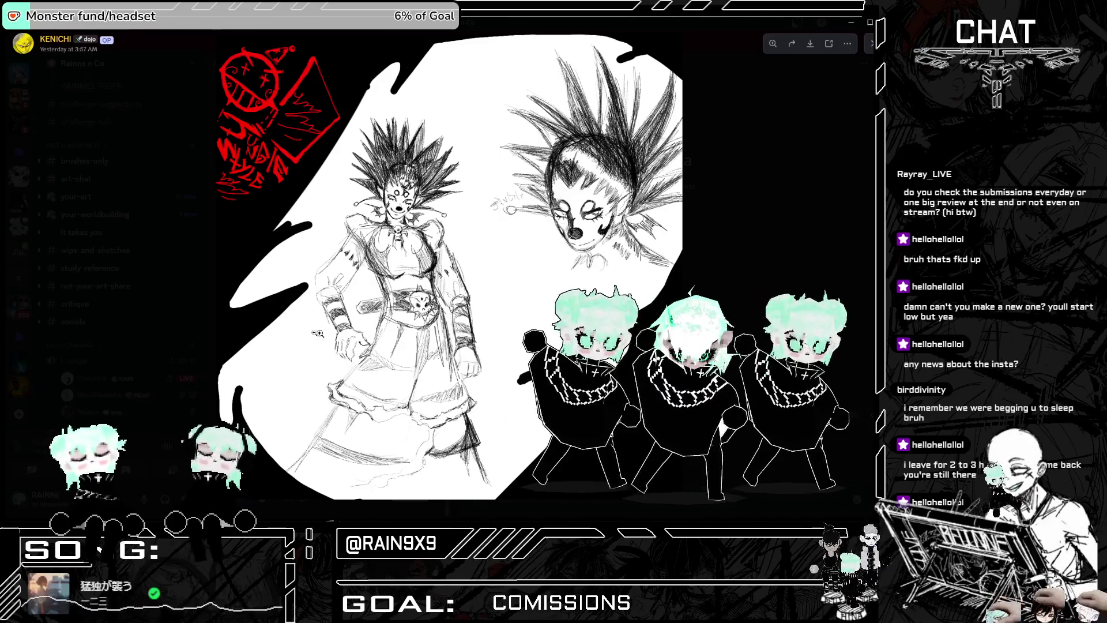
key(Escape)
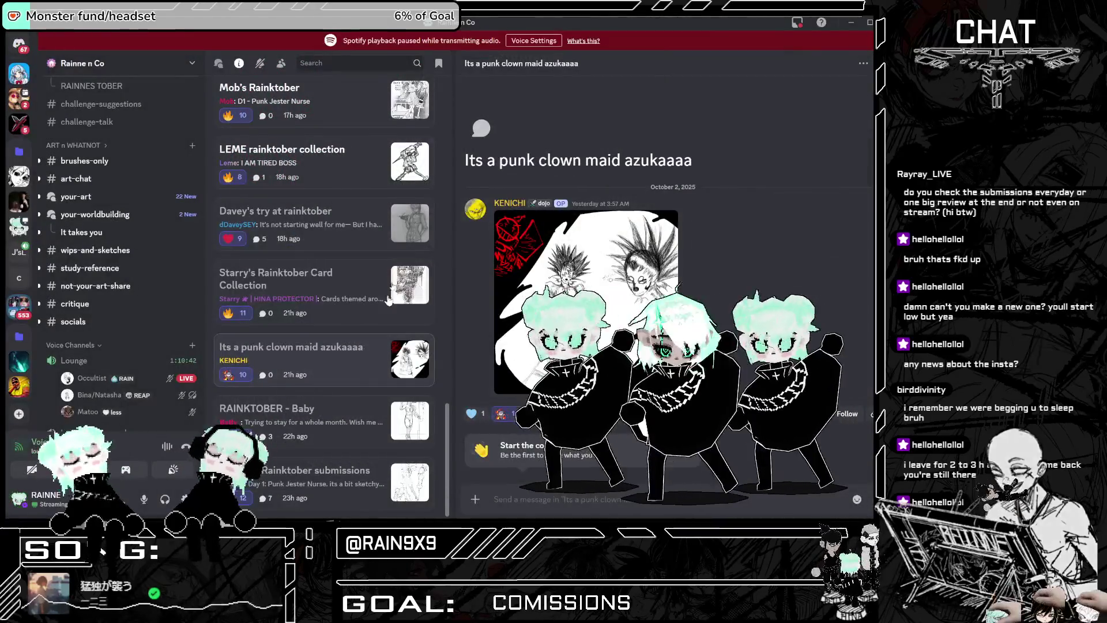
Step: Preview the Rainktober card image, then go to the Card Collection thread
click(398, 294)
key(Escape)
click(320, 283)
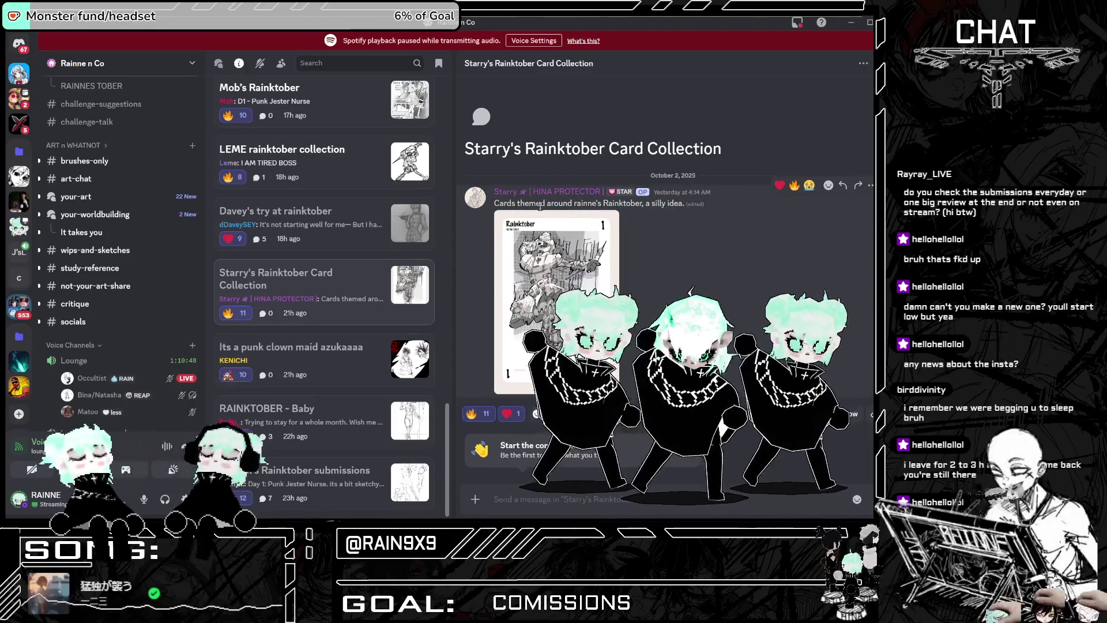
Step: Enlarge the Rainktober card art and zoom in and out on it
drag(495, 203, 666, 203)
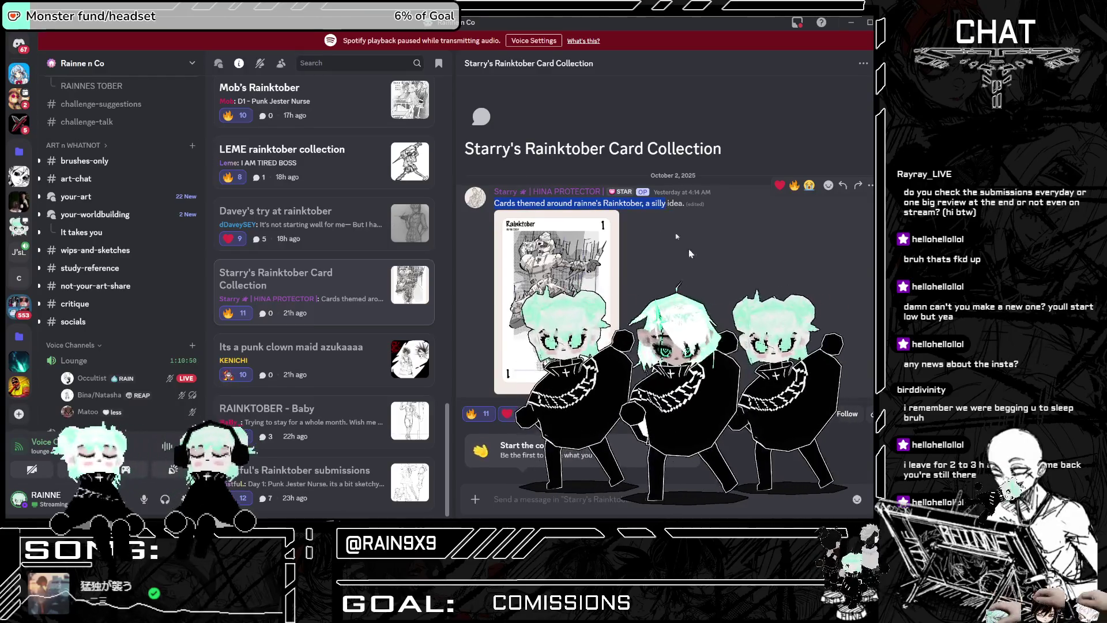
click(516, 321)
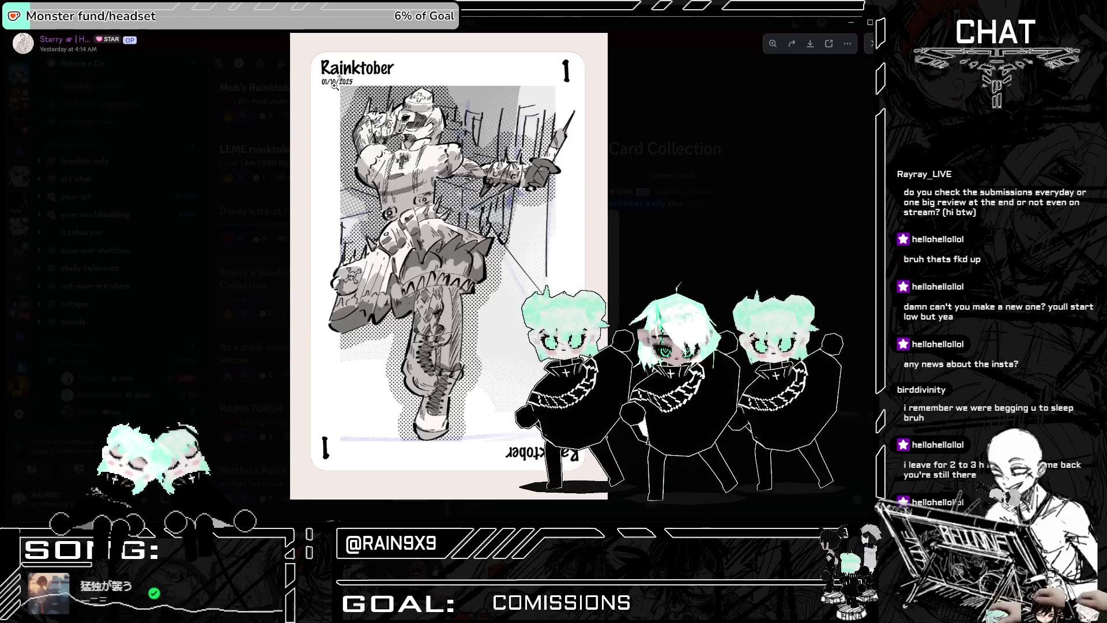
click(342, 69)
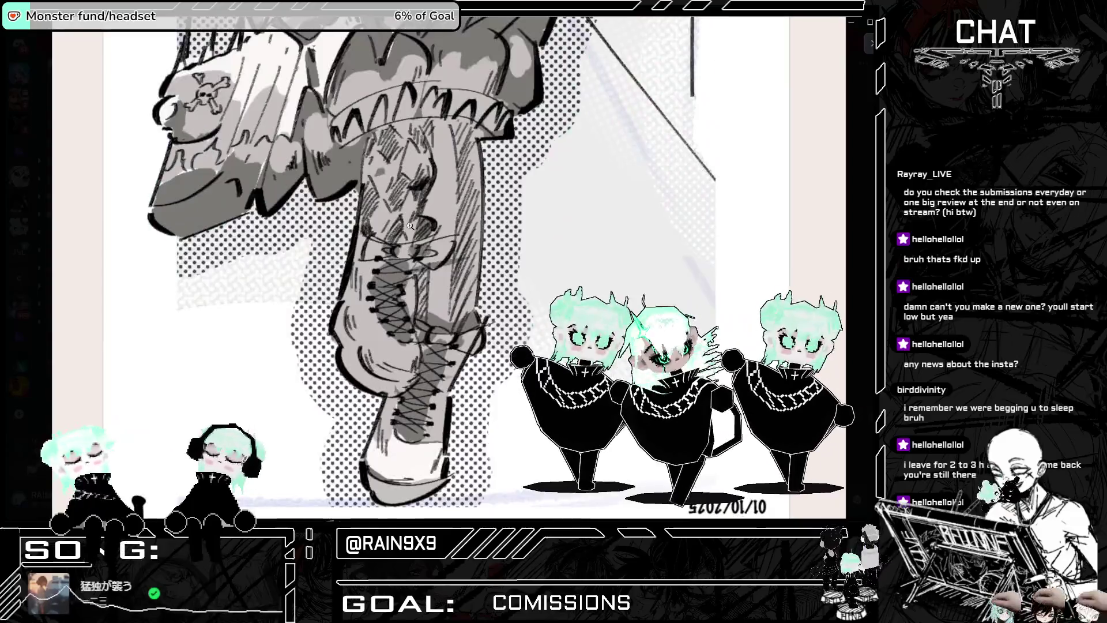
click(413, 231)
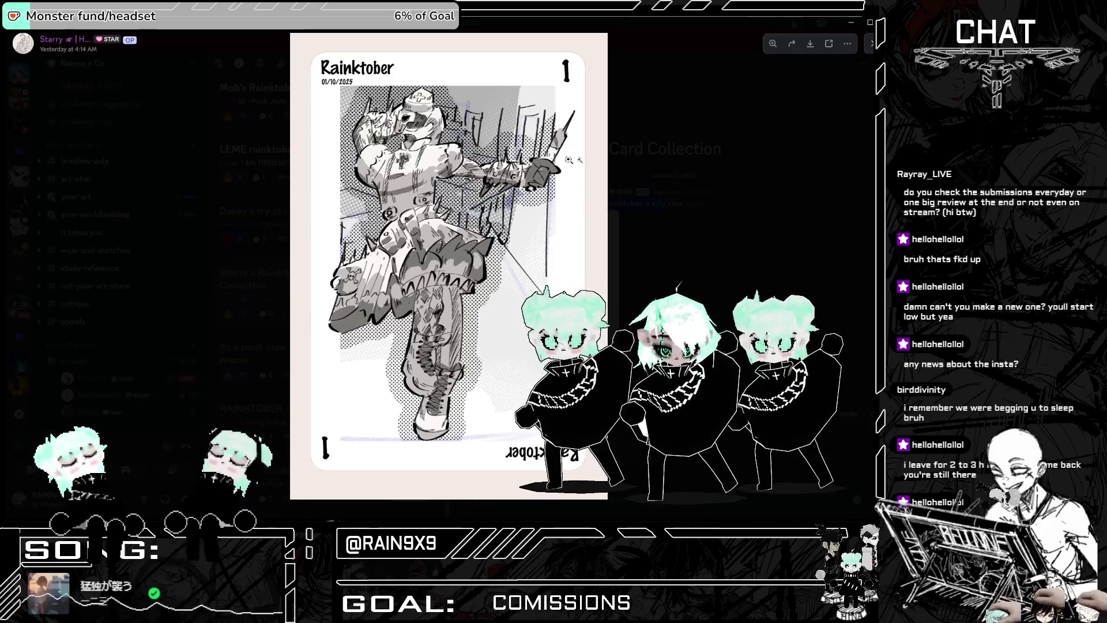
click(660, 255)
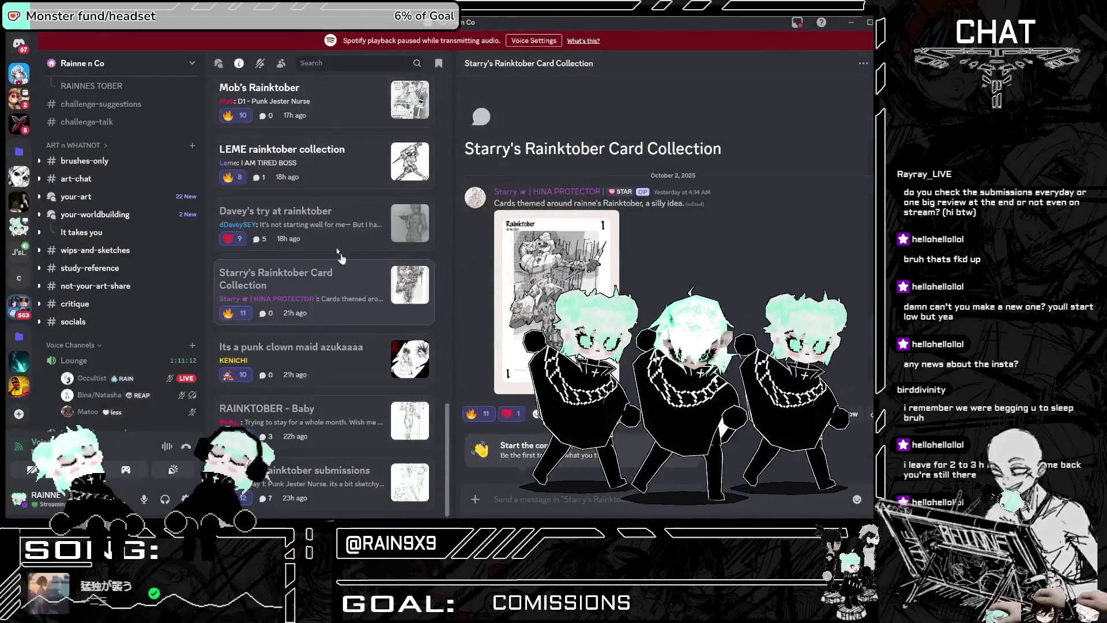
Step: View Davey's pencil punk jester nurse sketch full size
click(338, 243)
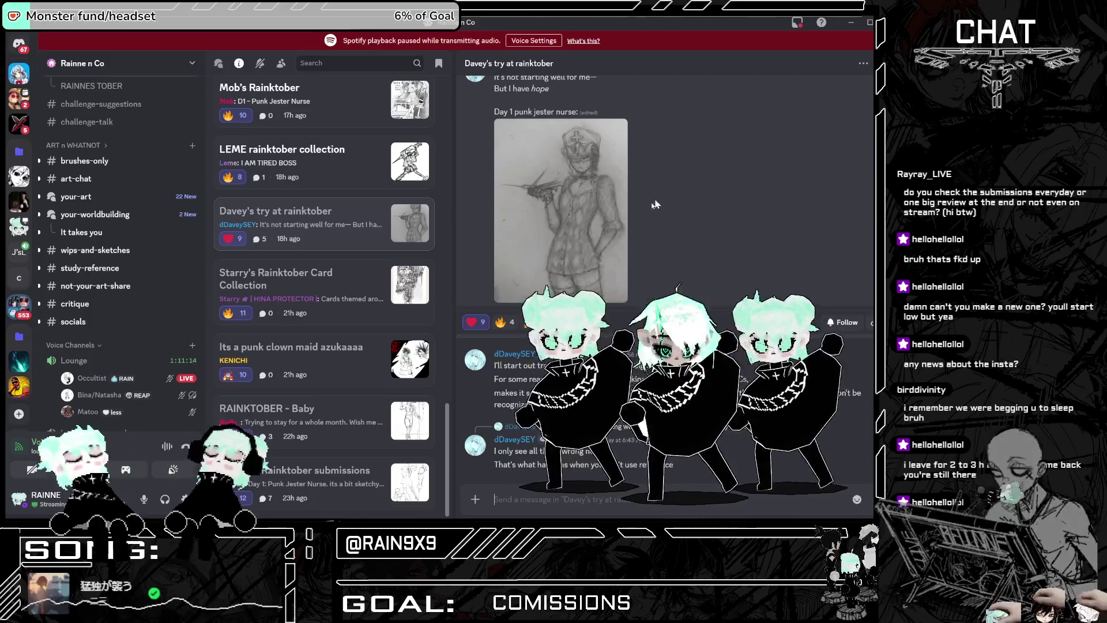
scroll(655, 204, up, 3)
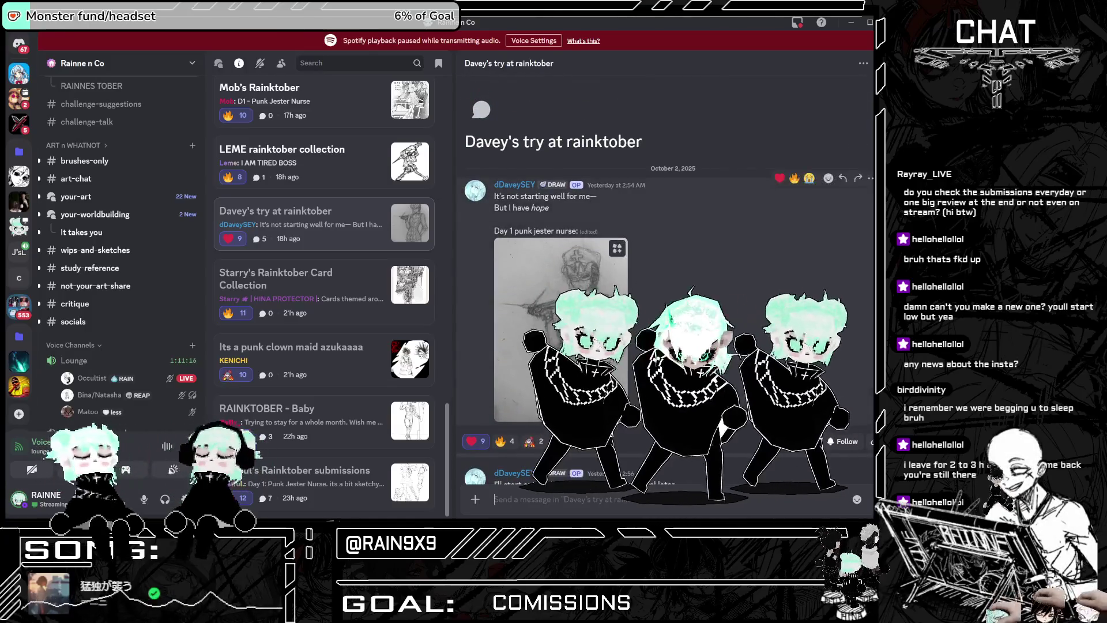
scroll(587, 279, down, 3)
scroll(587, 279, up, 3)
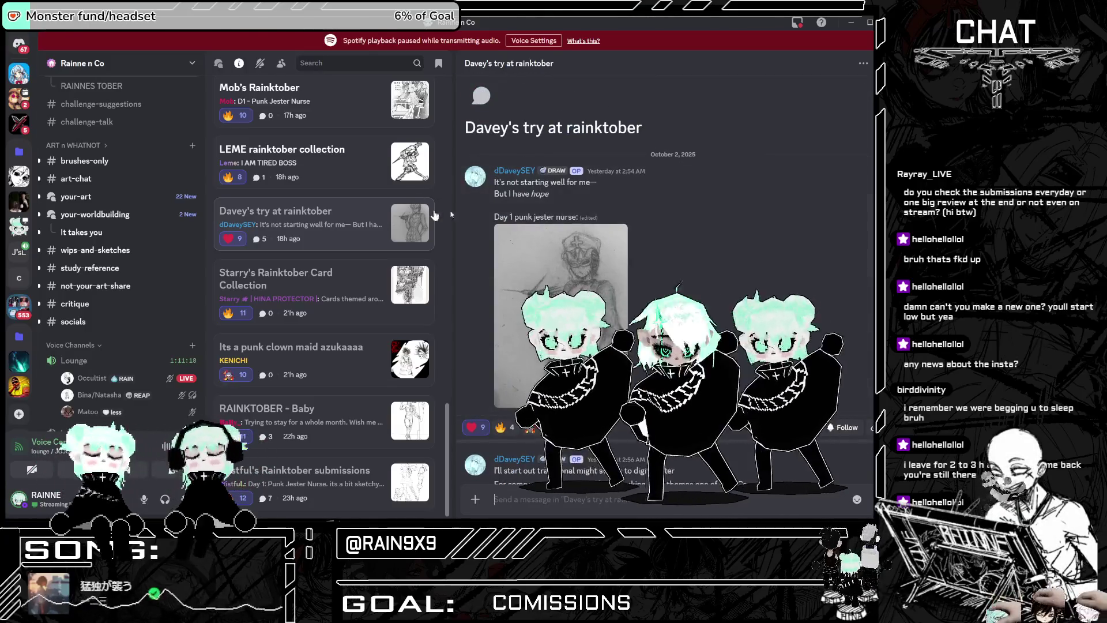
drag(493, 217, 642, 218)
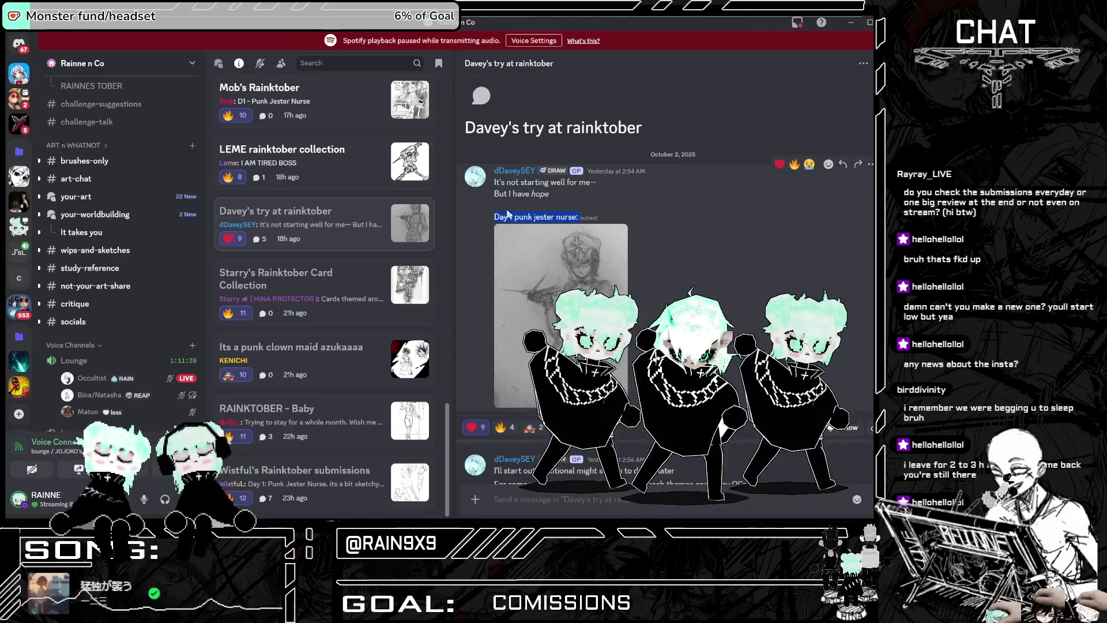
click(511, 369)
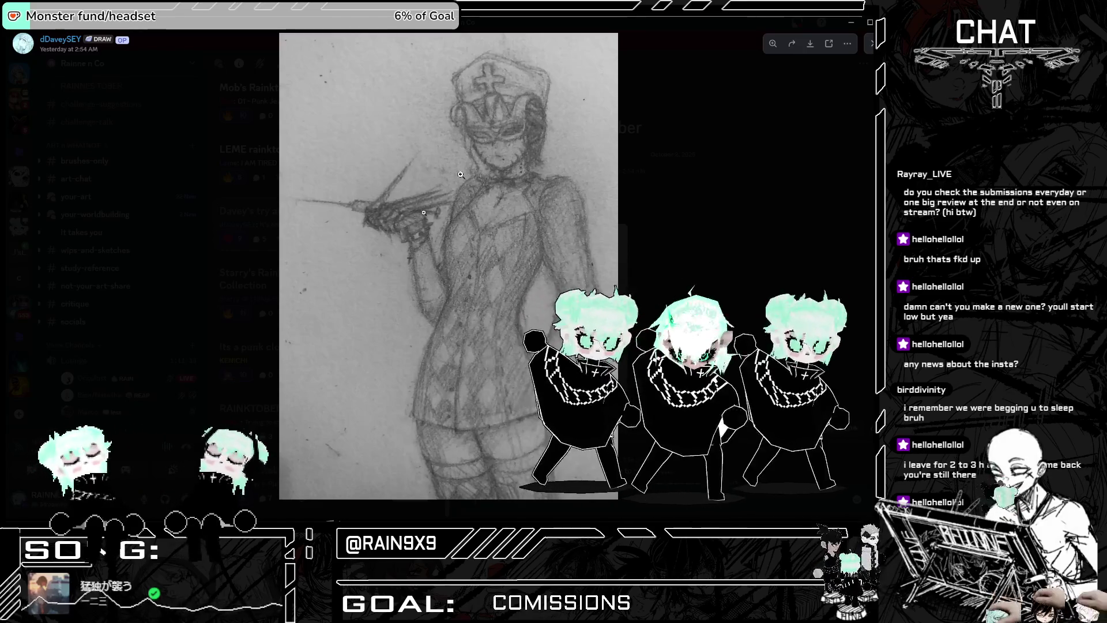
click(668, 247)
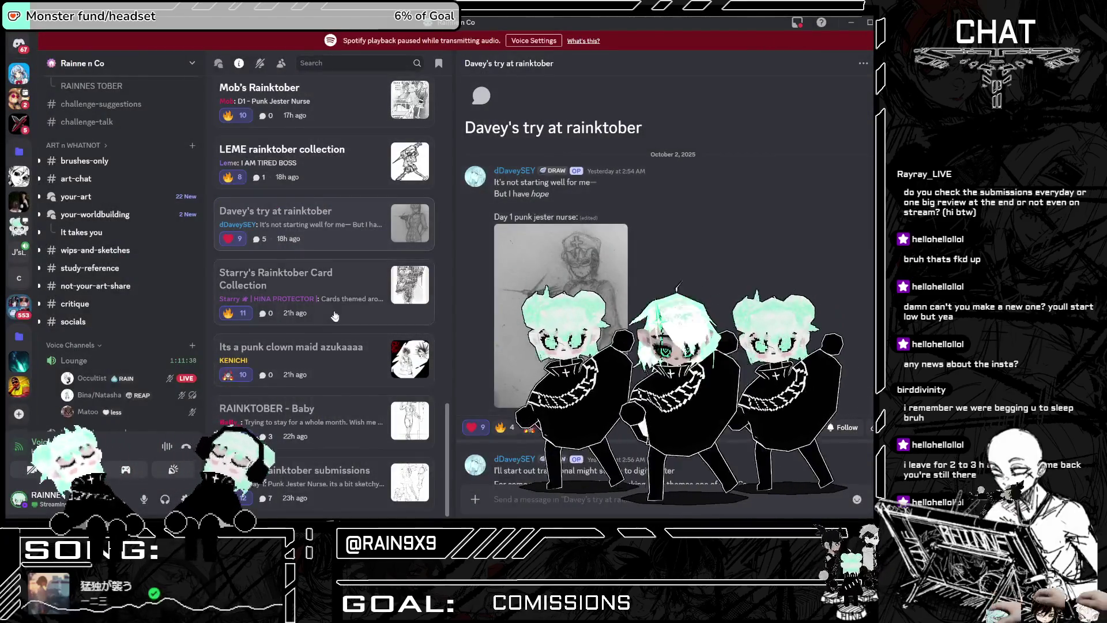
Step: Go to the LEME rainktober collection thread and select the I AM TIRED BOSS caption
scroll(357, 272, up, 1)
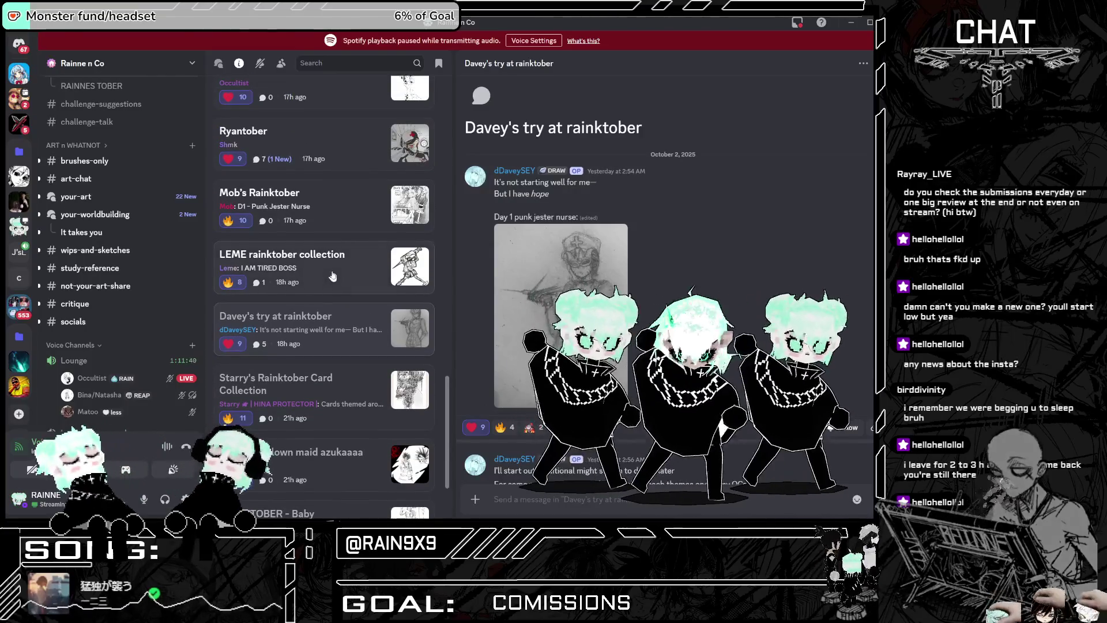
click(332, 277)
drag(571, 196, 500, 196)
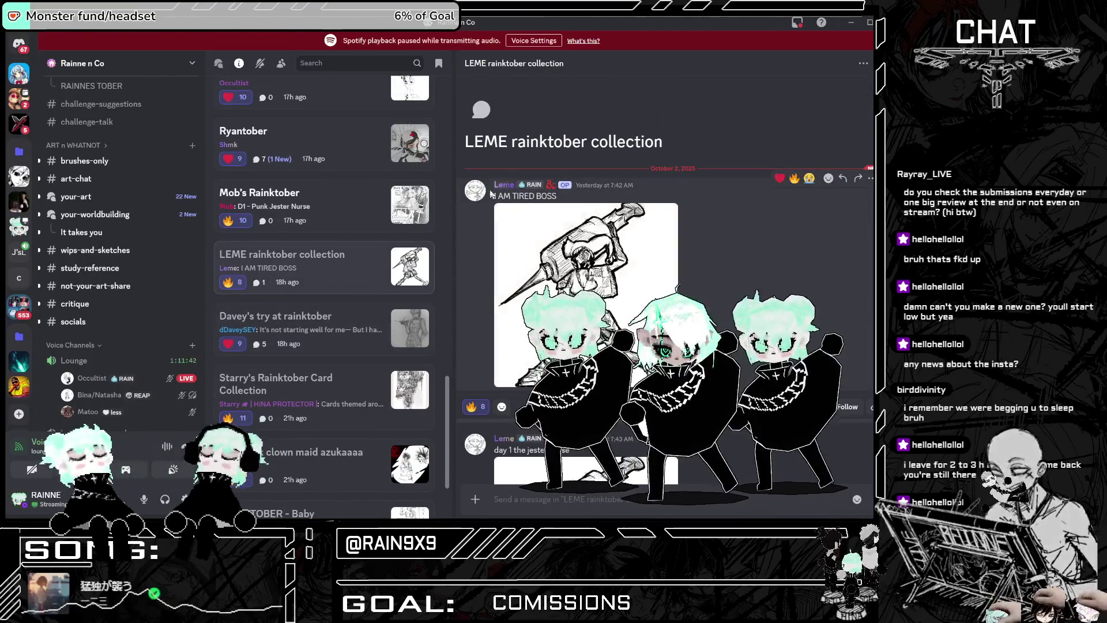
Step: View the LEME collection post's ink drawing full size
click(585, 260)
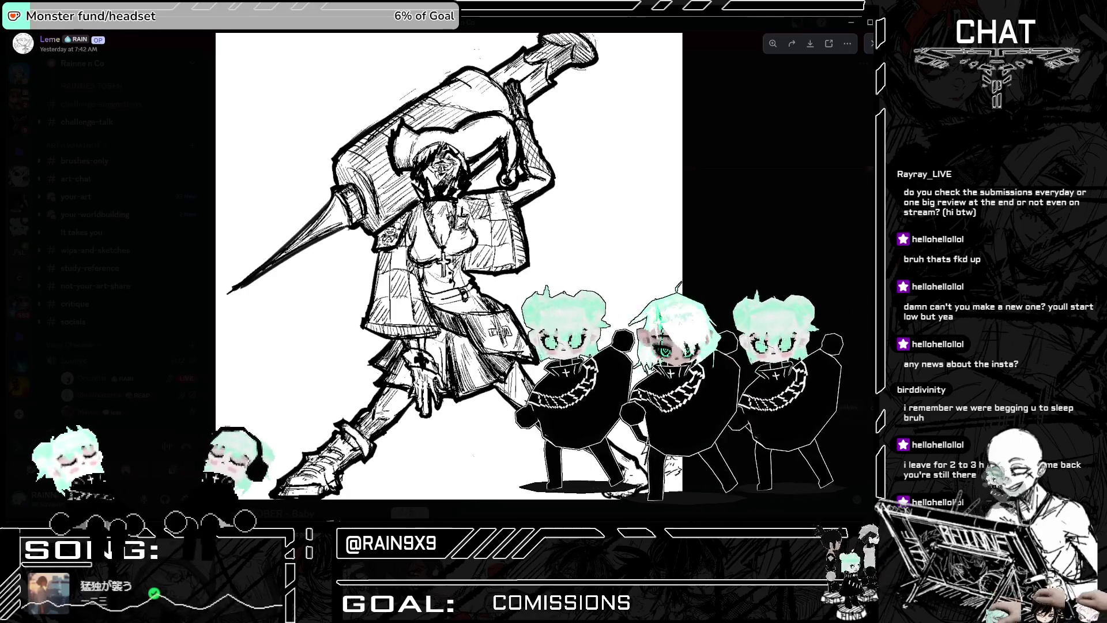
key(Escape)
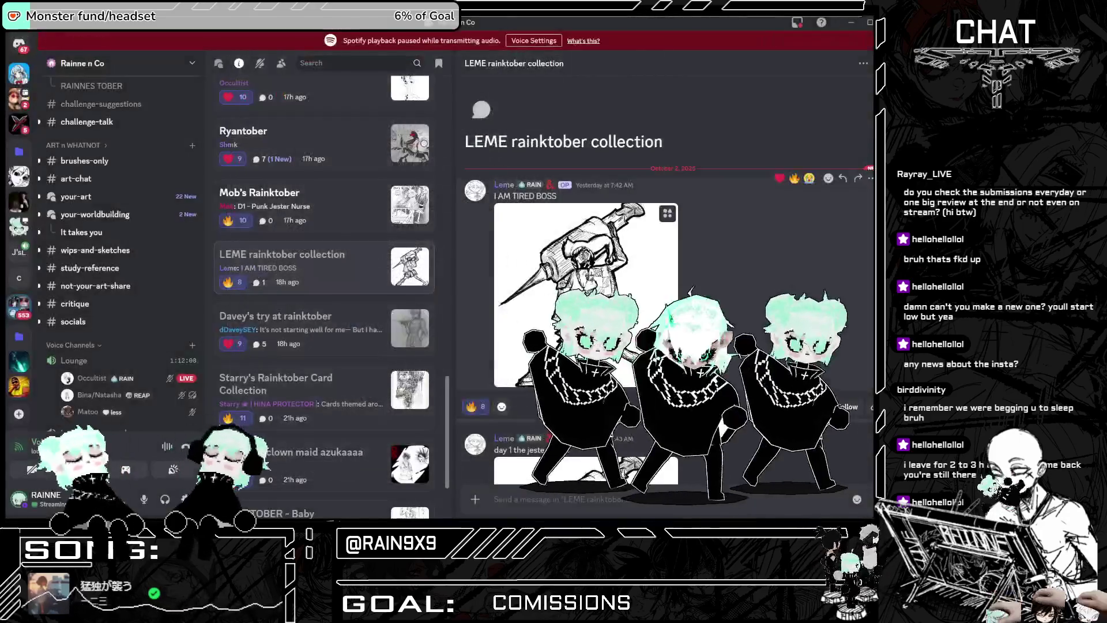
scroll(363, 352, up, 2)
Step: View Mob's Day 1 Punk Jester Nurse drawing full size, then go to Ryantober
click(362, 353)
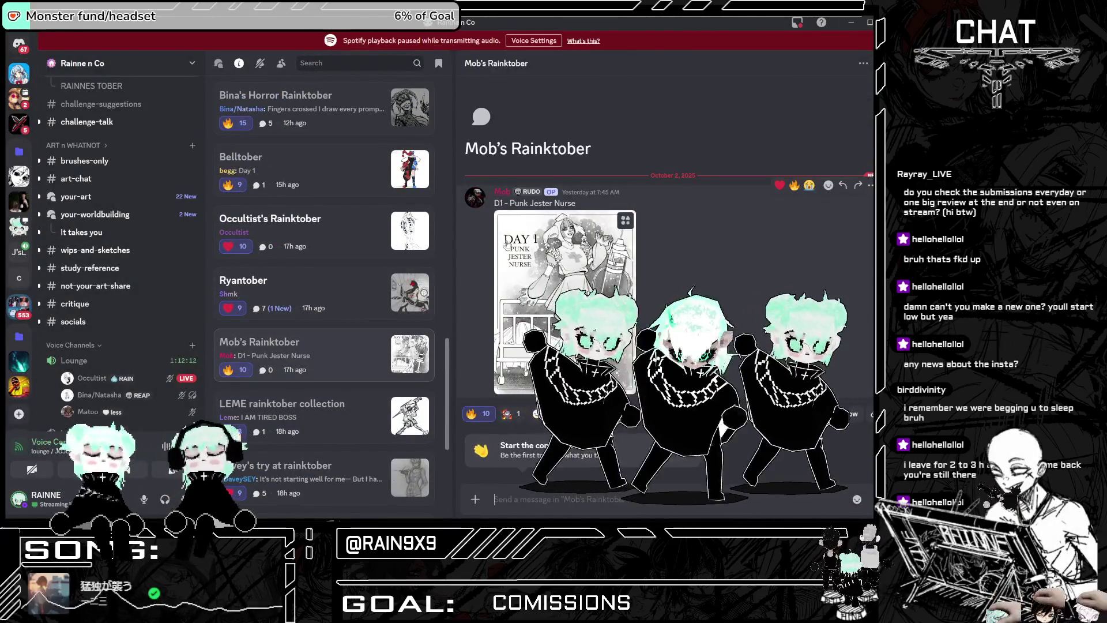
click(506, 244)
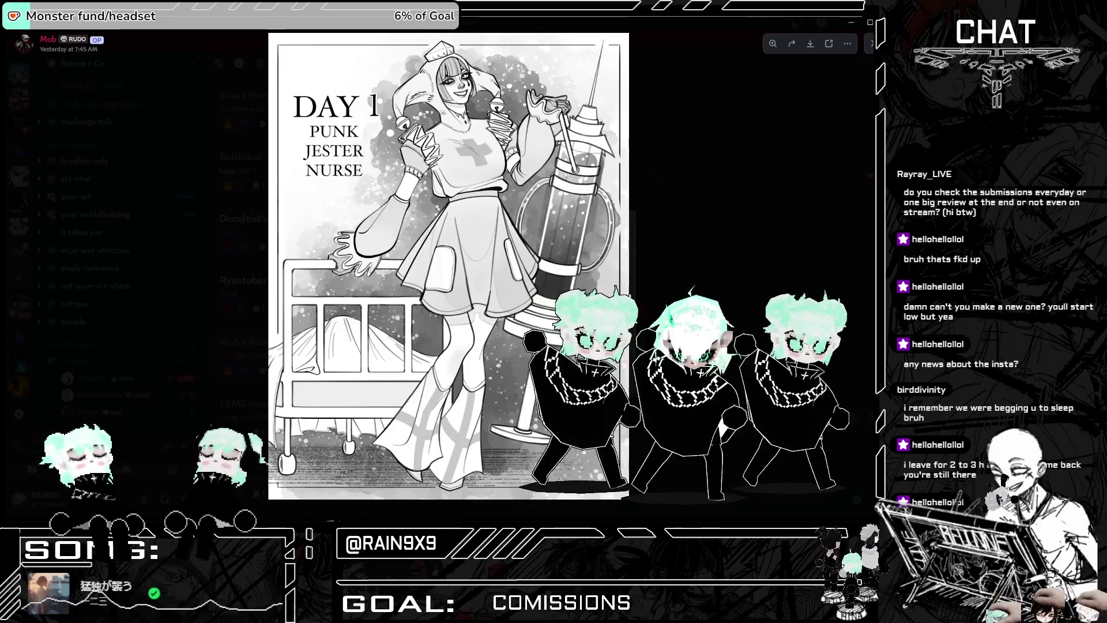
click(652, 235)
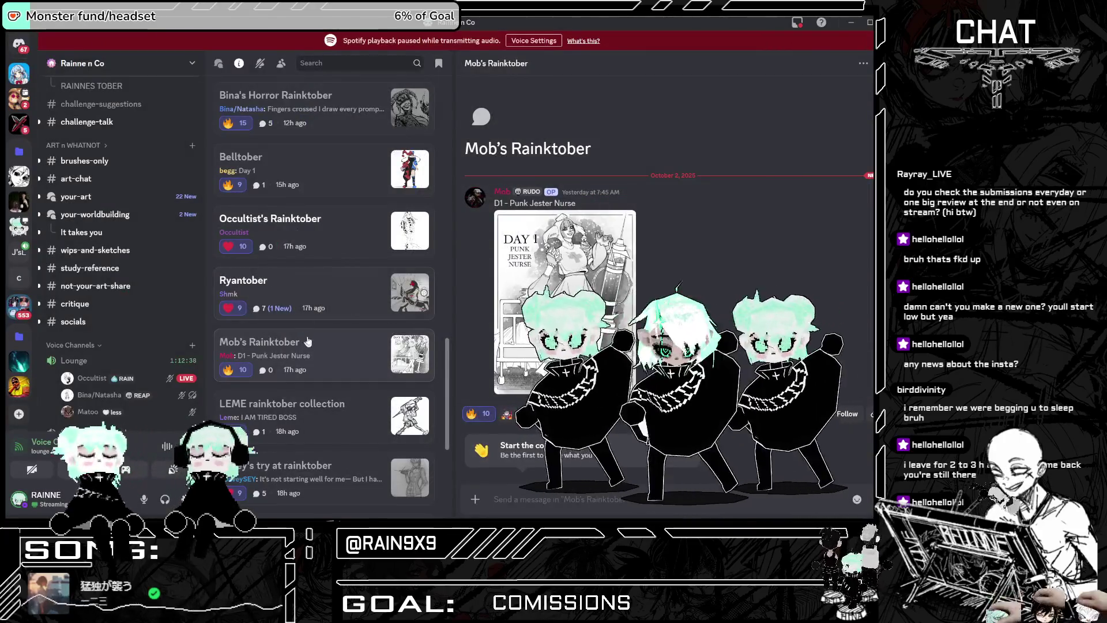
click(305, 300)
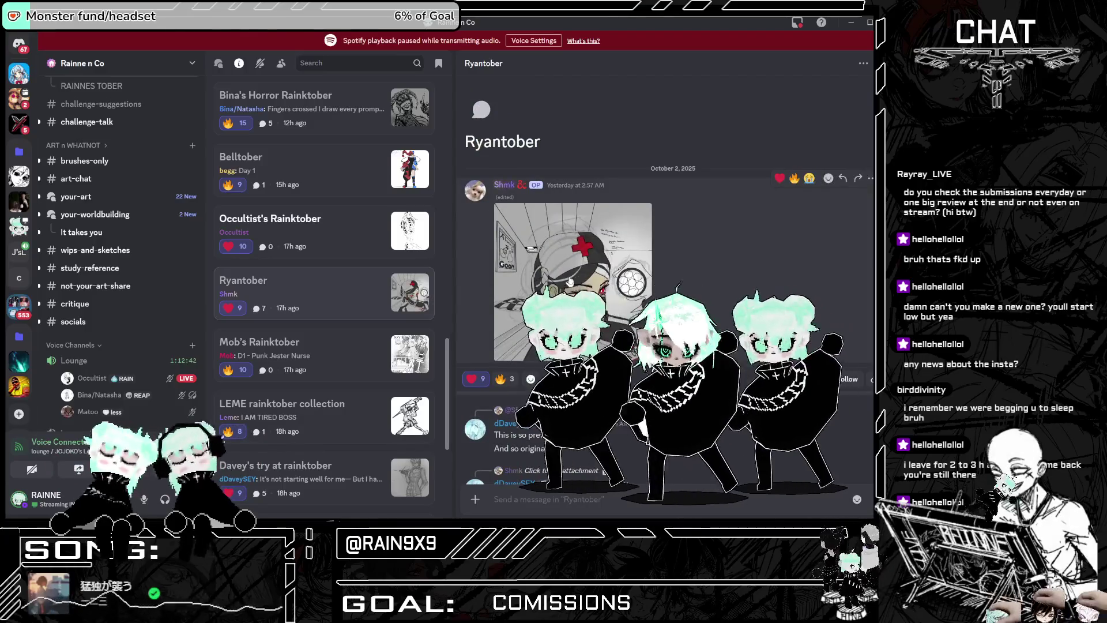
Step: View the Ryantober nurse drawing full size
click(554, 260)
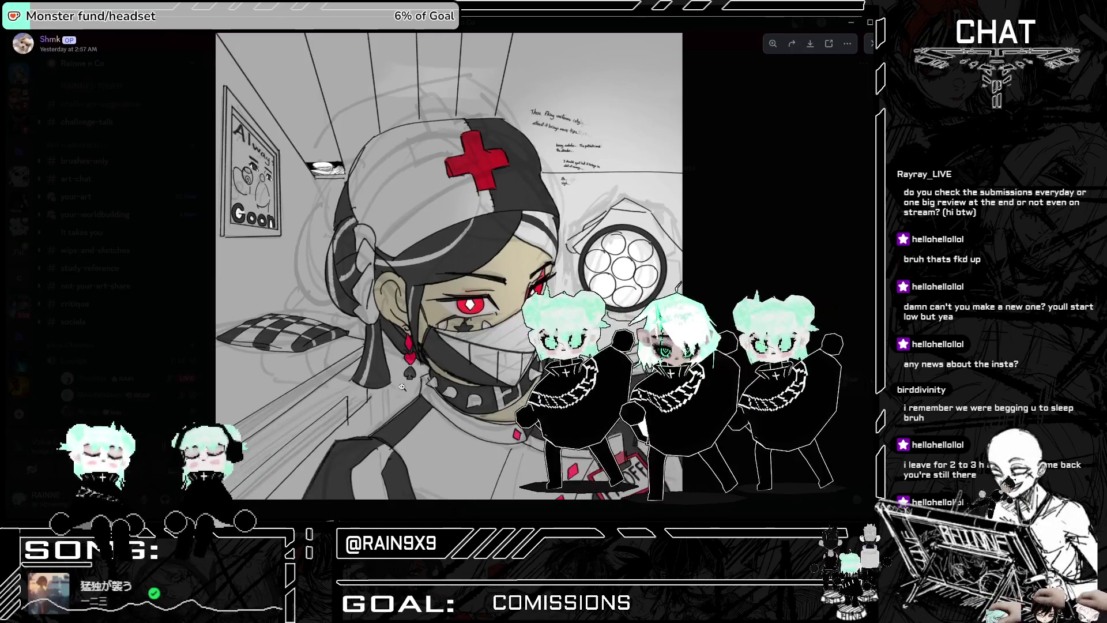
click(711, 246)
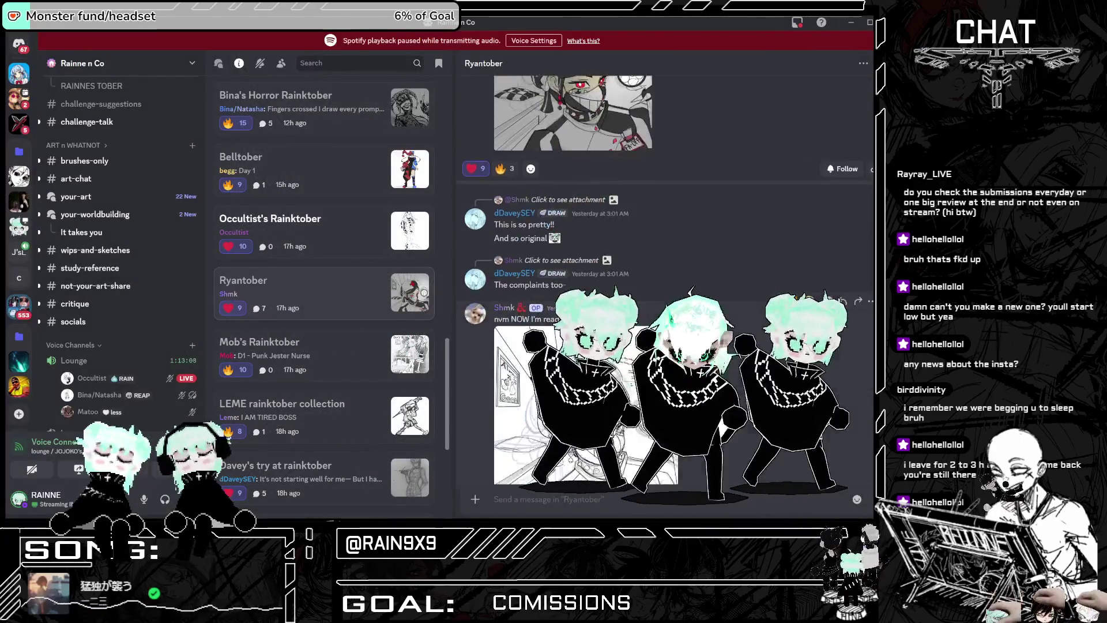
scroll(466, 317, down, 3)
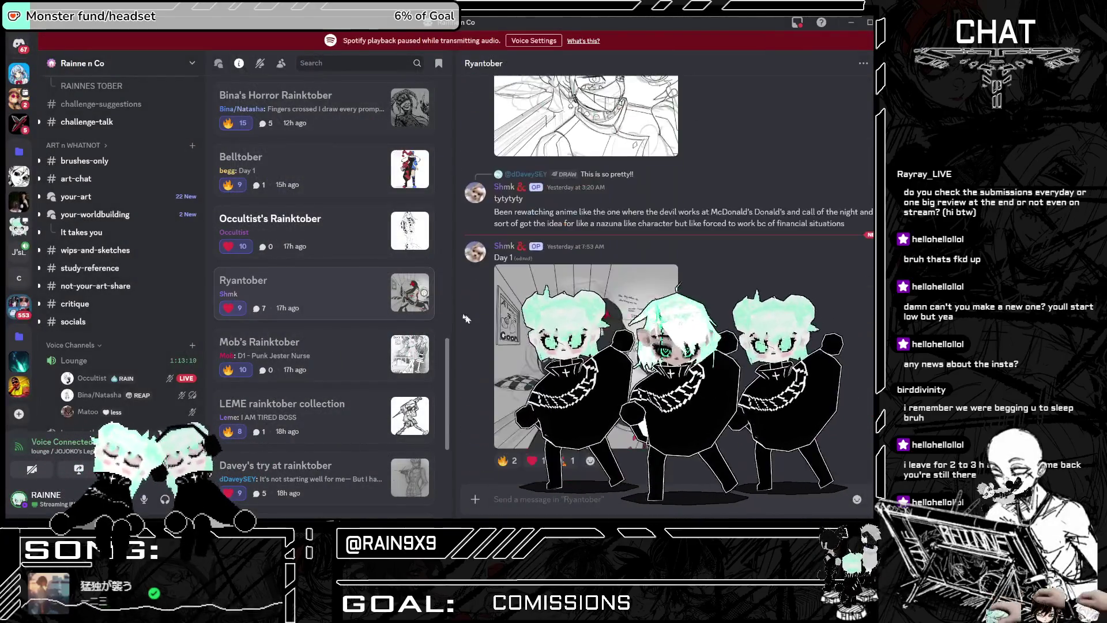
scroll(331, 316, up, 3)
Step: View the striped jester sketch full size, then go to the Belltober thread
click(346, 385)
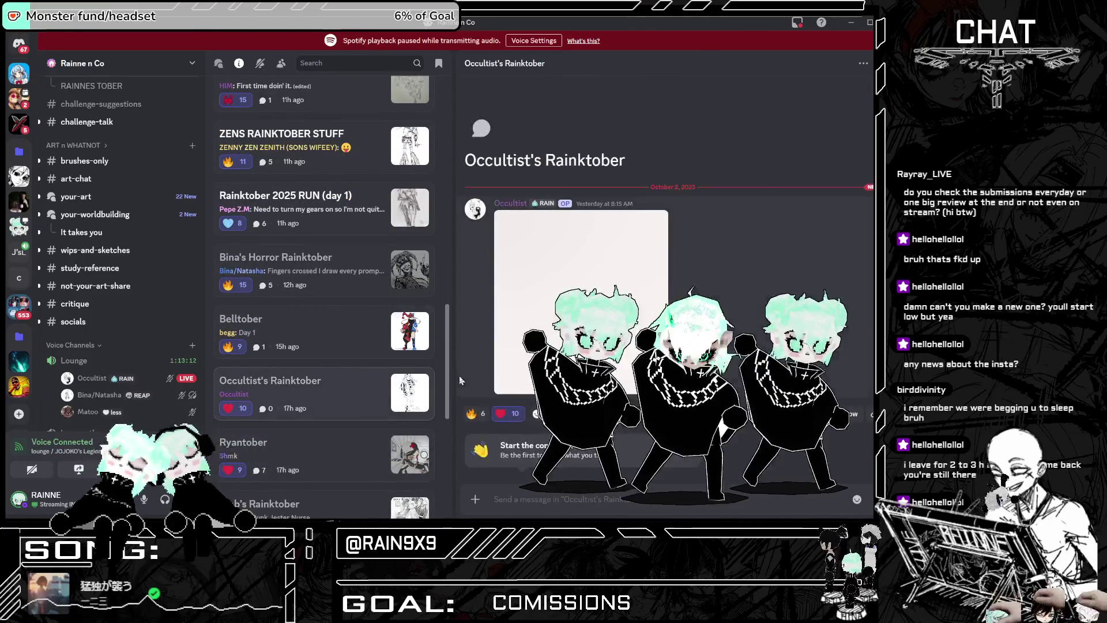
click(577, 288)
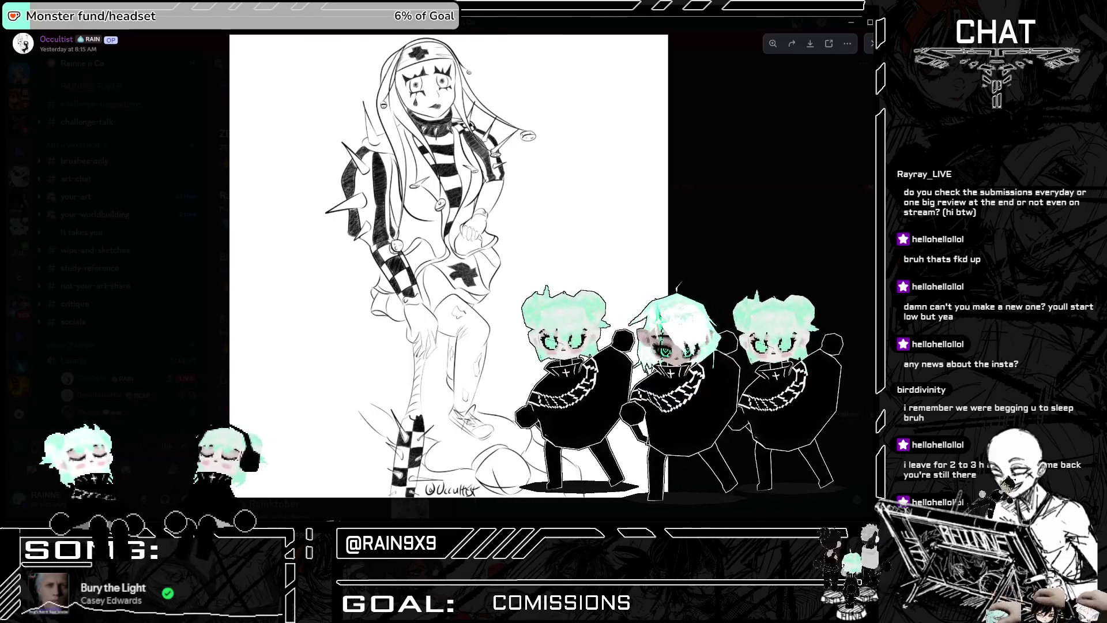
click(690, 294)
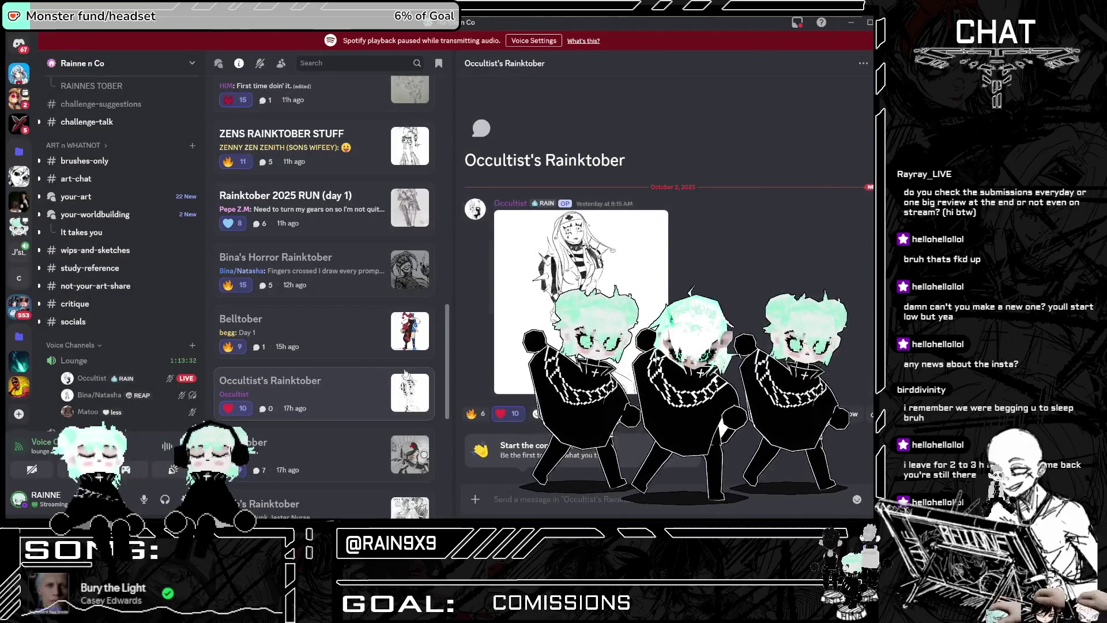
click(300, 326)
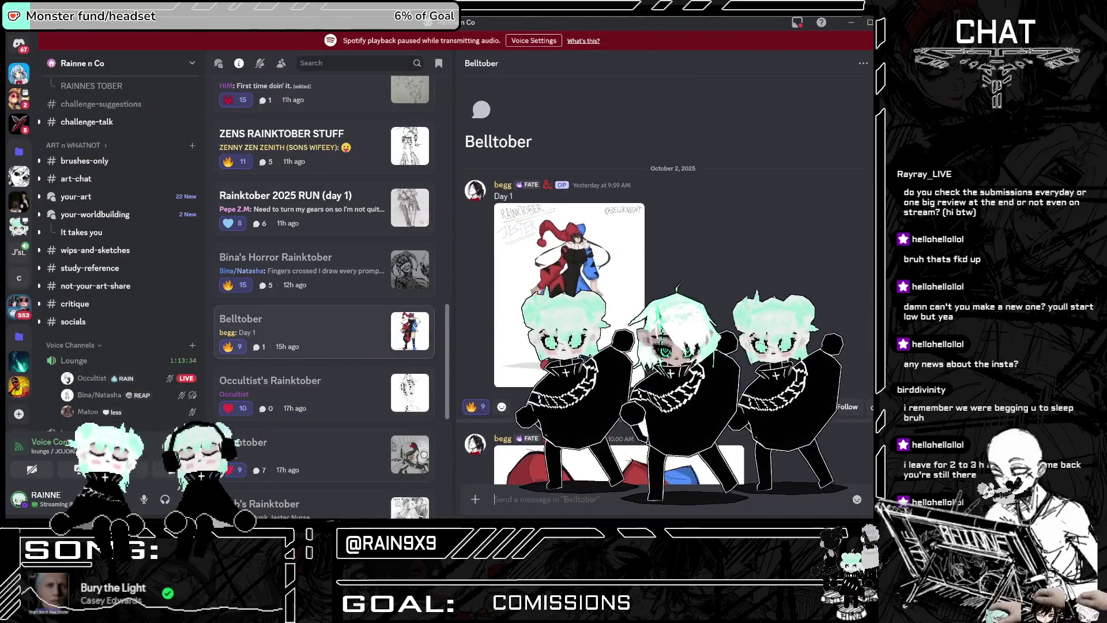
Step: Enlarge the Belltober jester drawing and zoom in and out on it
scroll(574, 139, down, 3)
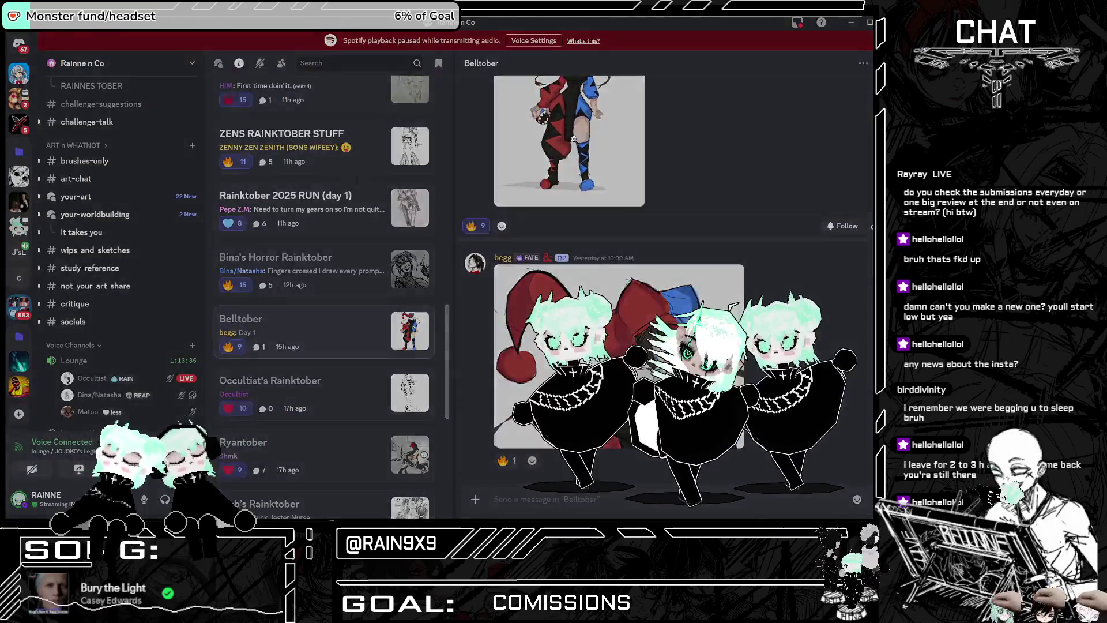
click(574, 139)
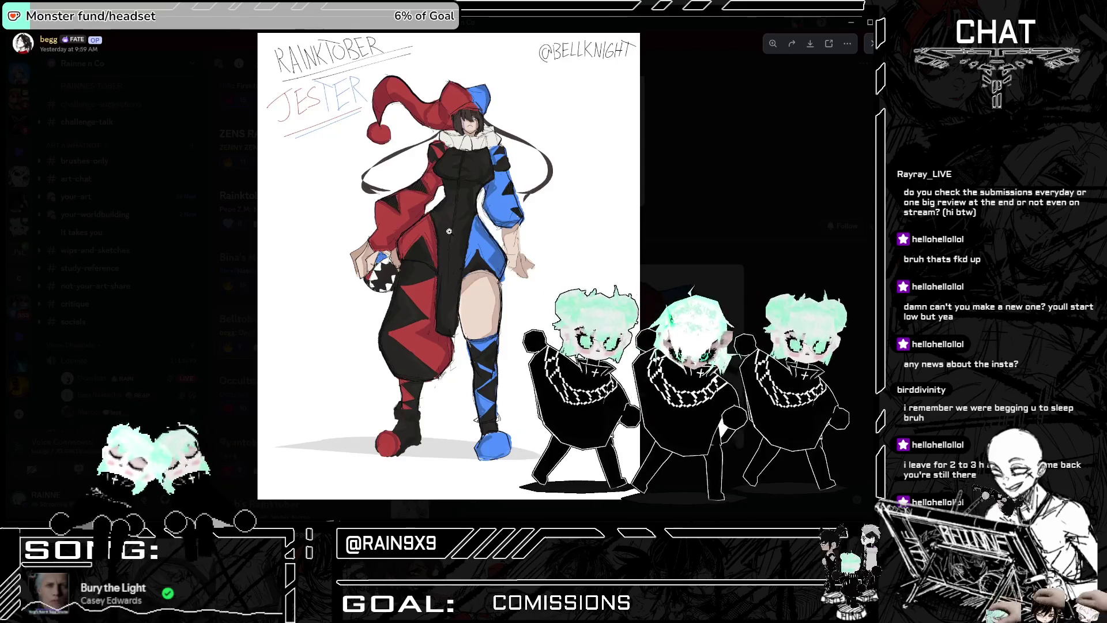
click(325, 138)
click(352, 185)
key(Escape)
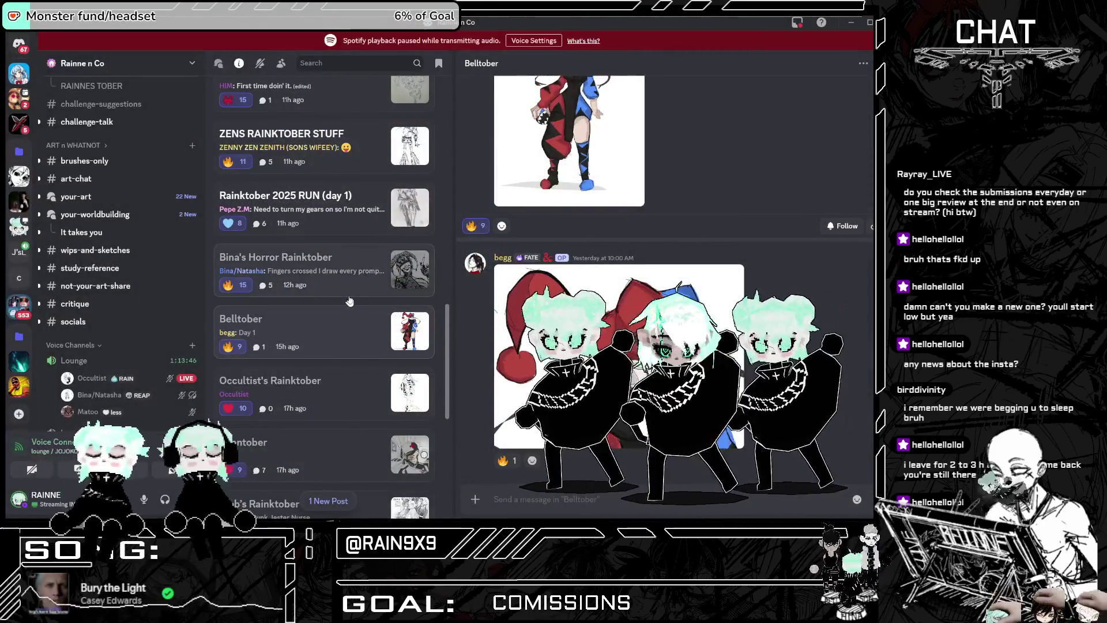
Step: View the Horror Rainktober spiked jester drawing full size
click(349, 277)
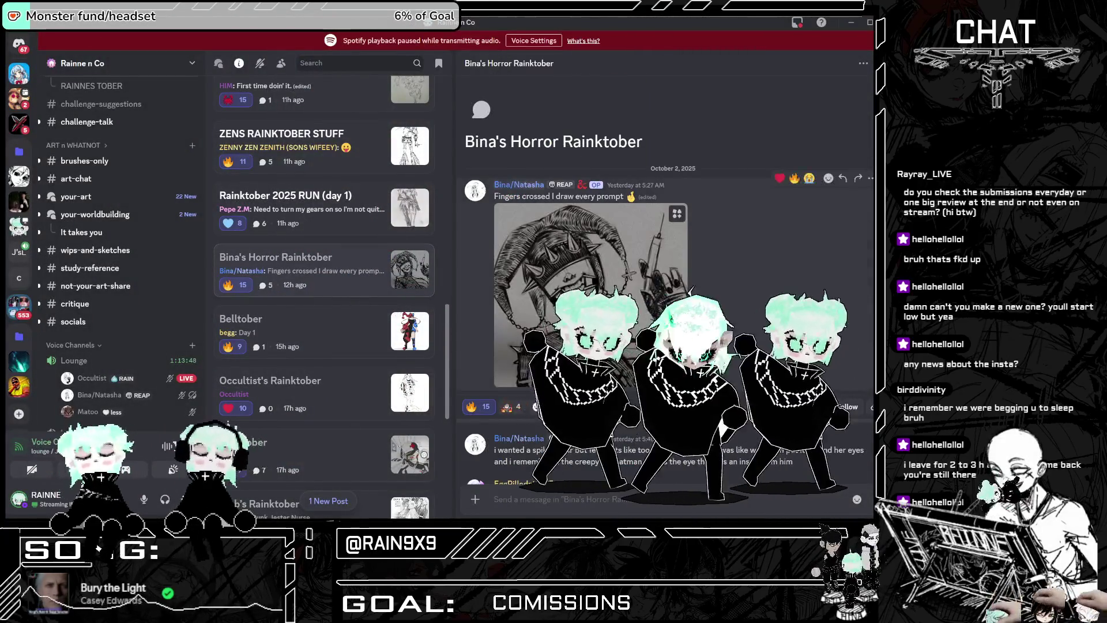
click(577, 288)
click(733, 292)
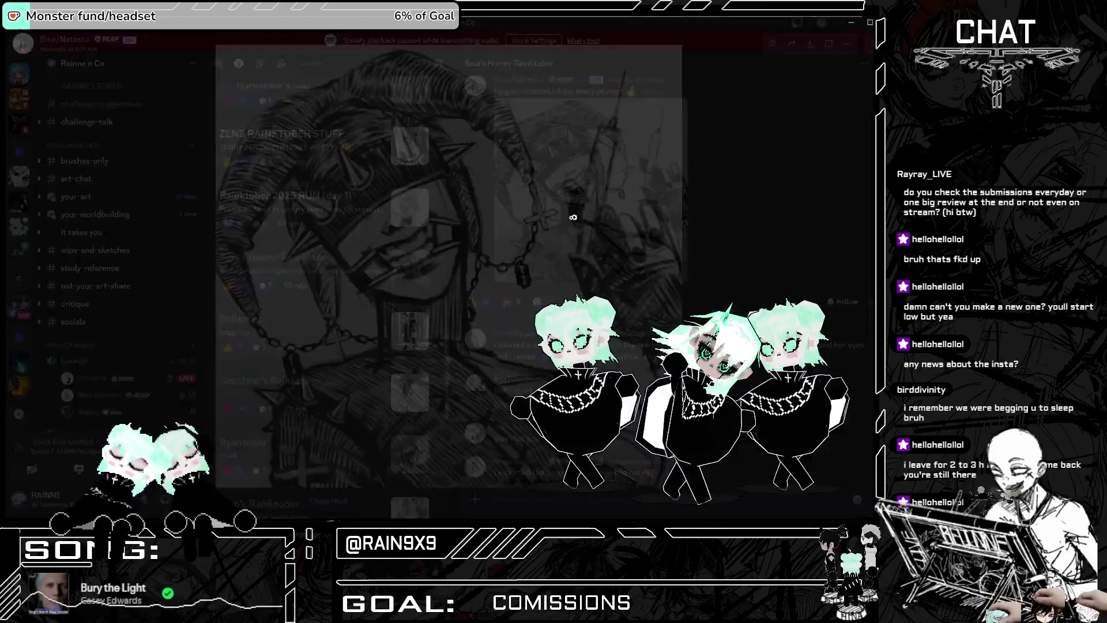
click(677, 107)
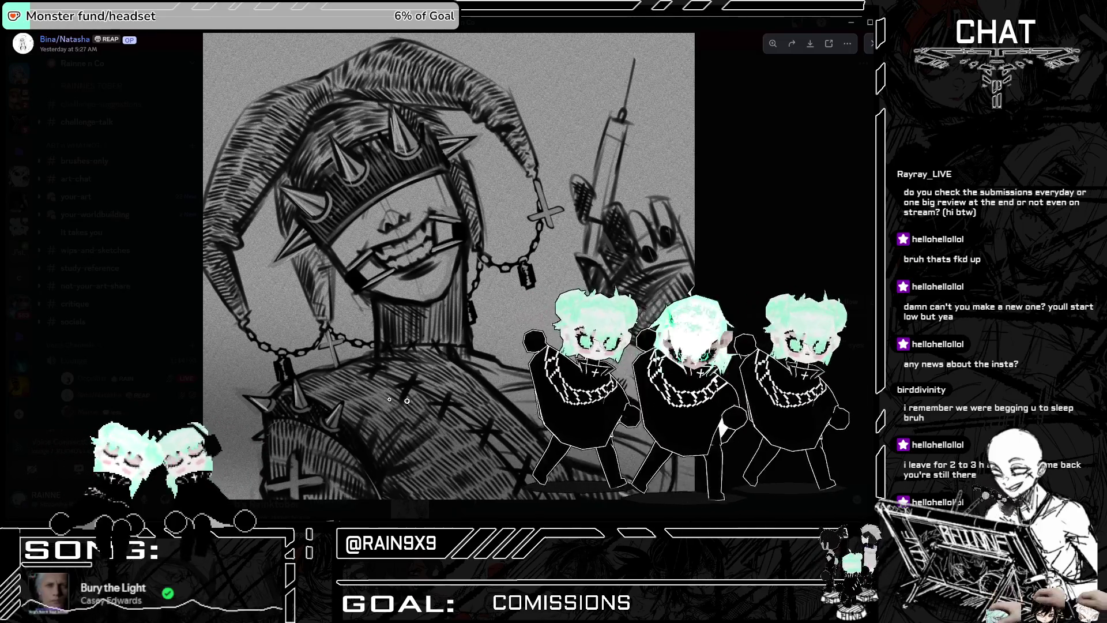
key(Escape)
Step: Go to the Rainktober 2025 RUN (day 1) thread
scroll(289, 267, up, 1)
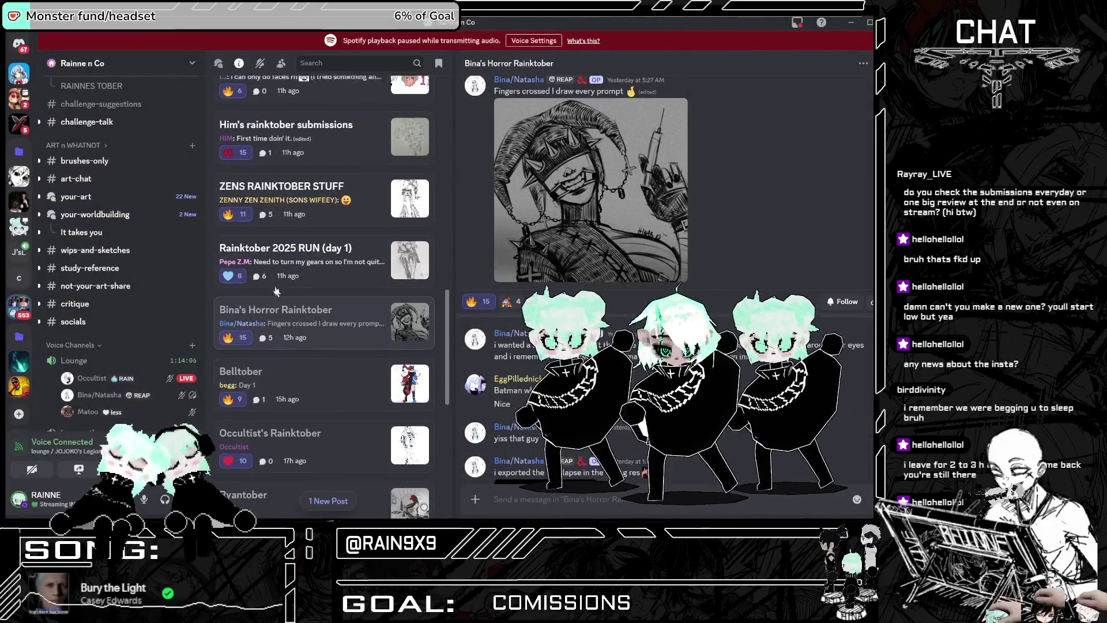
click(394, 269)
key(Escape)
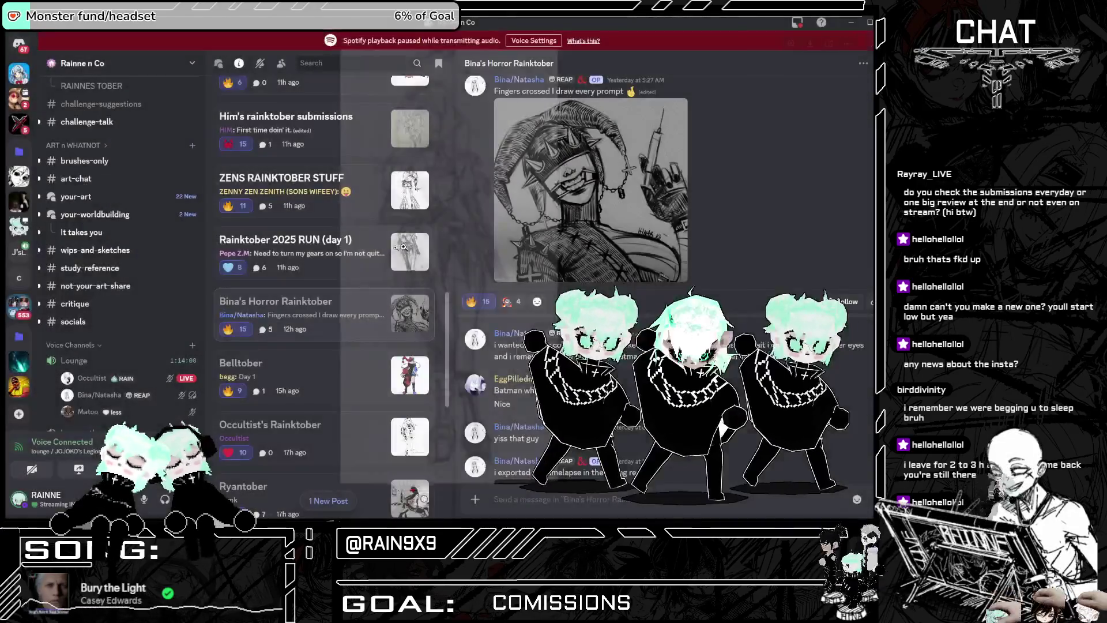
click(323, 248)
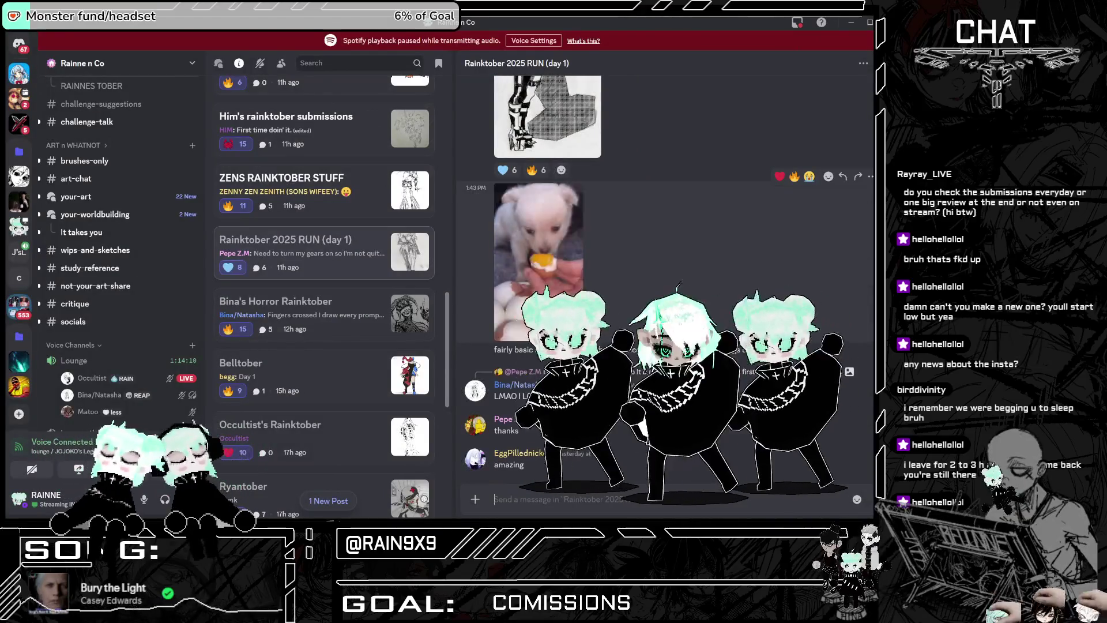
Step: View the RUN (day 1) pencil figure sketch and comic-style nurse drawing full size
scroll(604, 291, up, 5)
scroll(551, 148, up, 3)
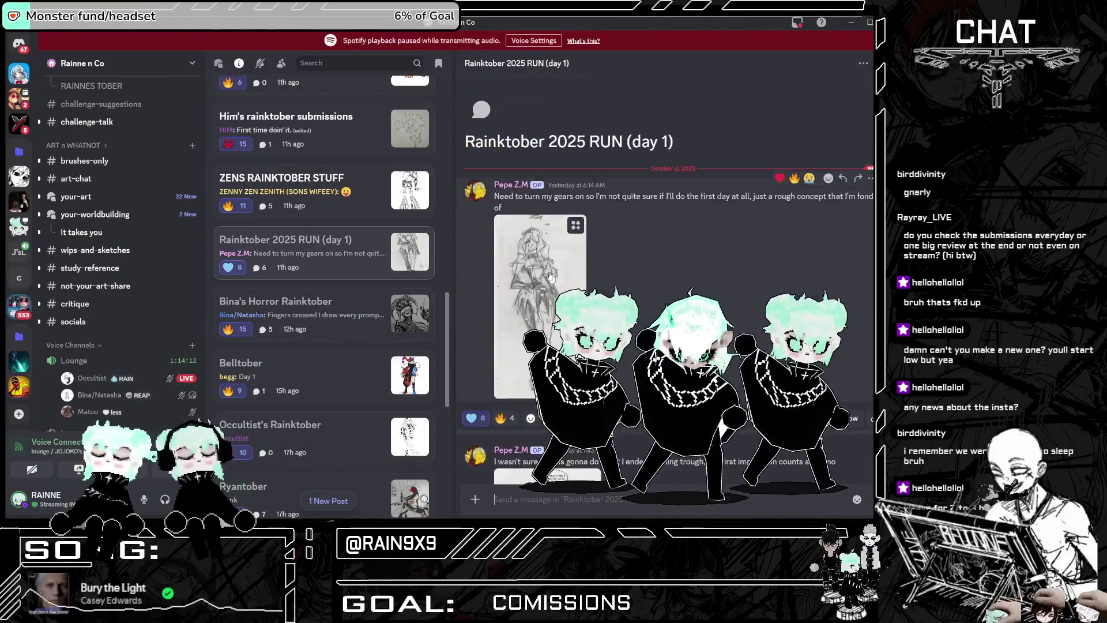
click(496, 156)
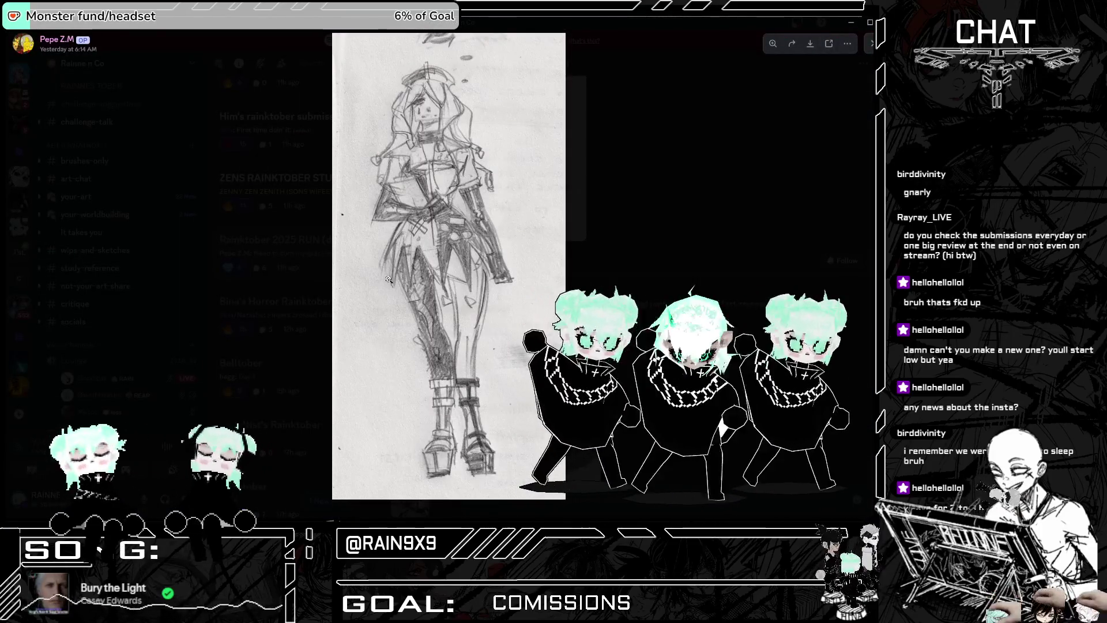
key(Escape)
click(531, 404)
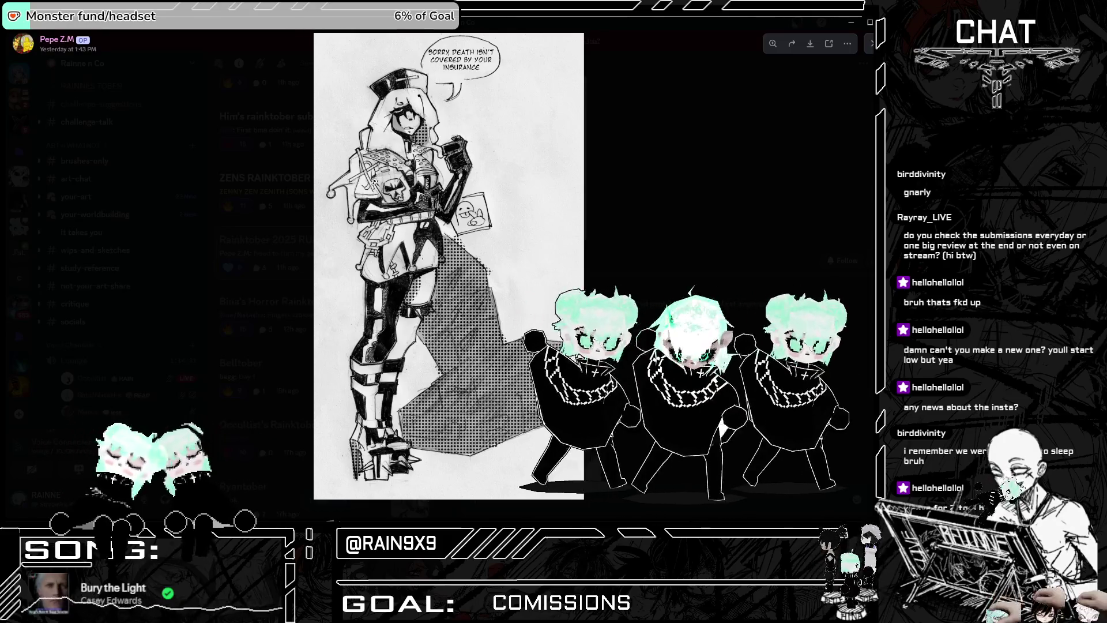
click(633, 216)
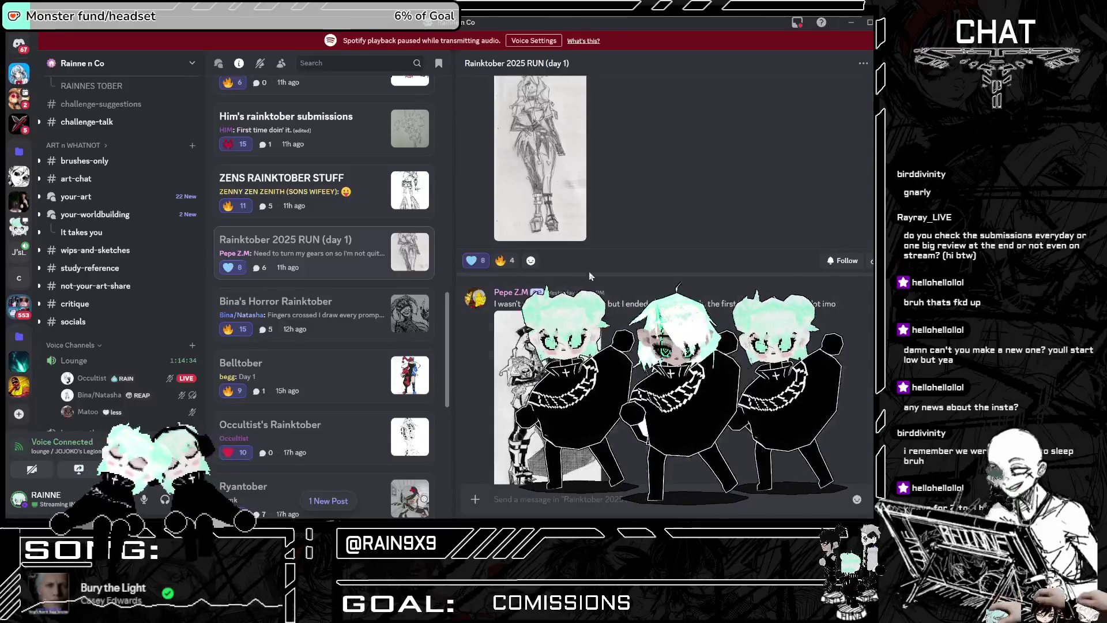
Step: View the RAINKTOBER STUFF ink sketch and the next posted drawing full size
scroll(292, 281, up, 2)
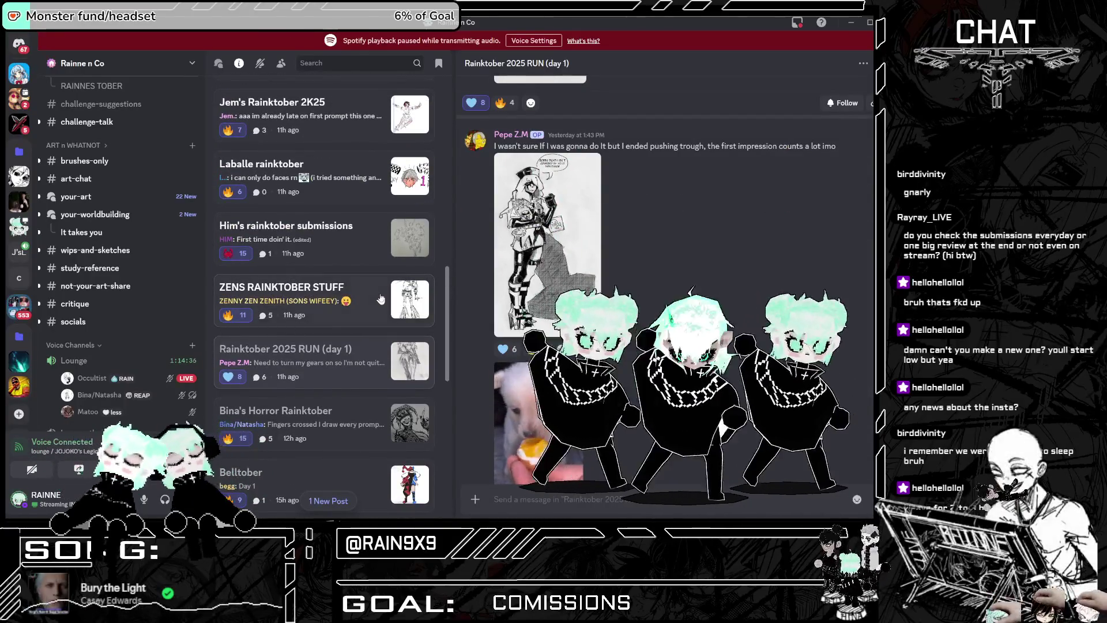
click(331, 296)
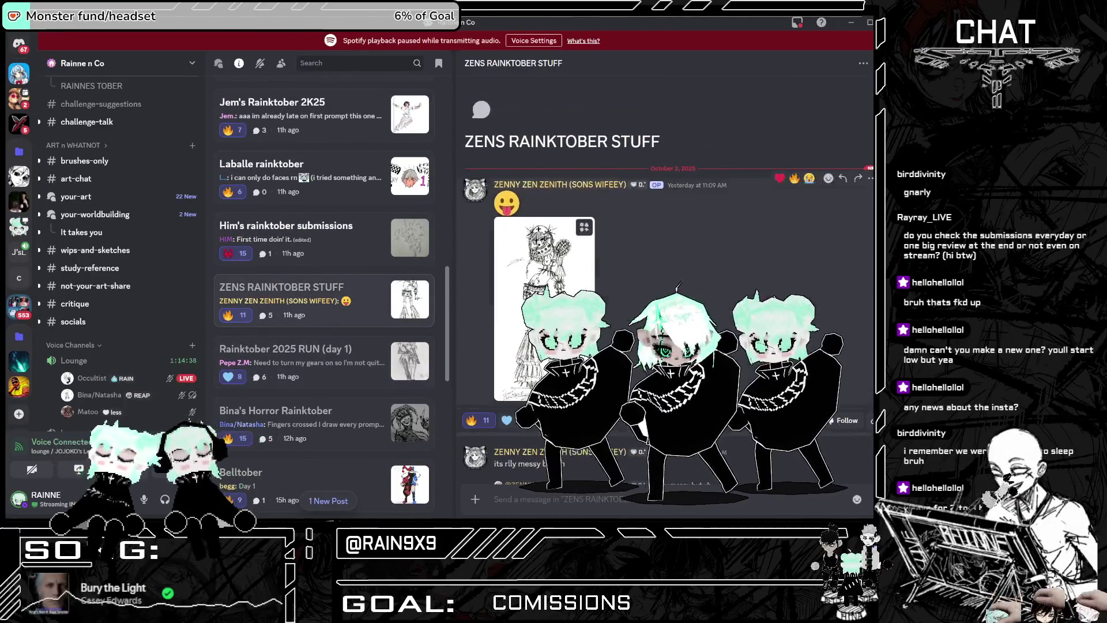
click(544, 231)
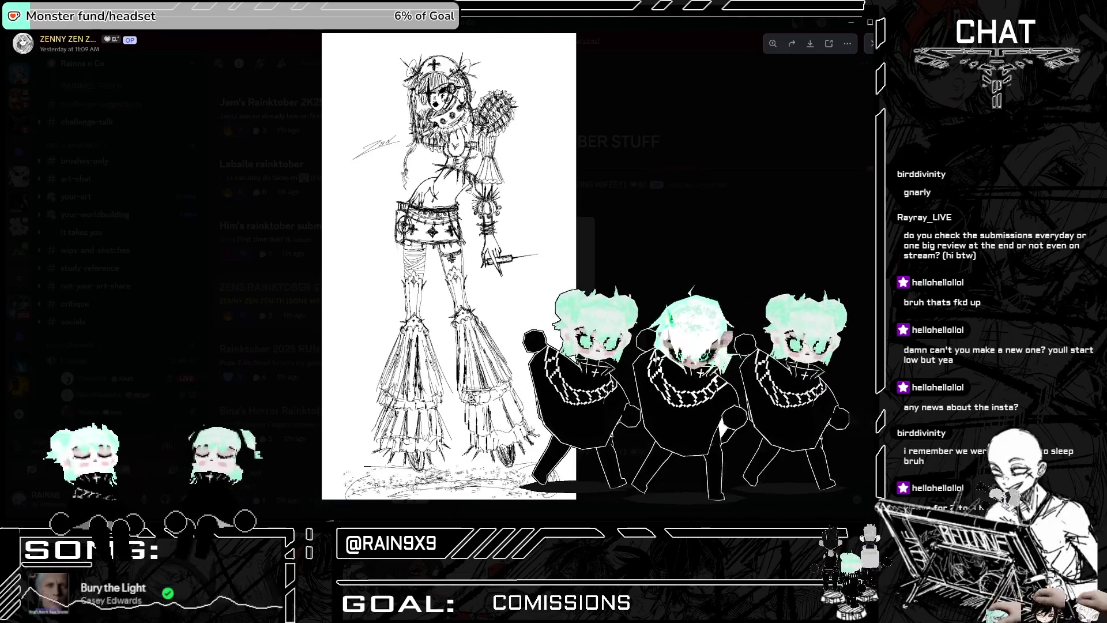
click(261, 282)
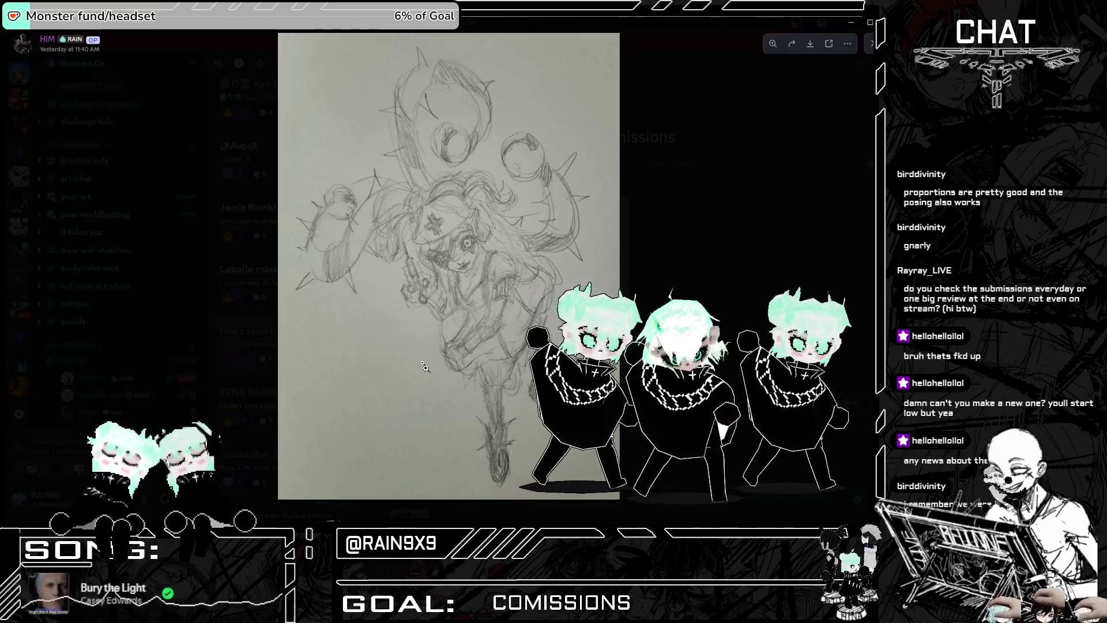
key(Escape)
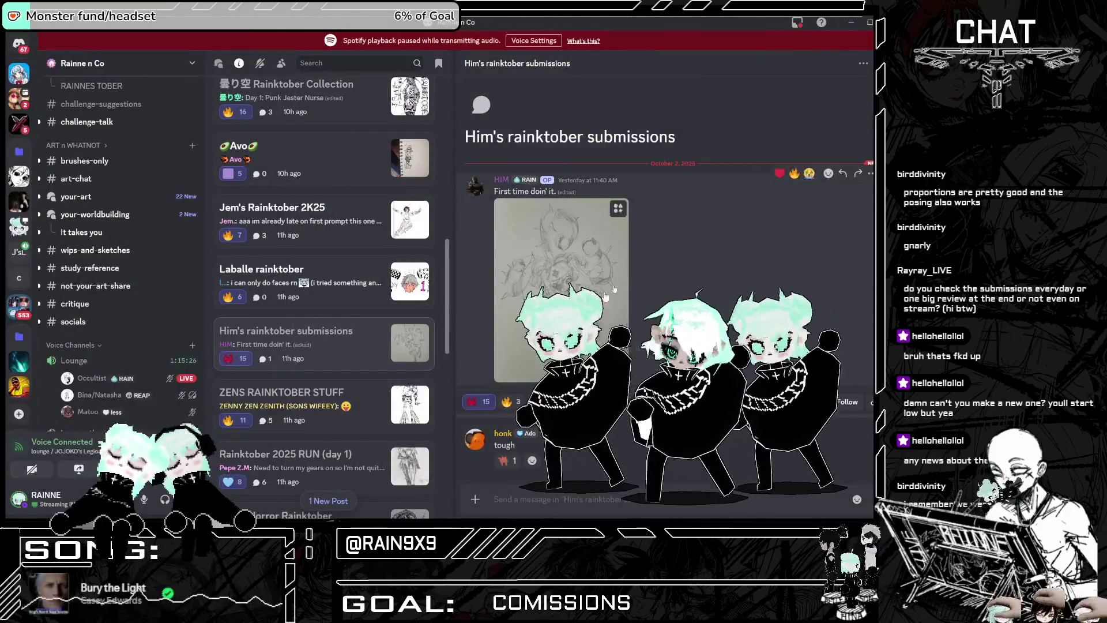
Step: View the face-sketch rainktober post's drawing full size
scroll(345, 347, up, 1)
click(344, 347)
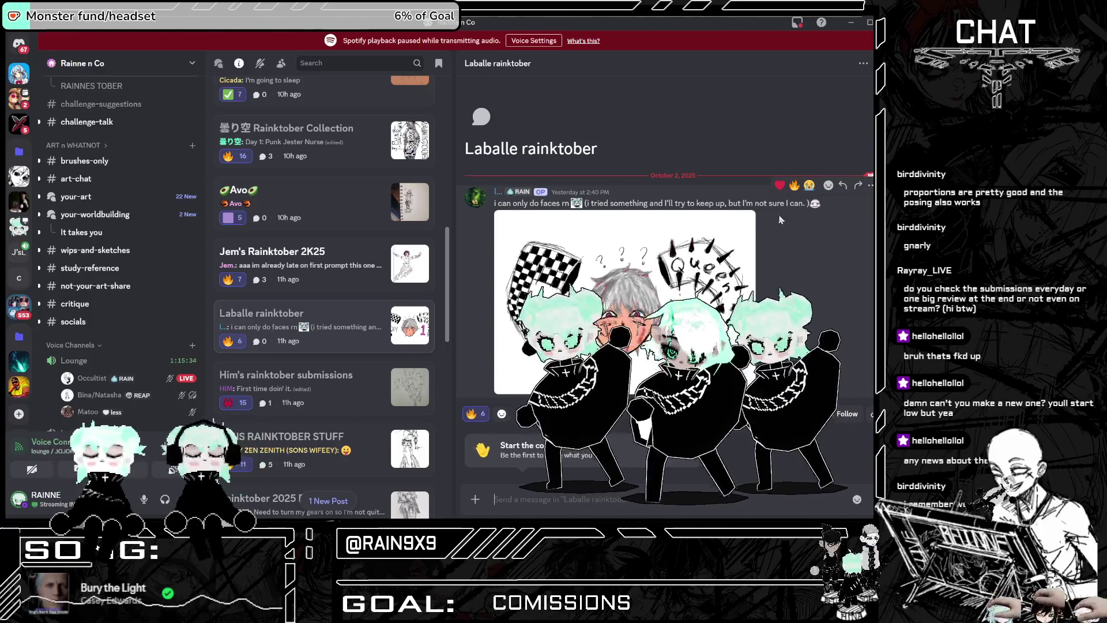
click(687, 297)
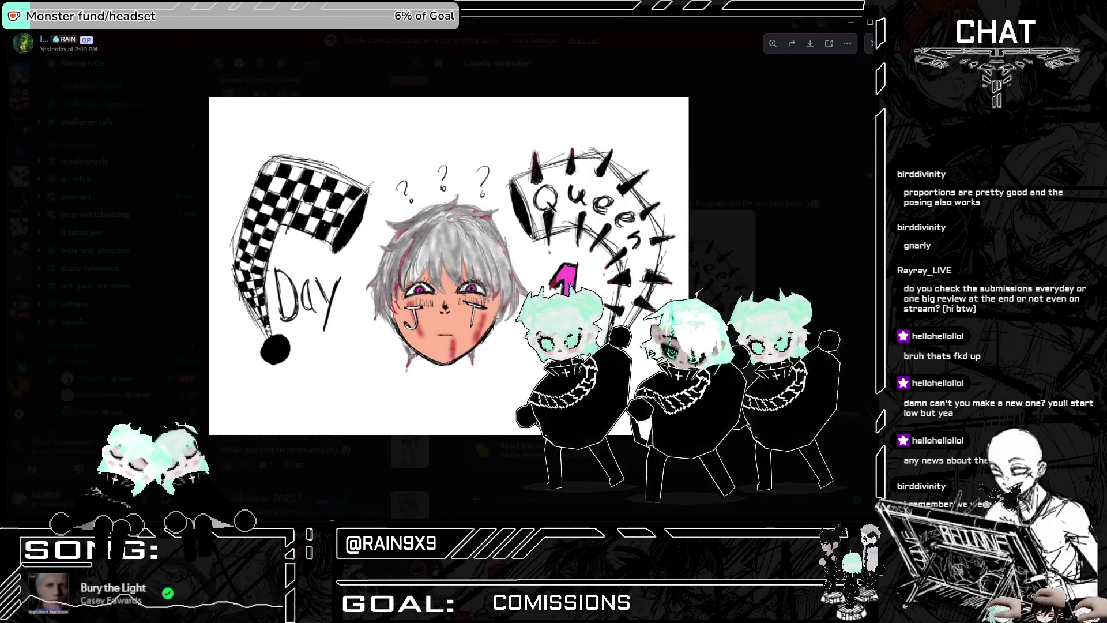
key(Escape)
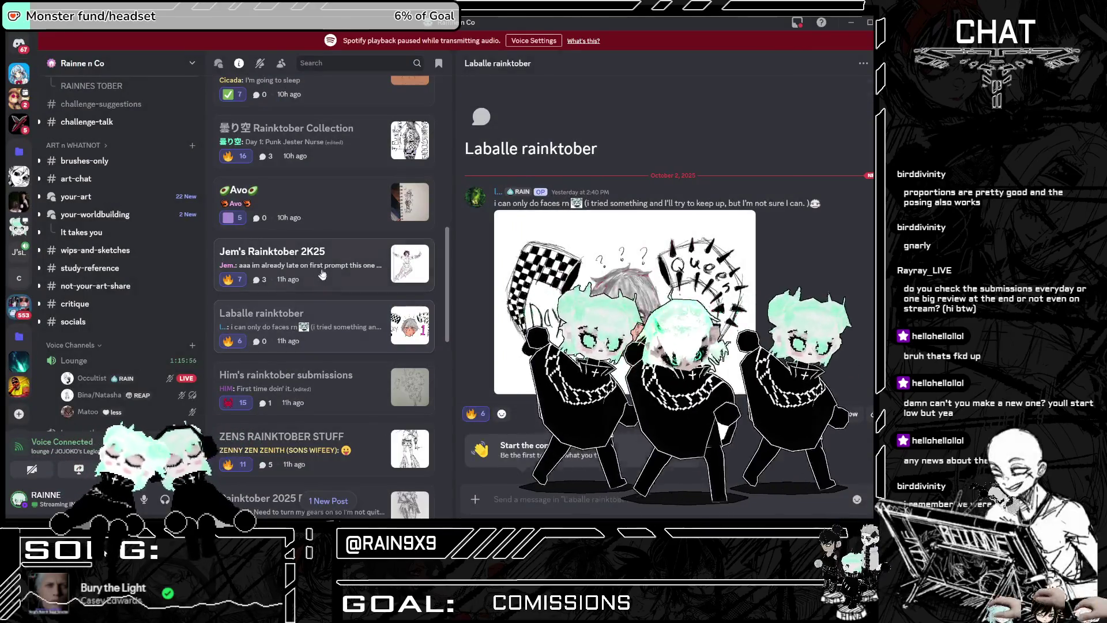
Step: View Jem's Rainktober 2K25 nurse drawing full size, then go to the Avo post
click(318, 272)
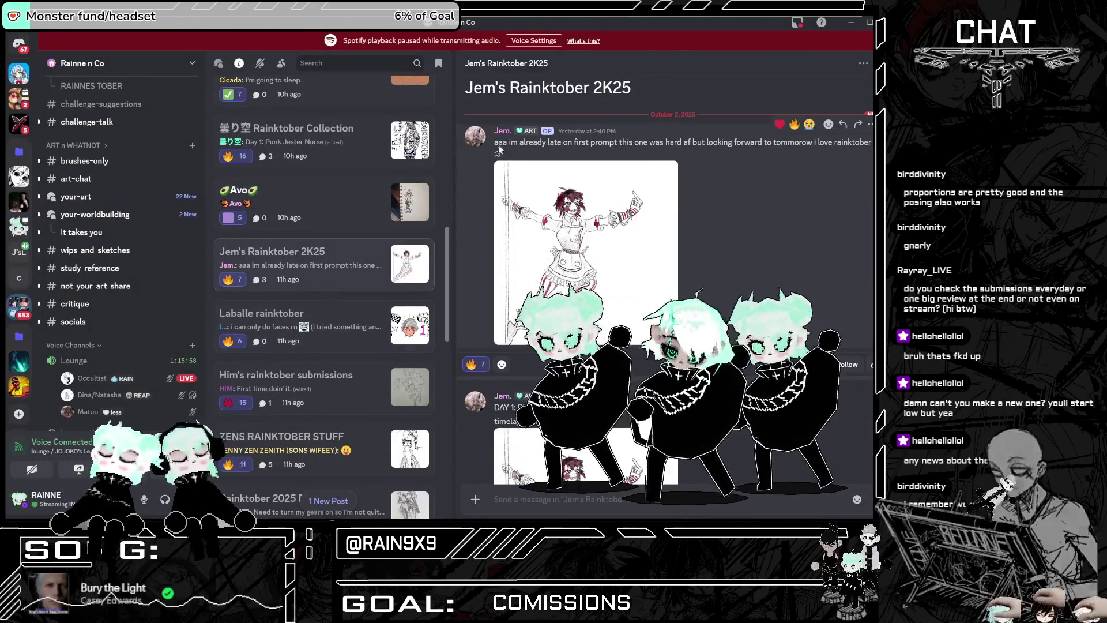
scroll(603, 242, up, 2)
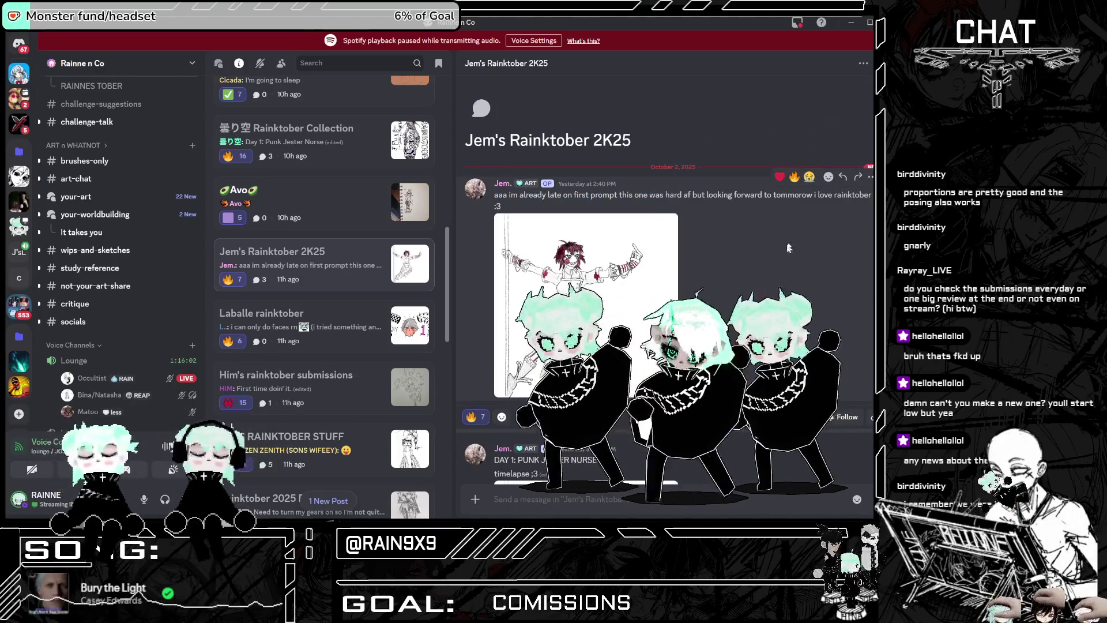
scroll(761, 265, down, 1)
click(575, 263)
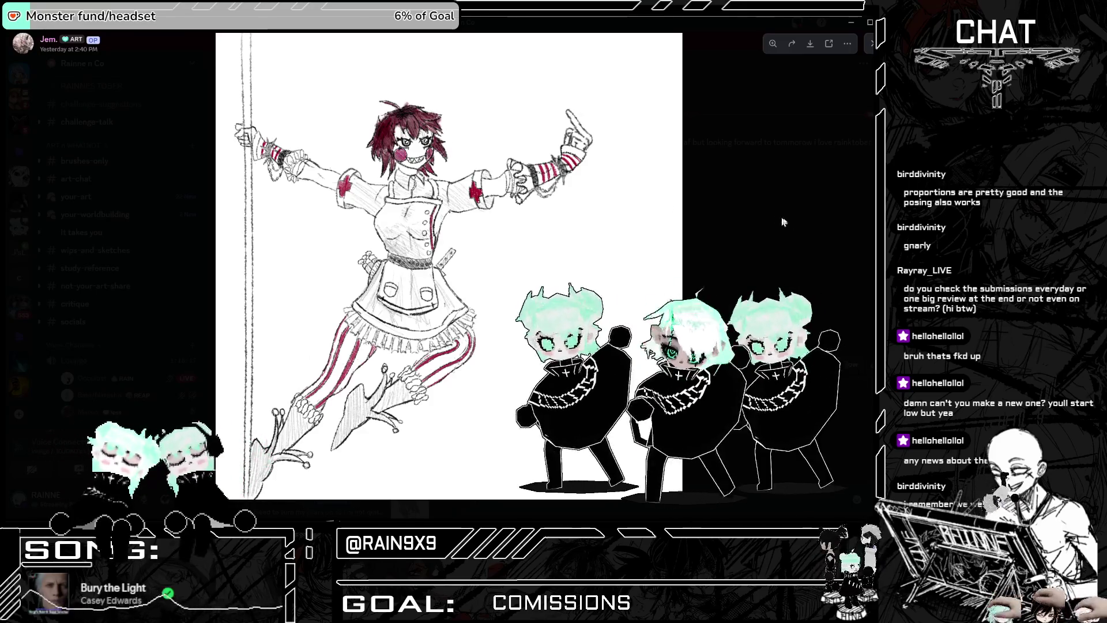
click(781, 245)
scroll(378, 352, up, 3)
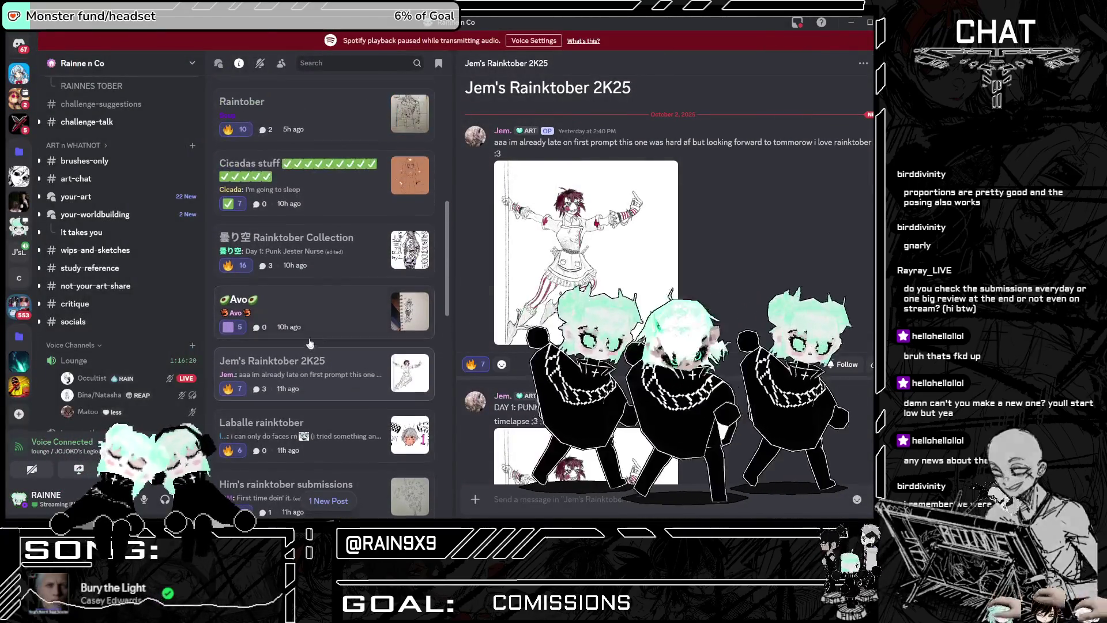
click(347, 317)
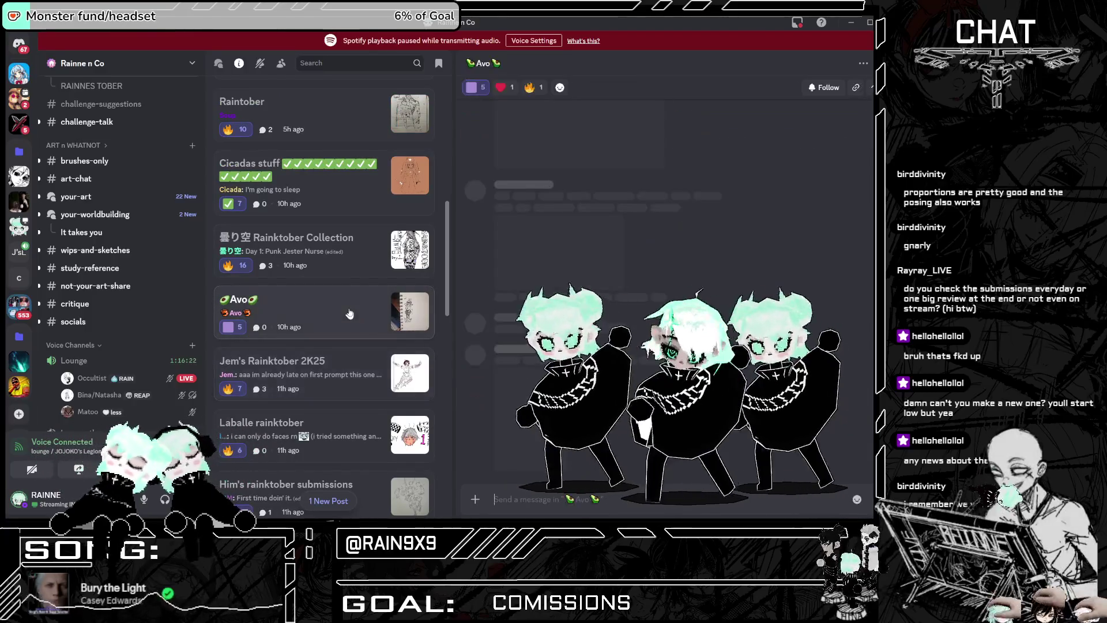
Step: Zoom into Avo's sketchbook jester nurse photo, then go to the Rainktober Collection post
click(504, 248)
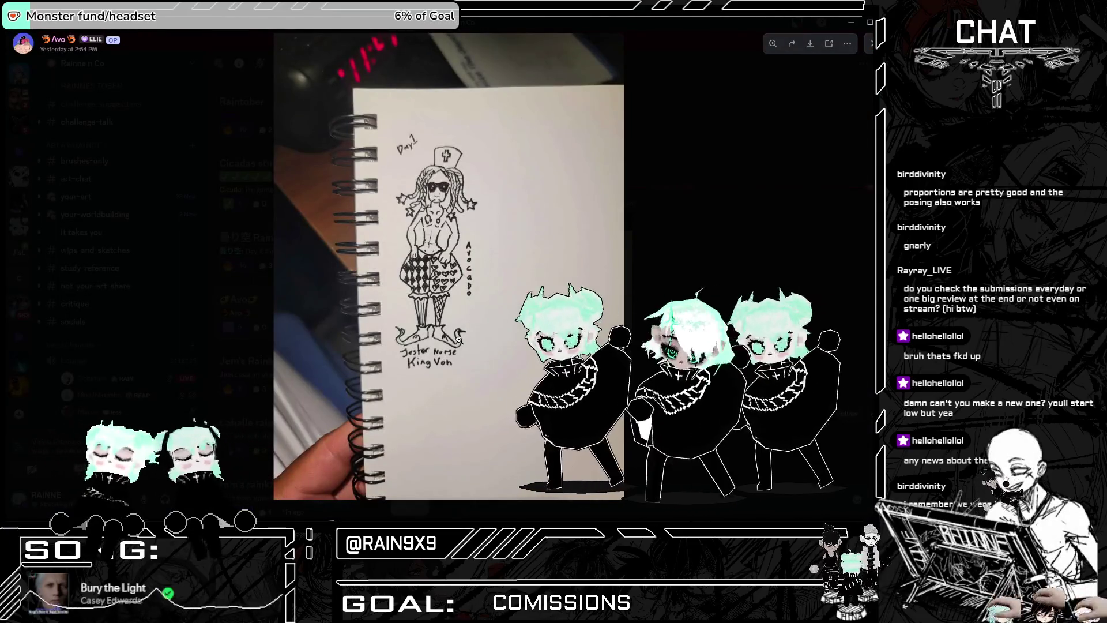
click(405, 362)
click(406, 362)
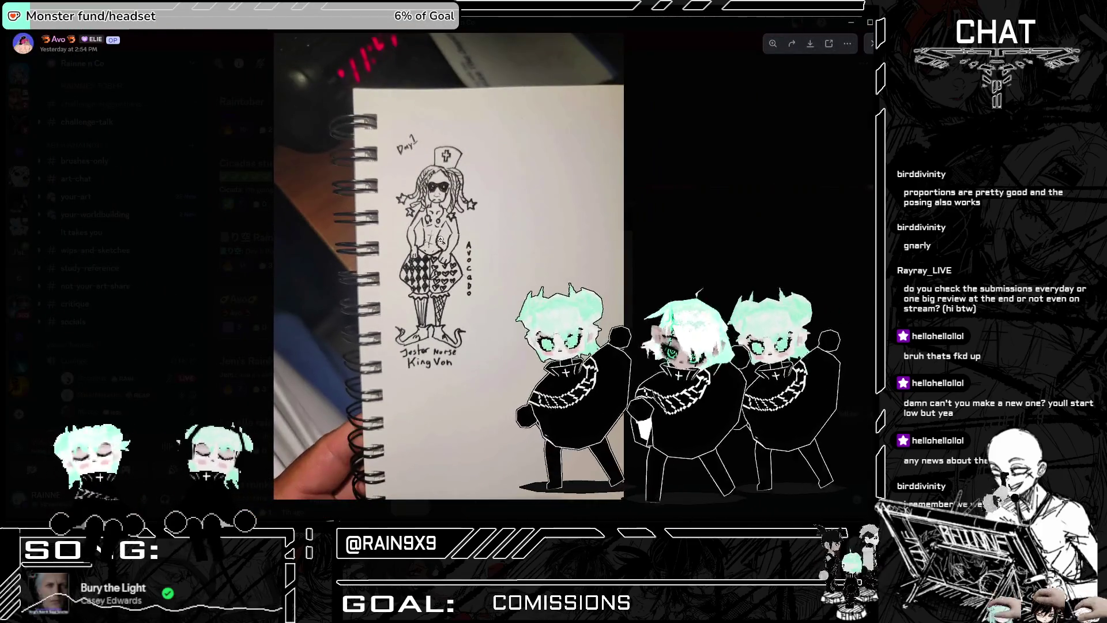
click(466, 64)
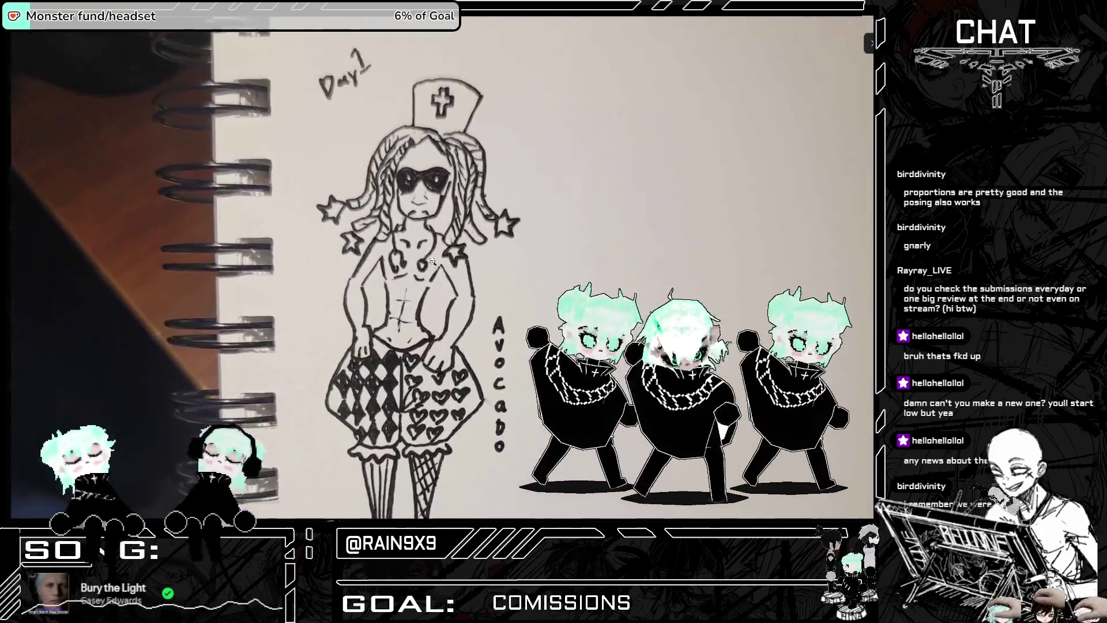
click(508, 175)
click(657, 196)
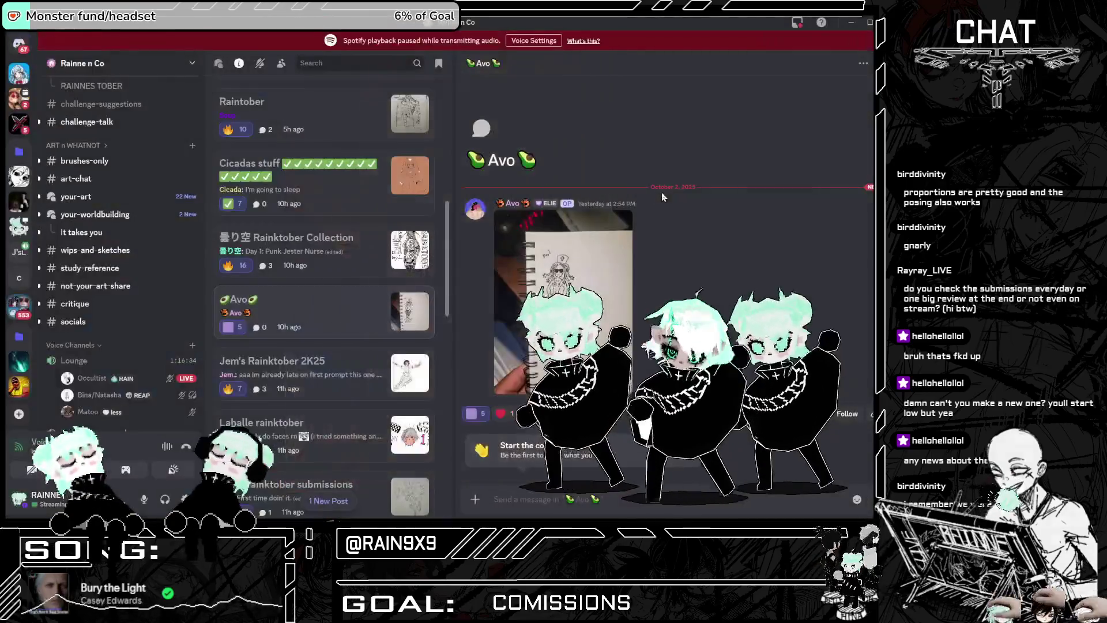
click(505, 248)
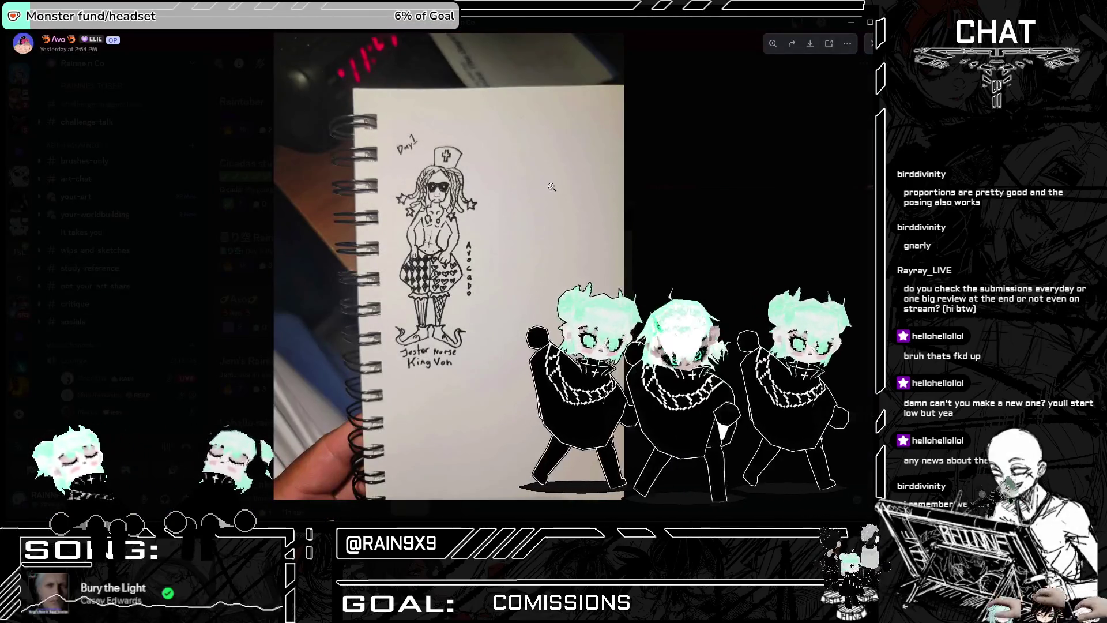
key(Escape)
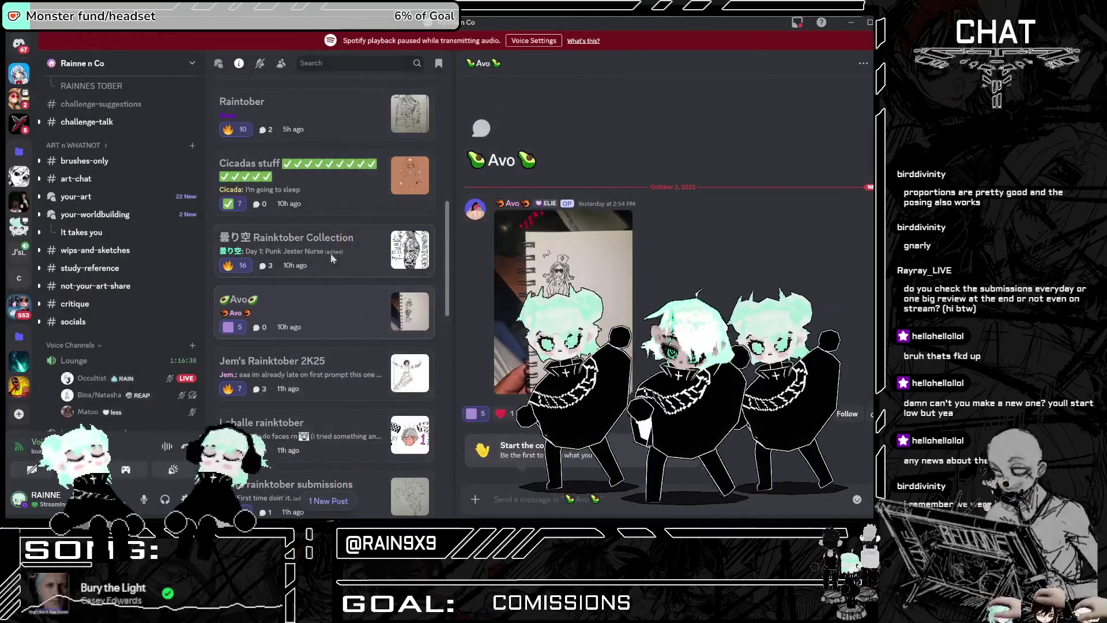
scroll(304, 293, up, 3)
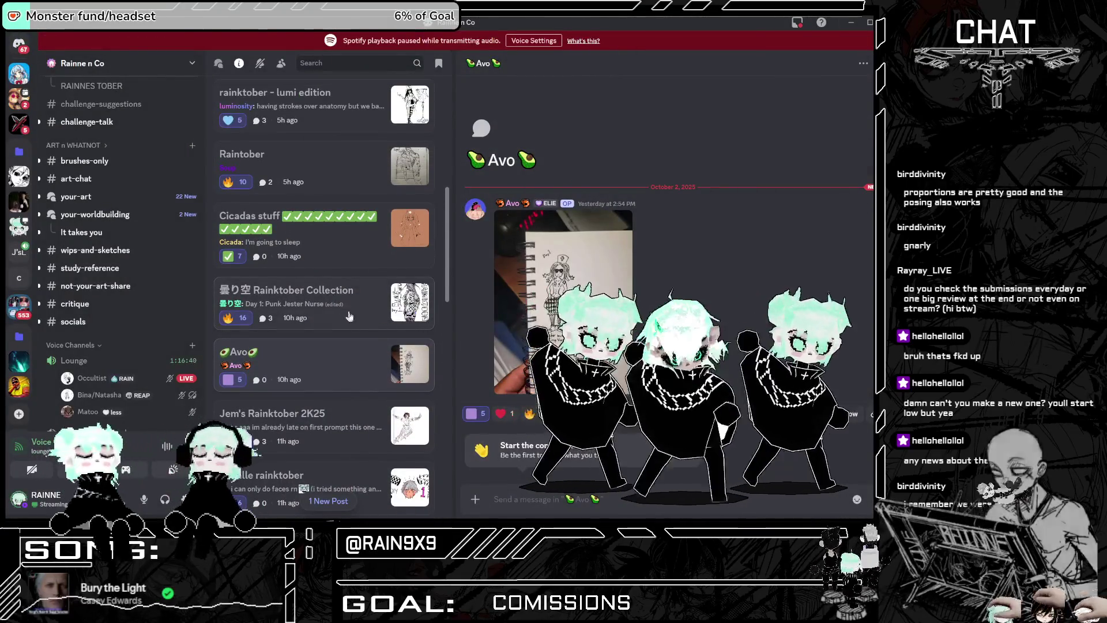
click(362, 360)
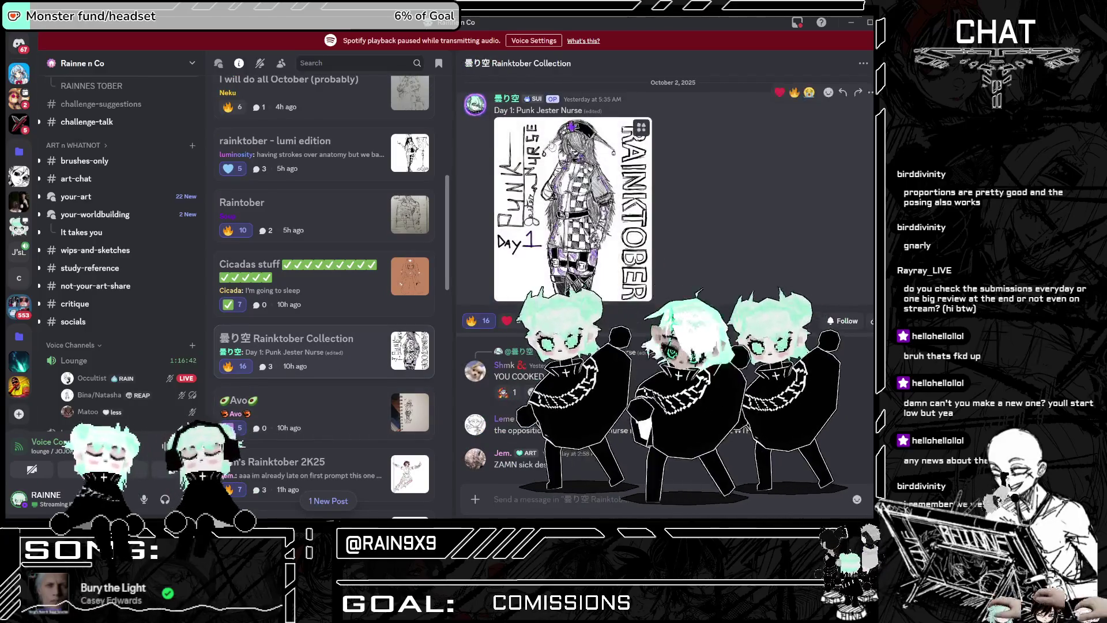
Step: Check the author's profile card, then view the Day 1 Punk Jester Nurse drawing full-size with a torso zoom
click(476, 105)
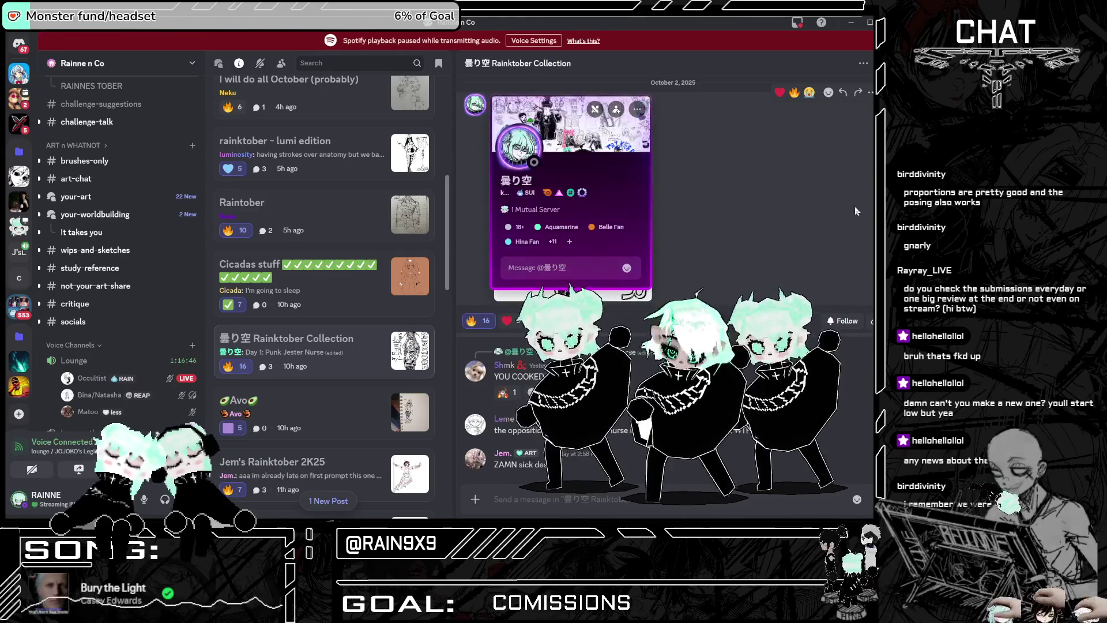
click(855, 206)
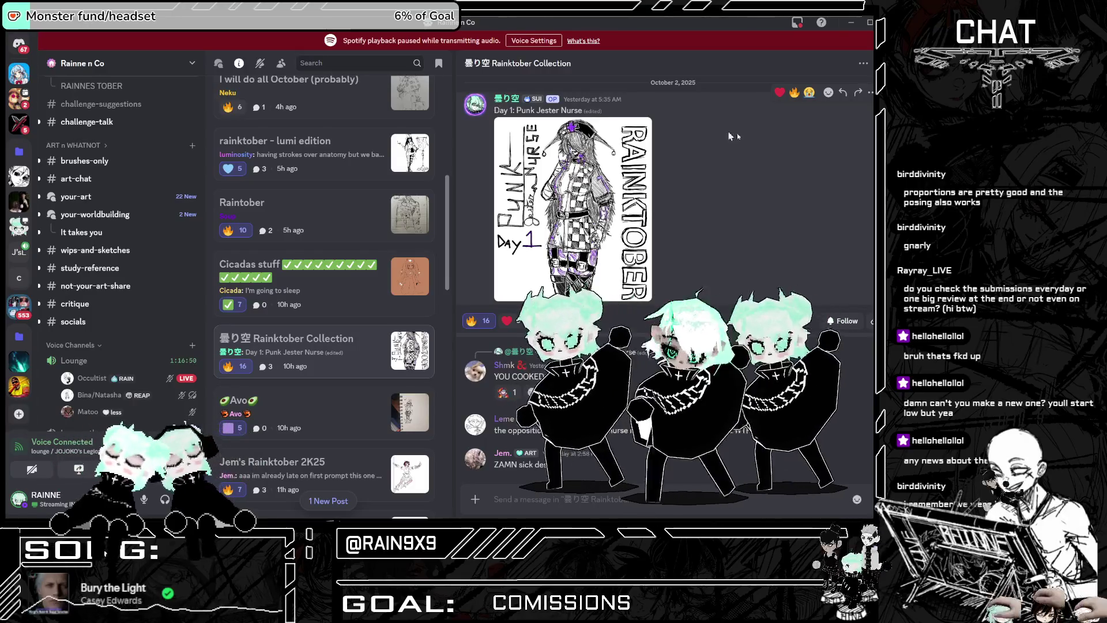
click(548, 122)
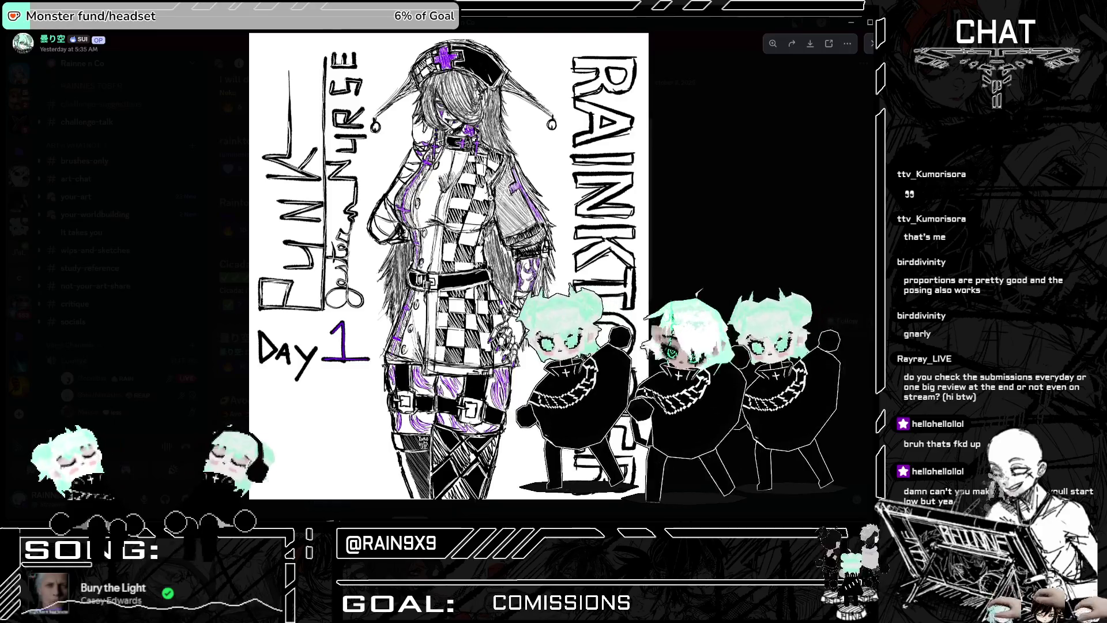
click(491, 197)
click(490, 197)
key(Escape)
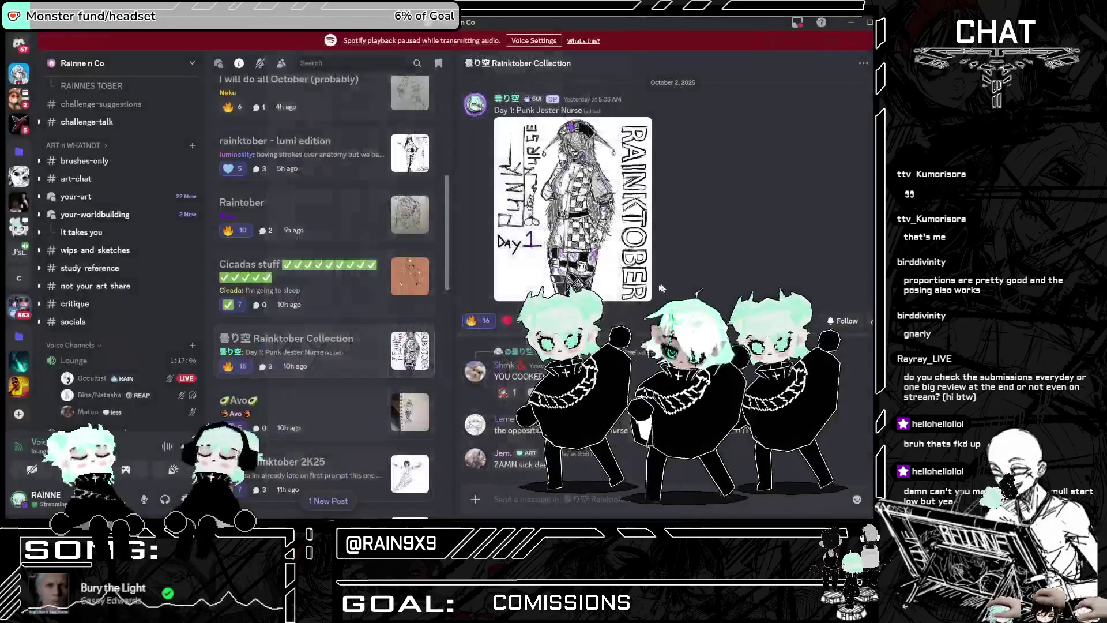
click(609, 200)
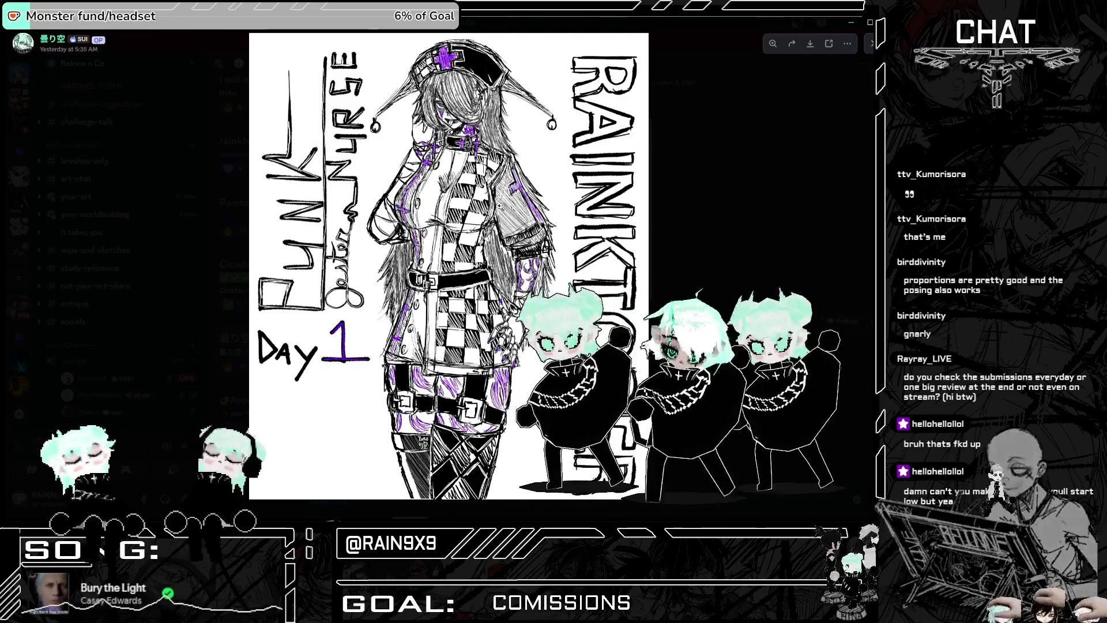
key(Escape)
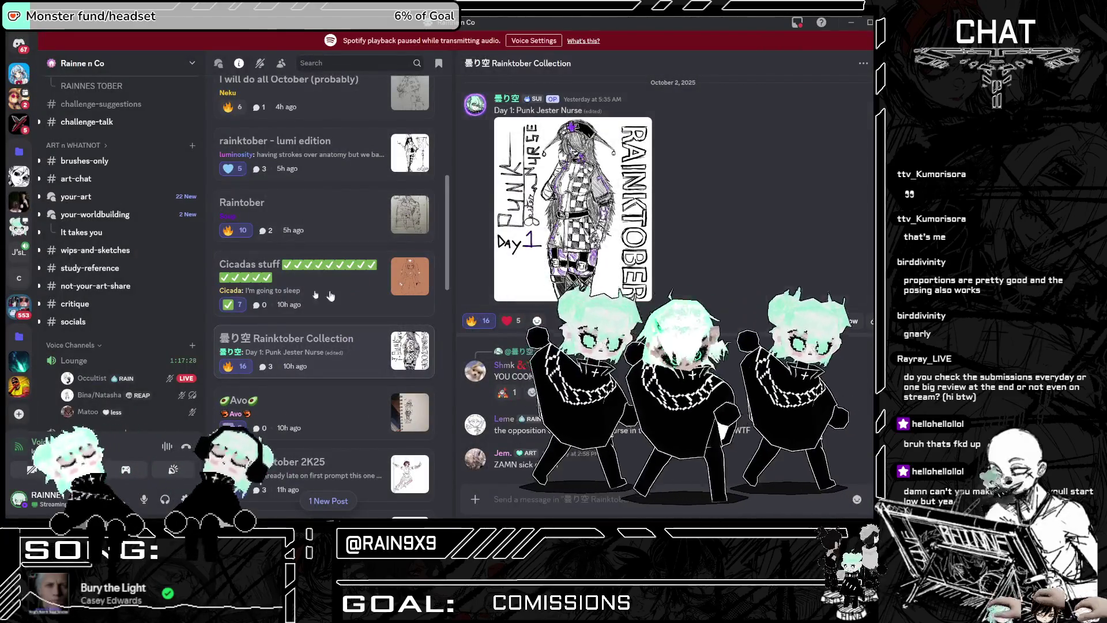
Step: Open the Cicadas stuff post and inspect its orange-background sketch enlarged, zooming in on the face
click(341, 302)
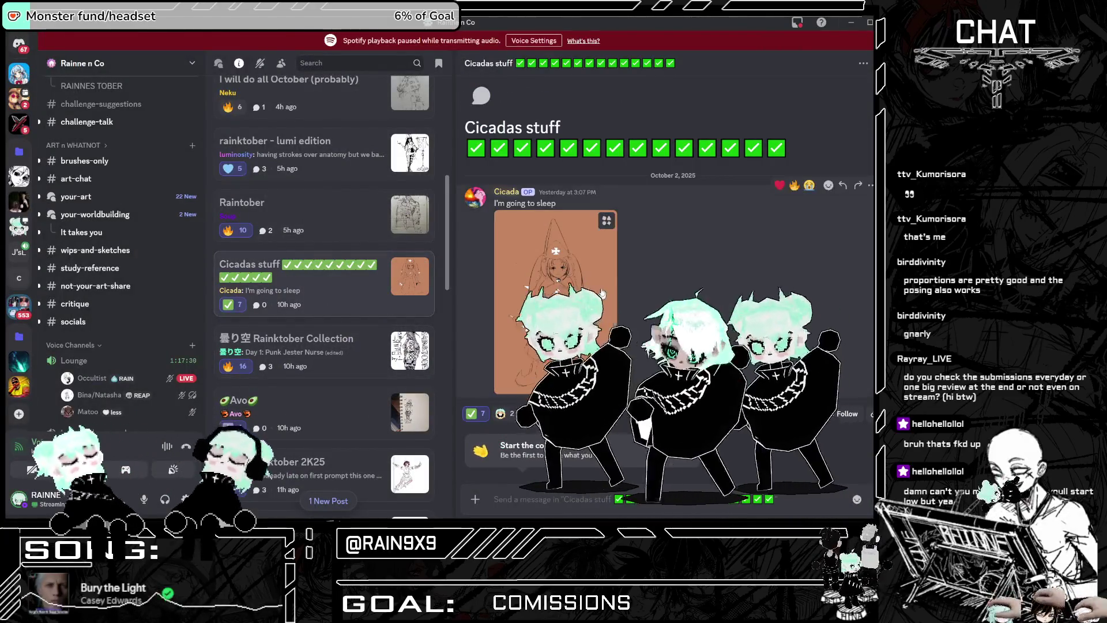
click(537, 248)
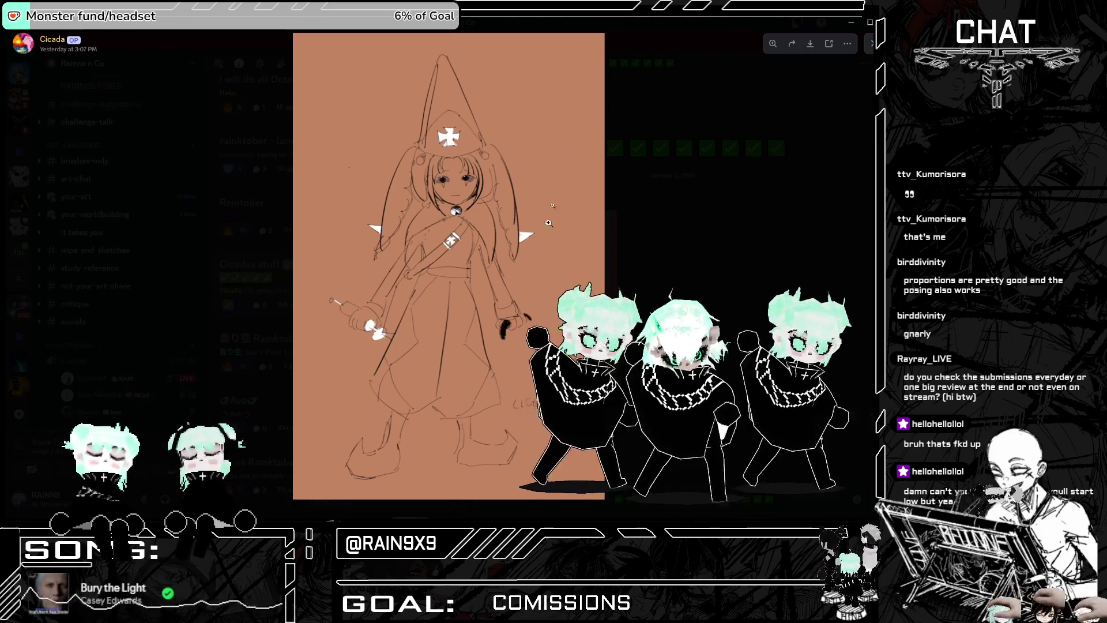
click(471, 156)
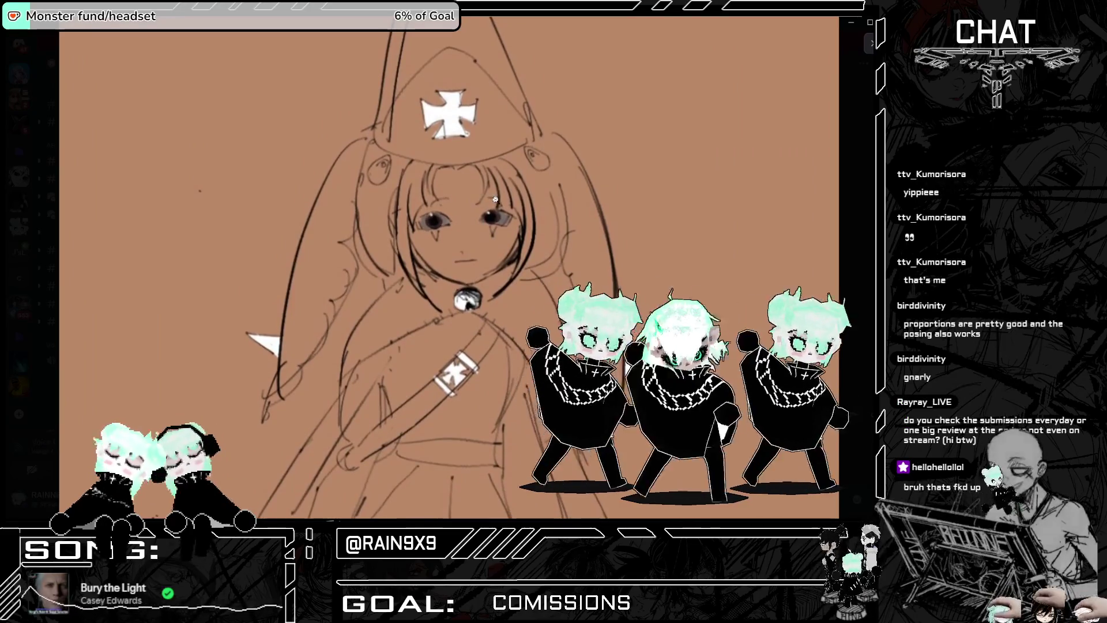
click(470, 183)
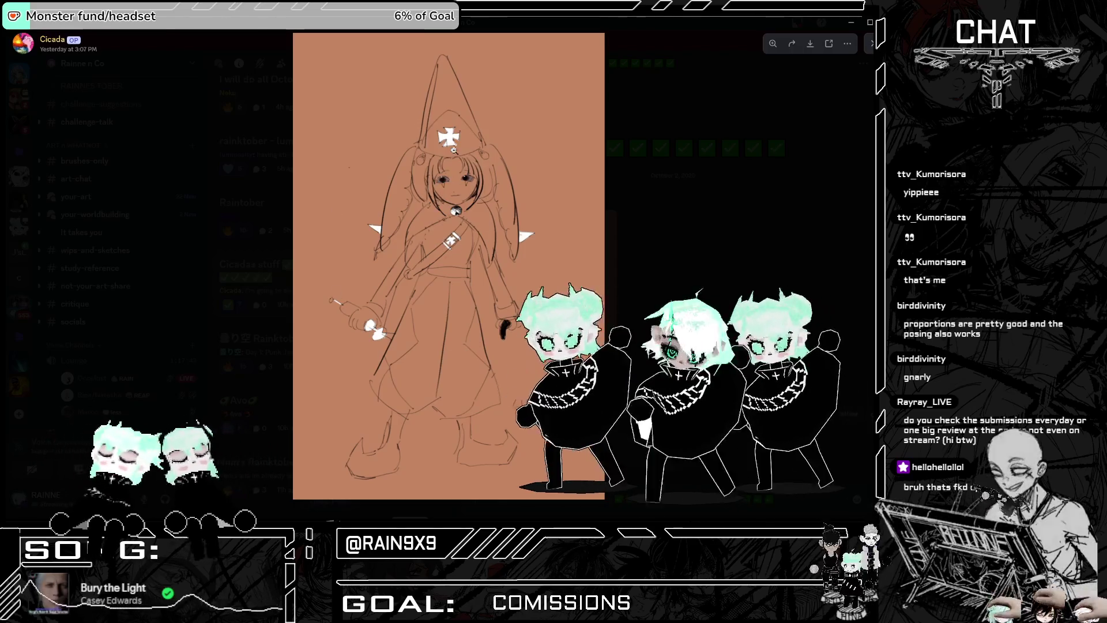
click(427, 206)
click(470, 212)
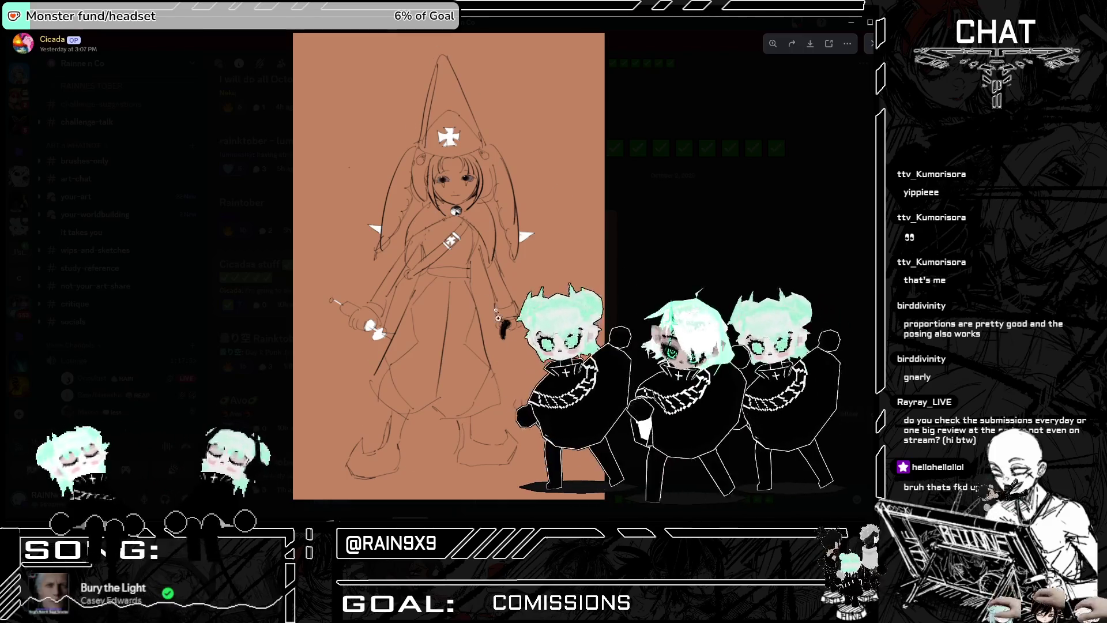
click(665, 296)
scroll(327, 325, up, 1)
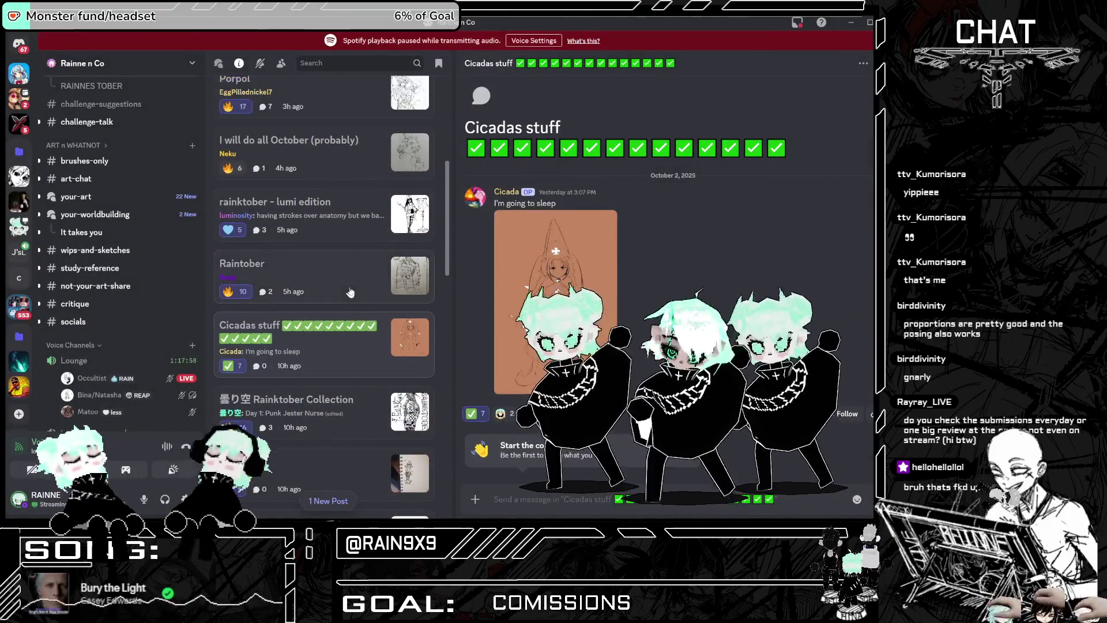
Step: View the Raintober post's Day 1 pencil sketch enlarged, then open the rainktober - lumi edition post
click(300, 271)
click(611, 209)
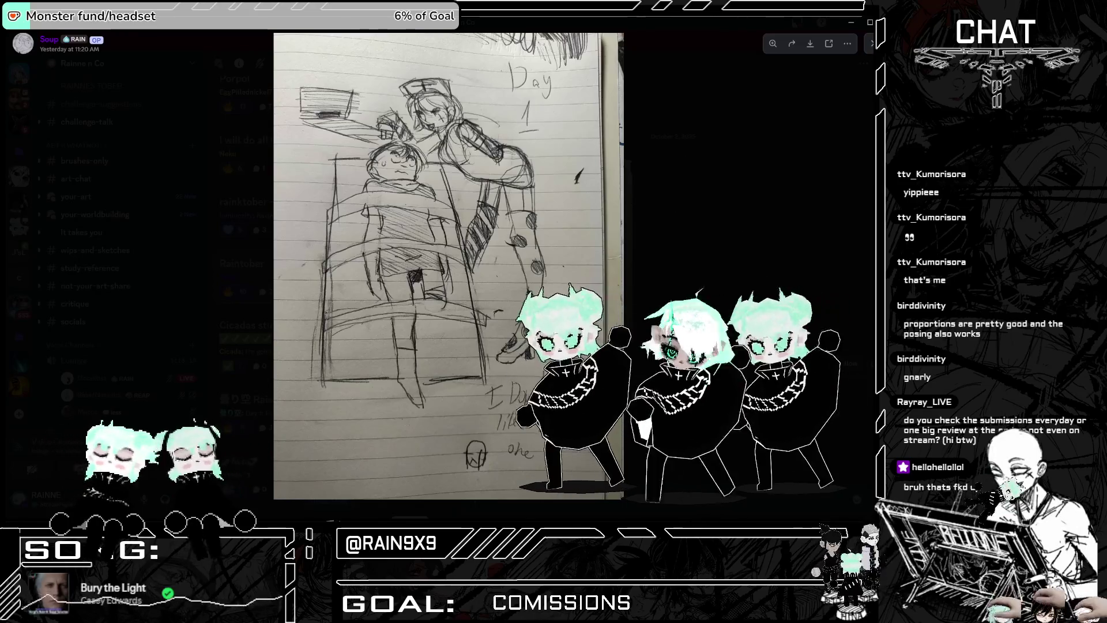
key(Escape)
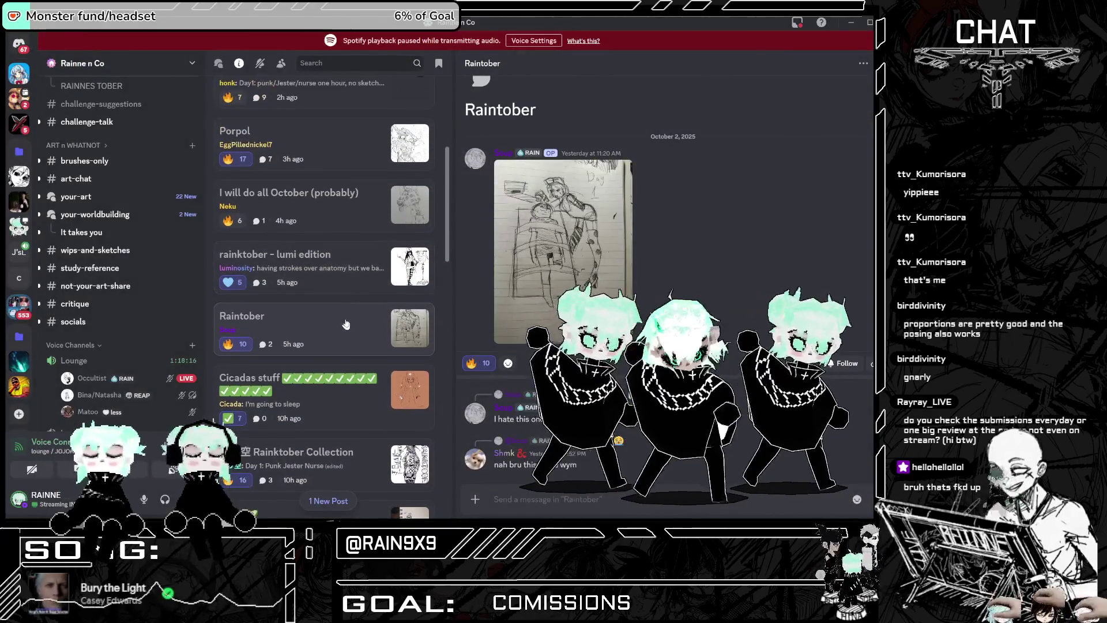
click(324, 268)
scroll(323, 269, up, 2)
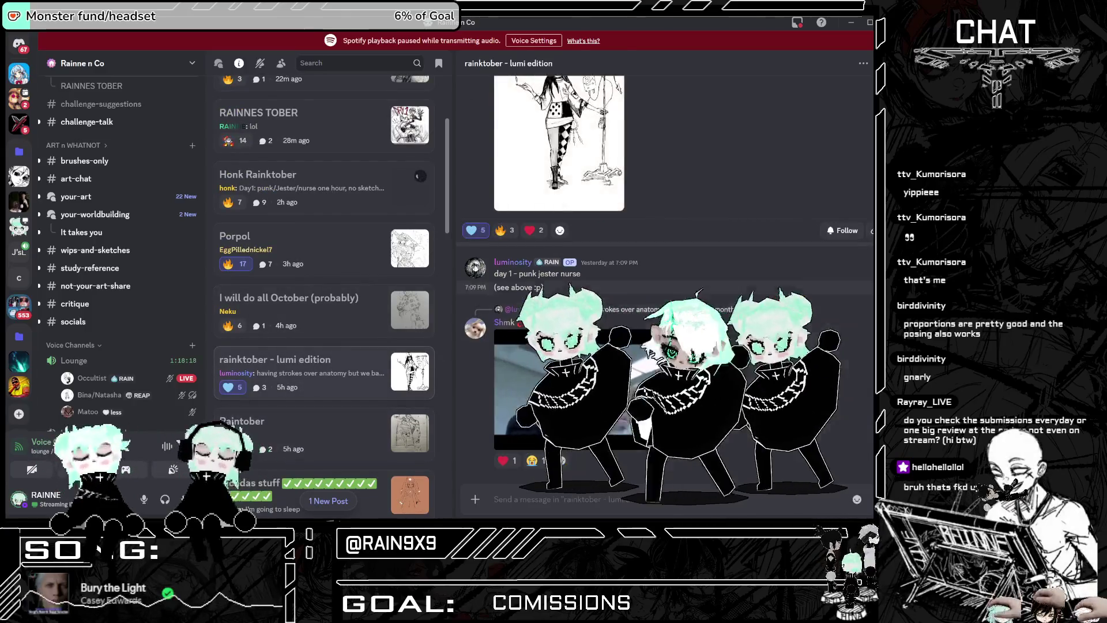
click(559, 259)
key(Escape)
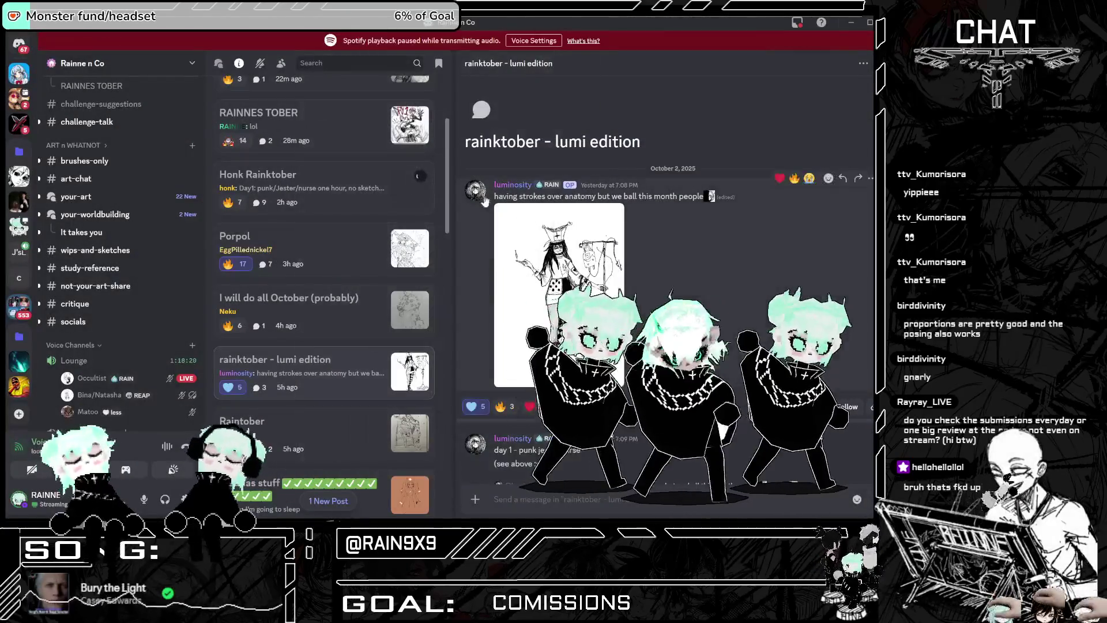
drag(495, 196, 708, 203)
click(528, 324)
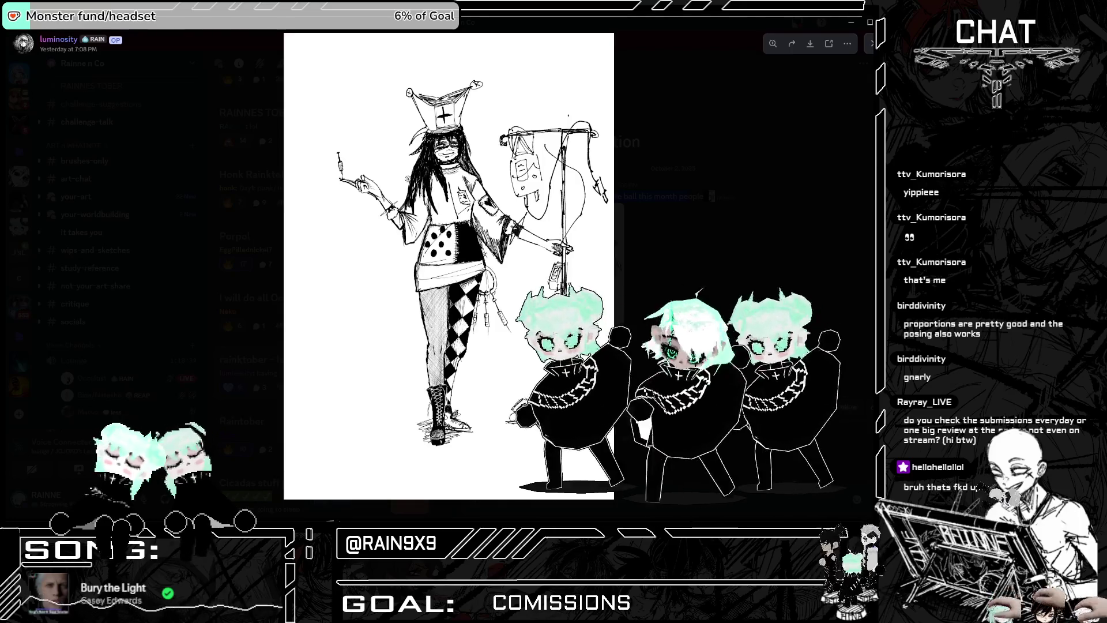
click(759, 252)
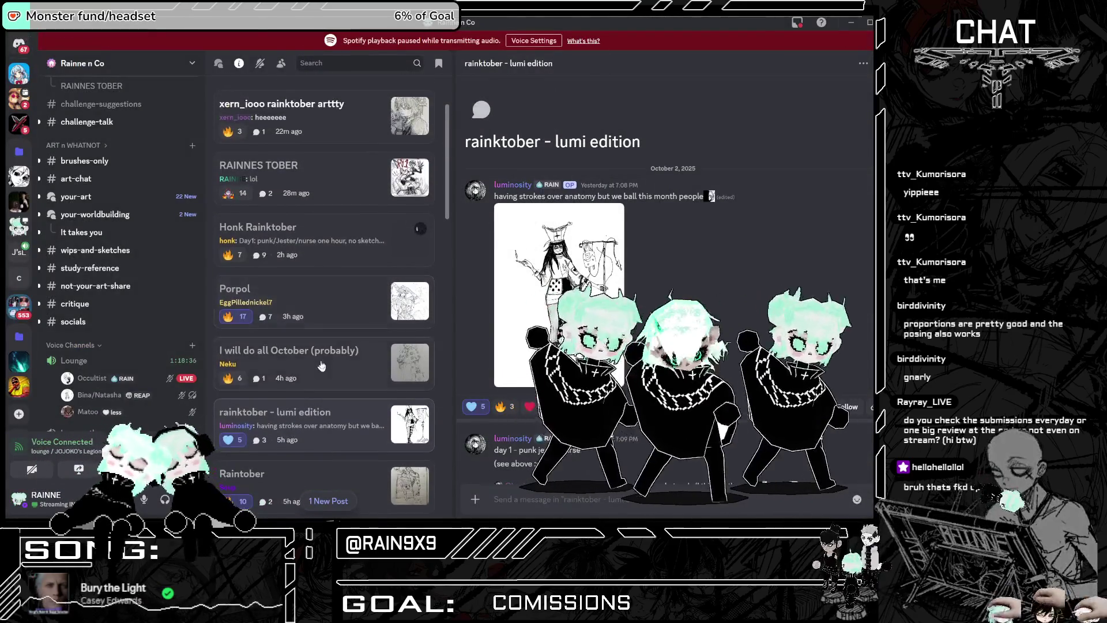
Step: Enlarge the 'I will do all October (probably)' pencil sketch, zooming on the hooded head, then open Porpol
click(323, 369)
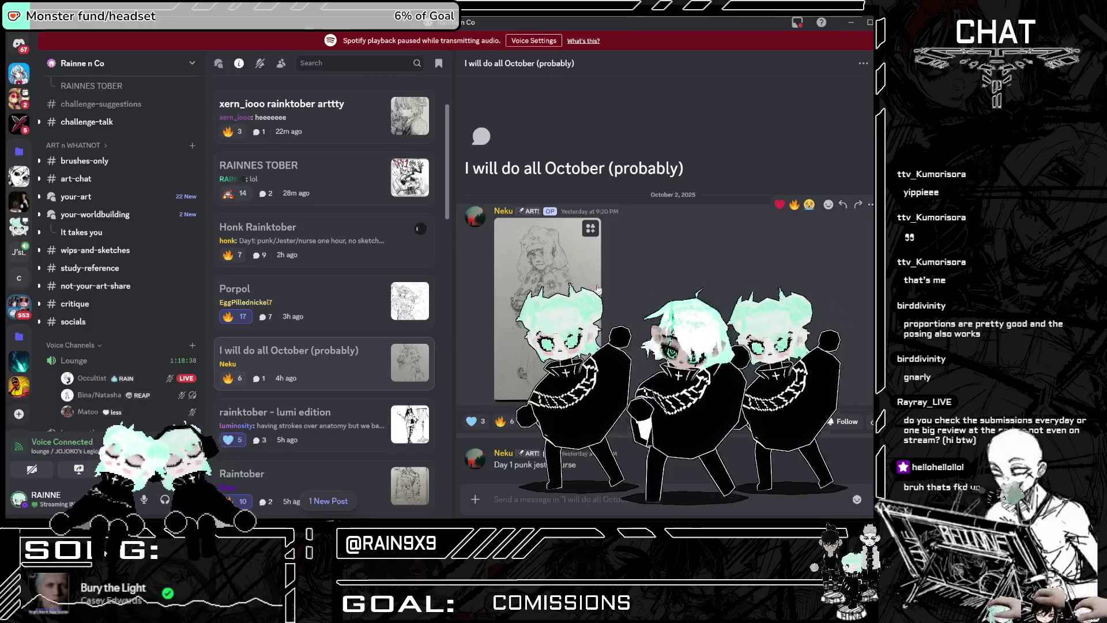
click(563, 248)
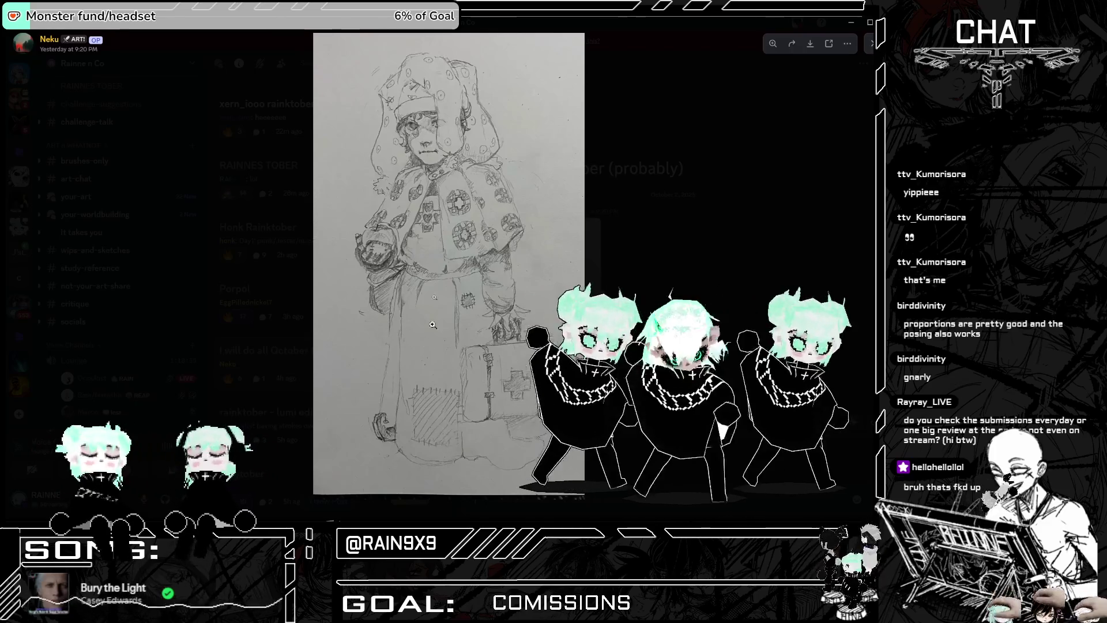
click(444, 90)
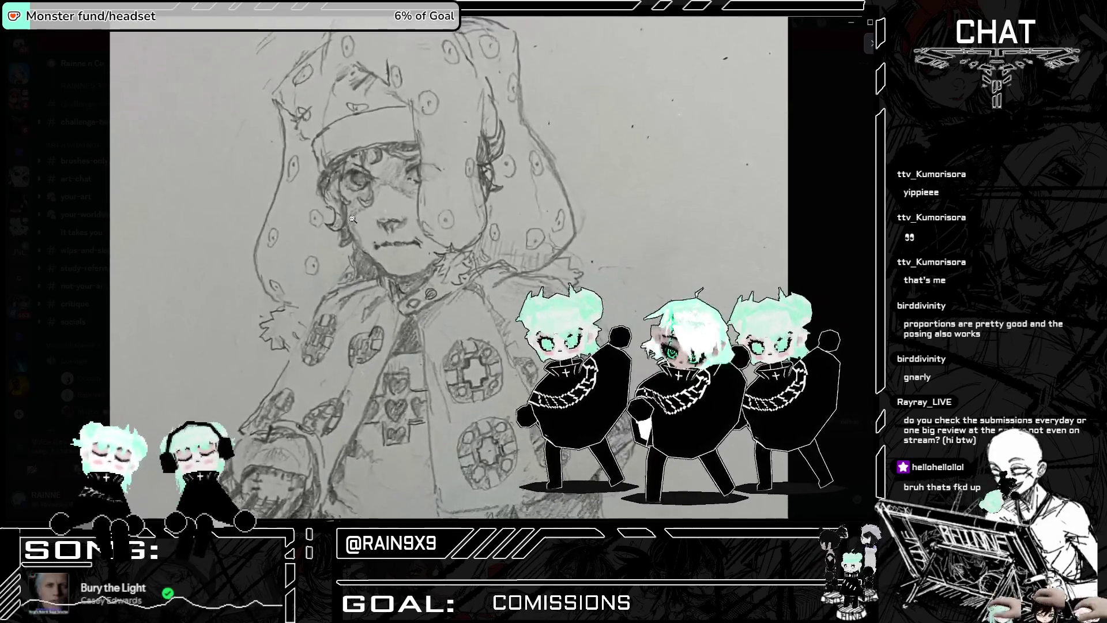
click(389, 103)
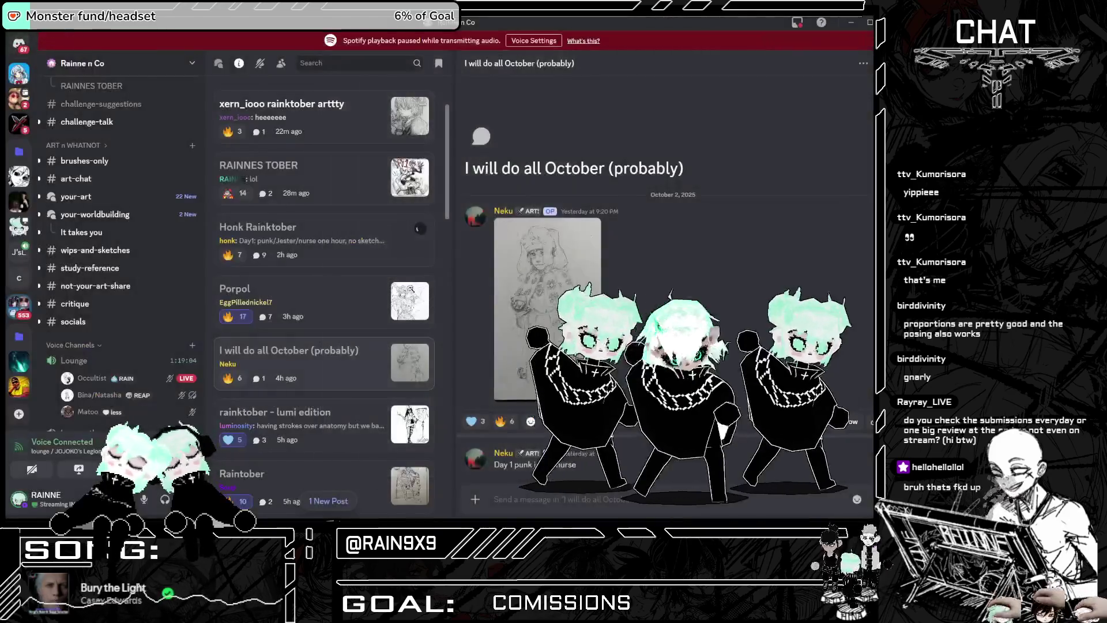
key(Escape)
click(340, 298)
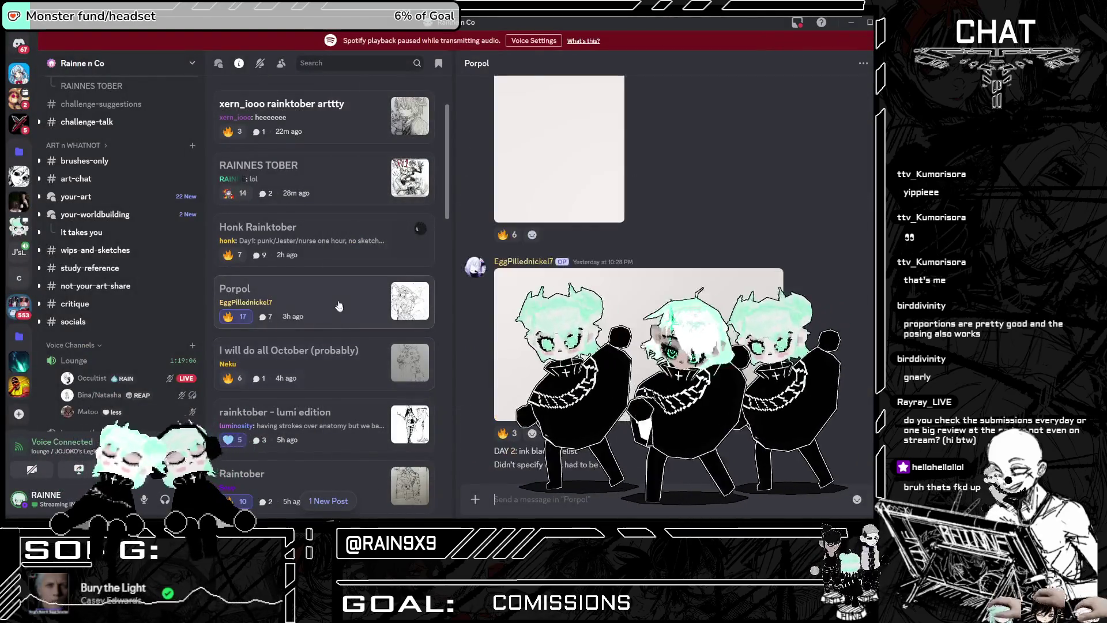
scroll(497, 312, up, 5)
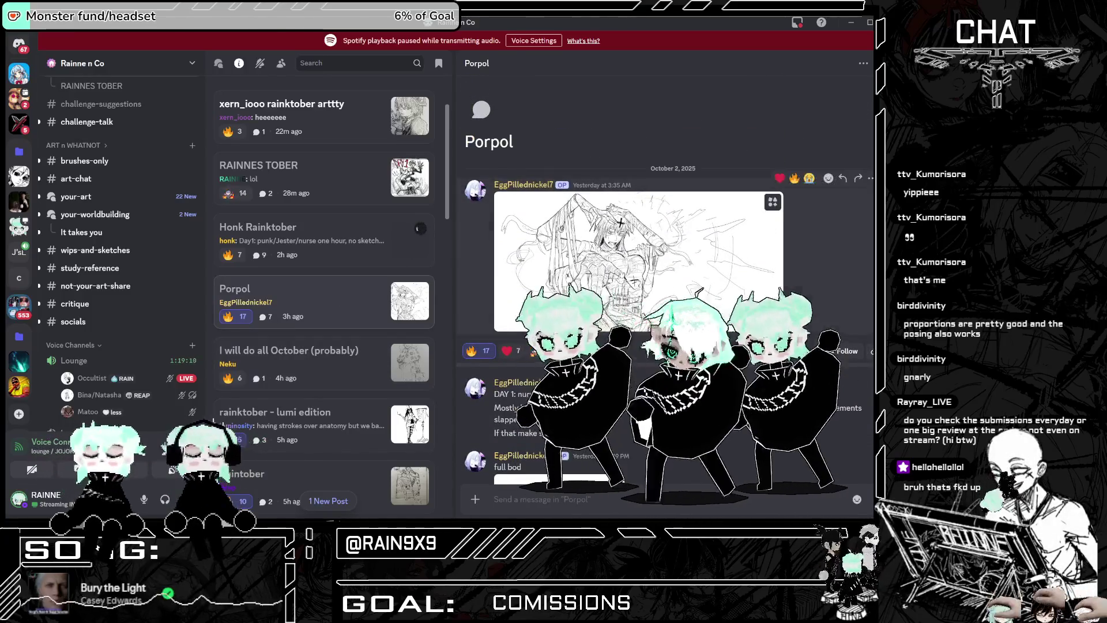
click(639, 261)
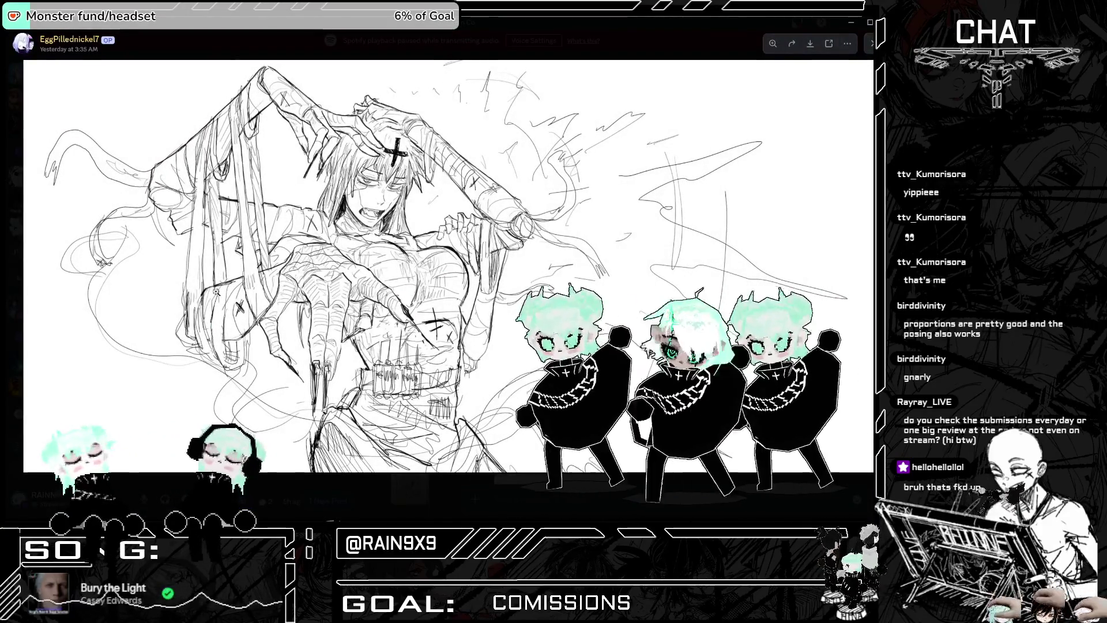
click(322, 258)
click(298, 164)
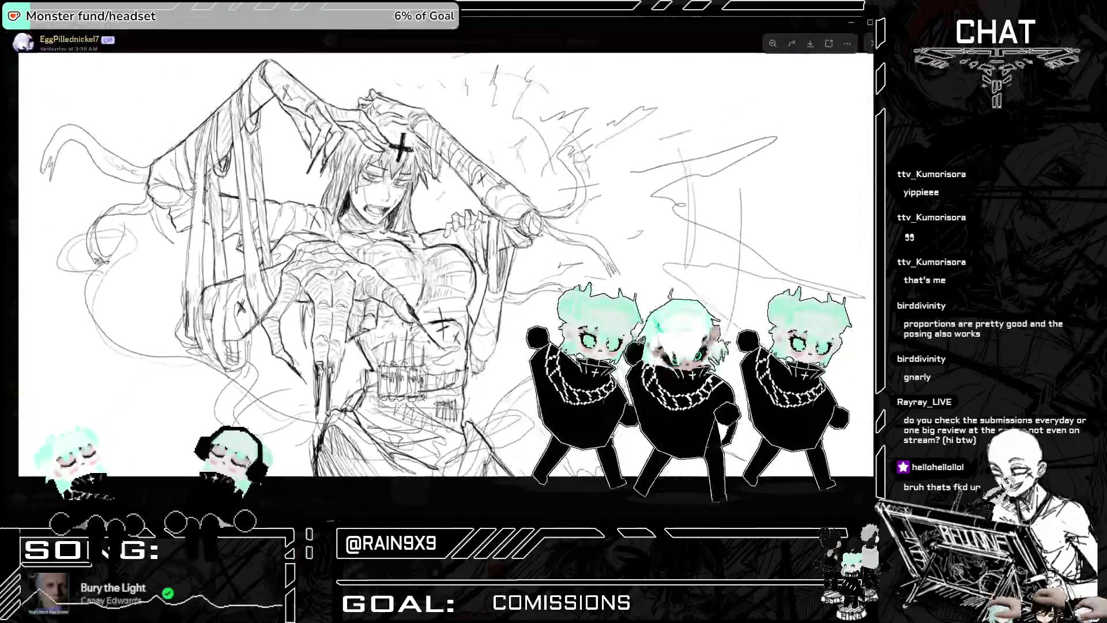
key(Escape)
click(509, 263)
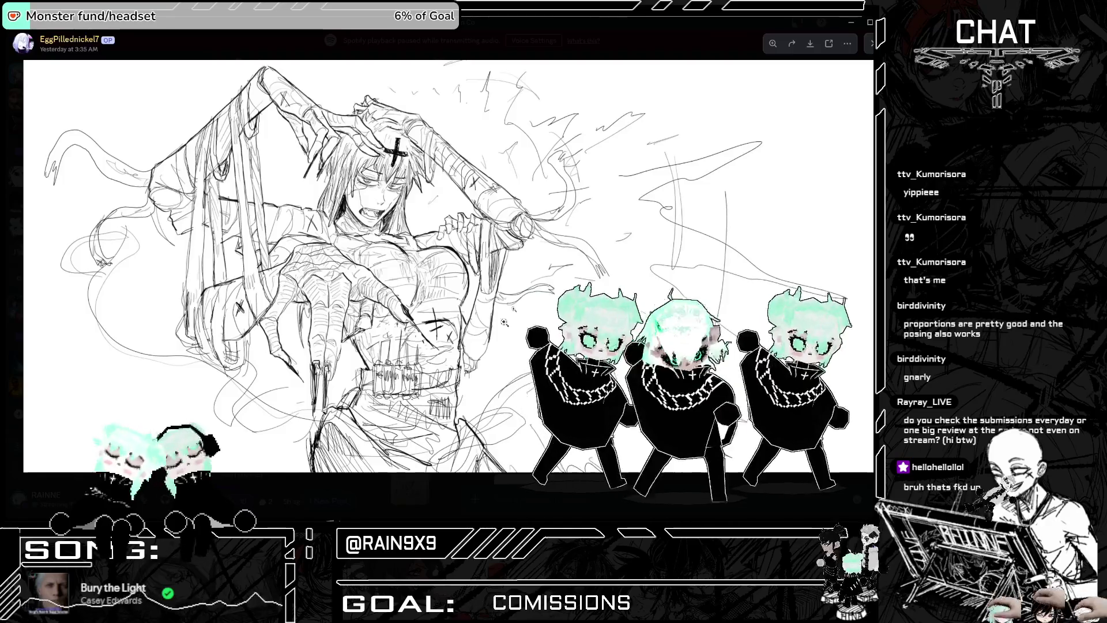
scroll(503, 321, up, 3)
scroll(504, 322, down, 3)
click(414, 58)
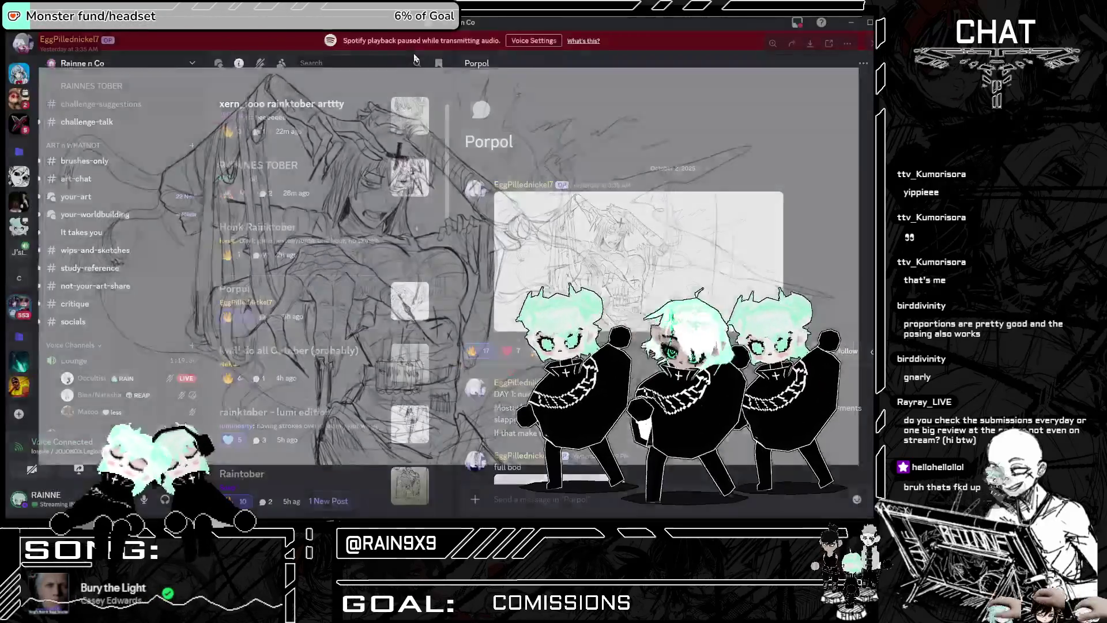
scroll(663, 260, down, 4)
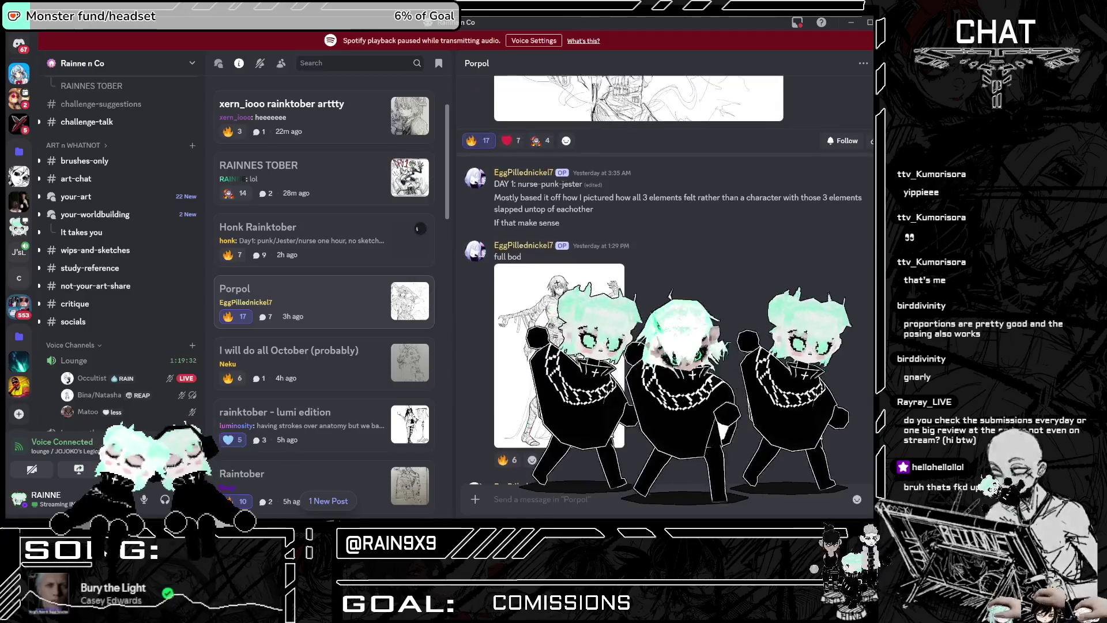
click(519, 323)
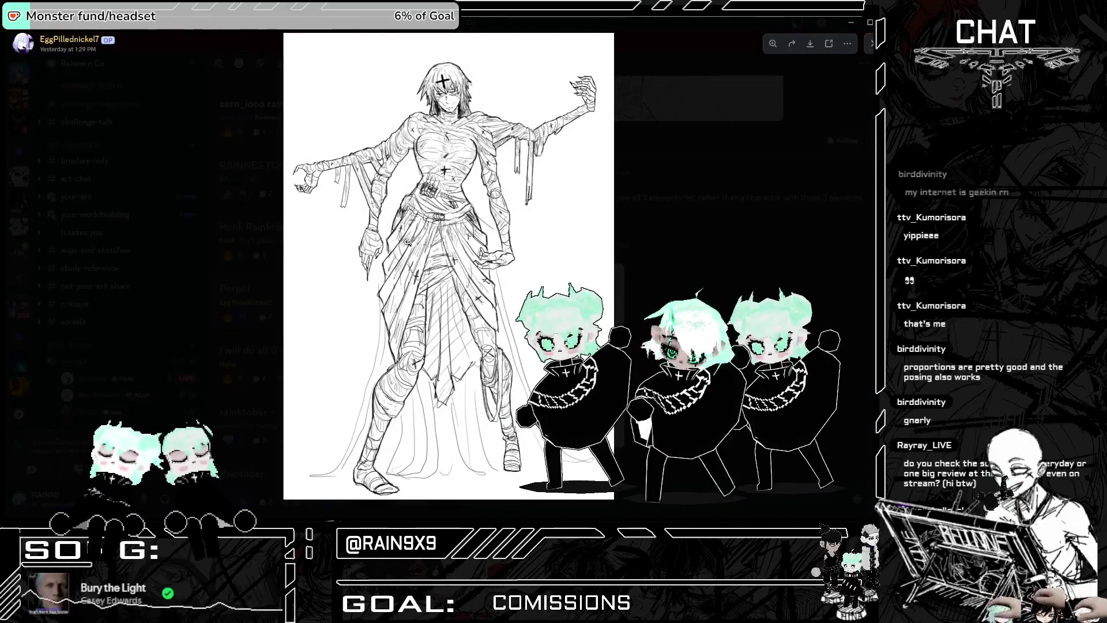
scroll(407, 242, up, 3)
scroll(407, 242, down, 3)
click(619, 209)
click(521, 319)
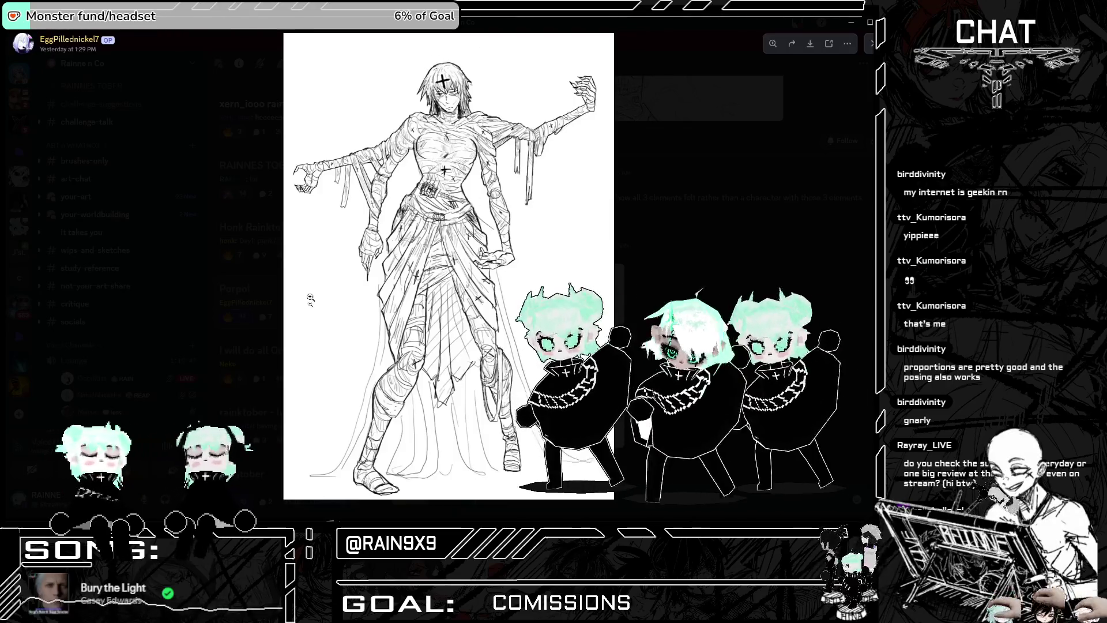
click(448, 161)
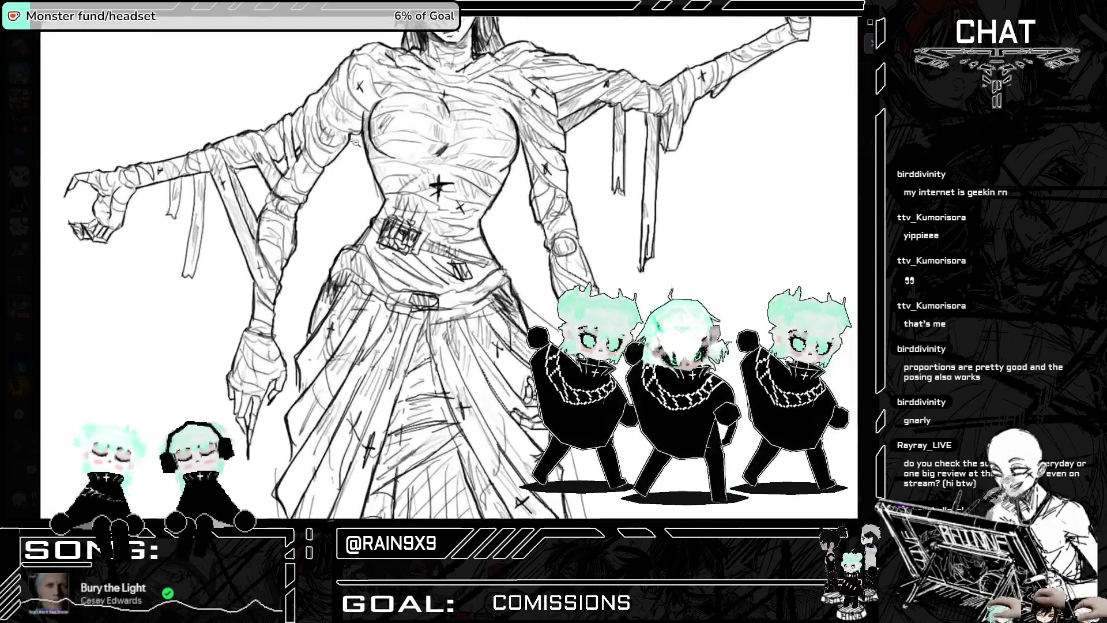
click(584, 249)
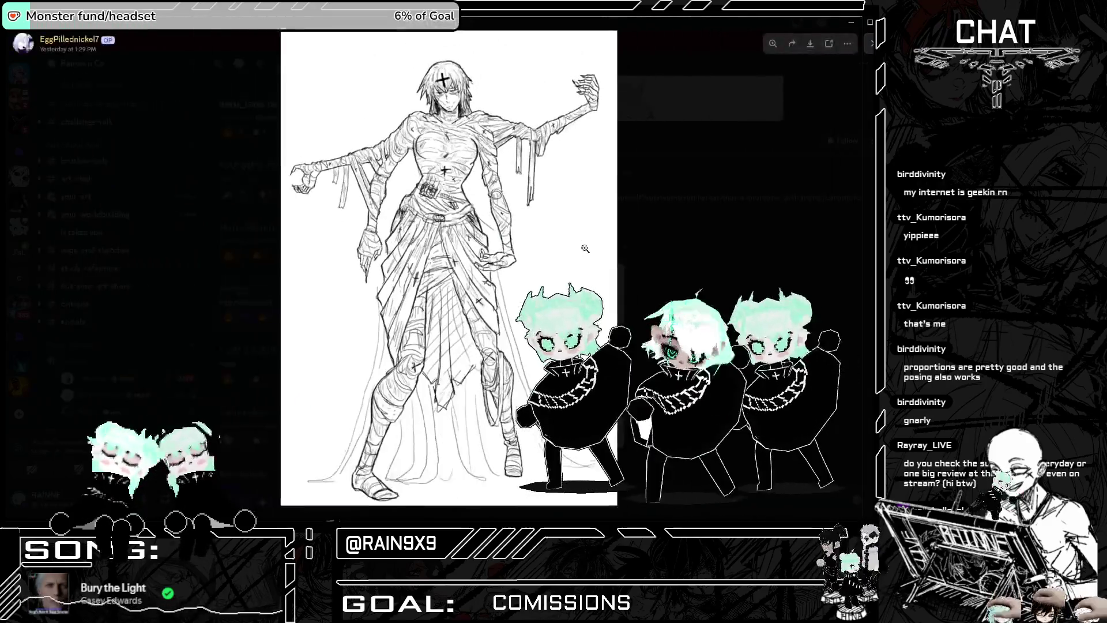
click(759, 225)
scroll(577, 289, down, 3)
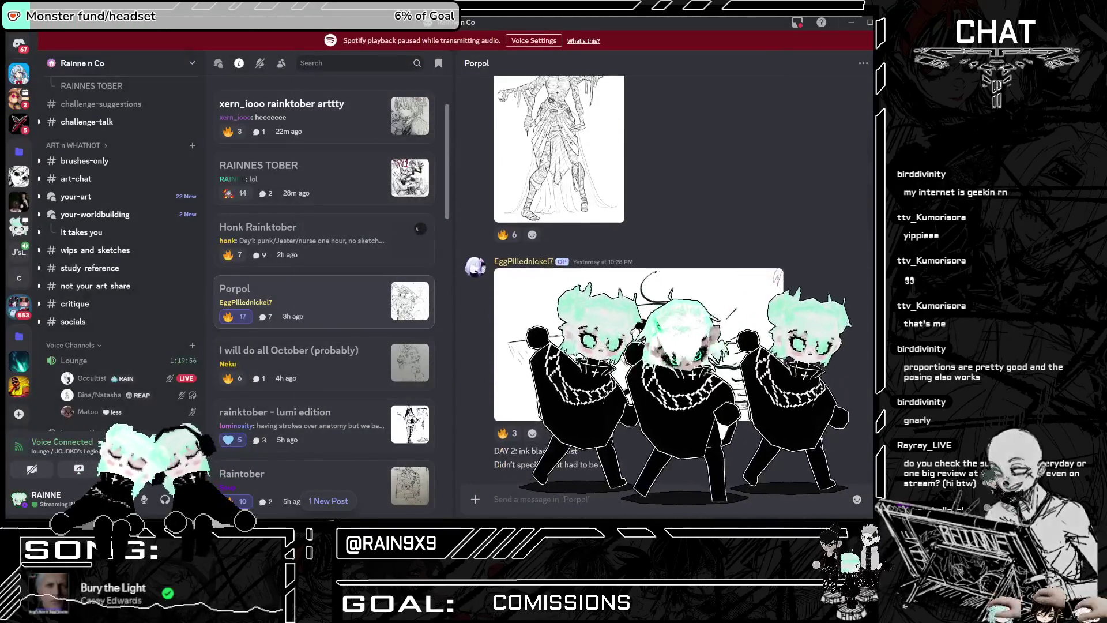
click(548, 392)
click(704, 311)
click(703, 310)
key(Escape)
scroll(372, 260, up, 3)
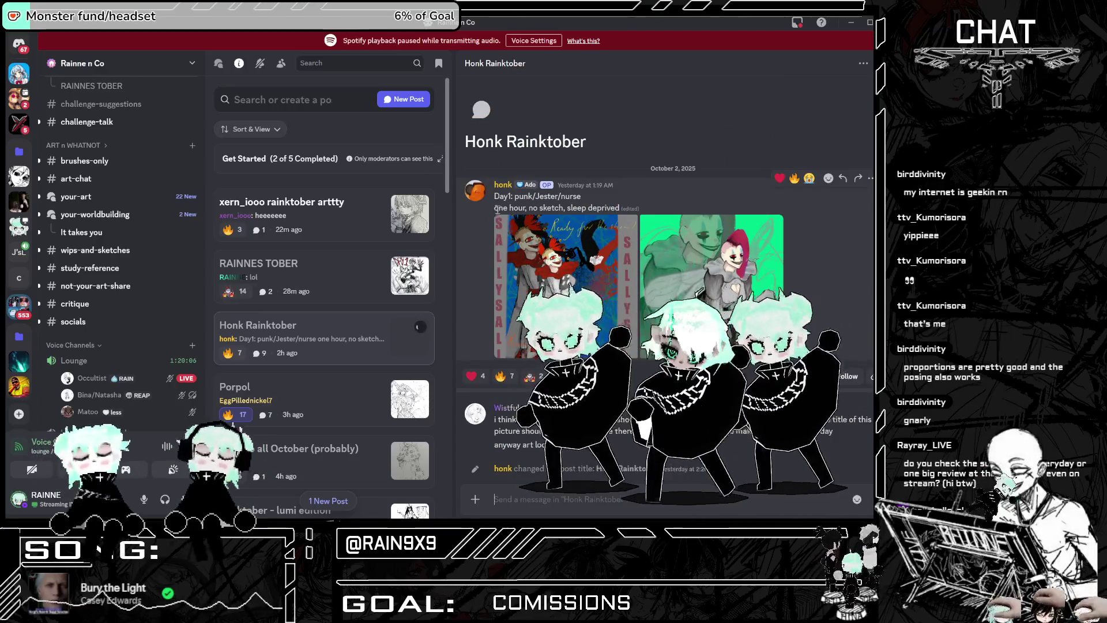
Step: Flip back and forth between the Honk Rainktober post's two Day 1 images at full size
click(605, 254)
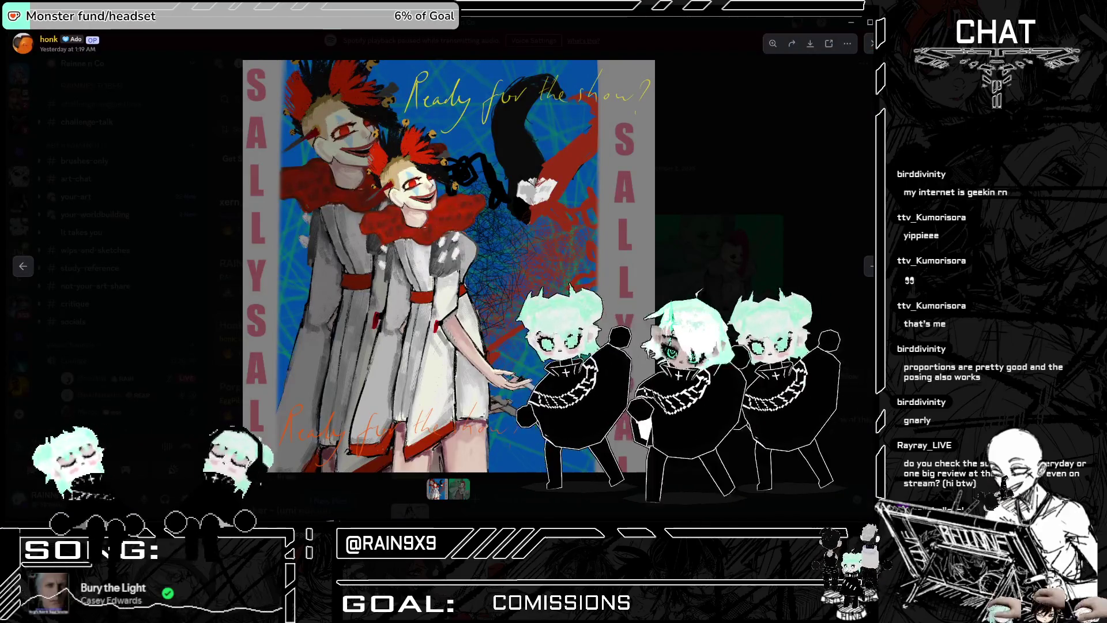
key(Right)
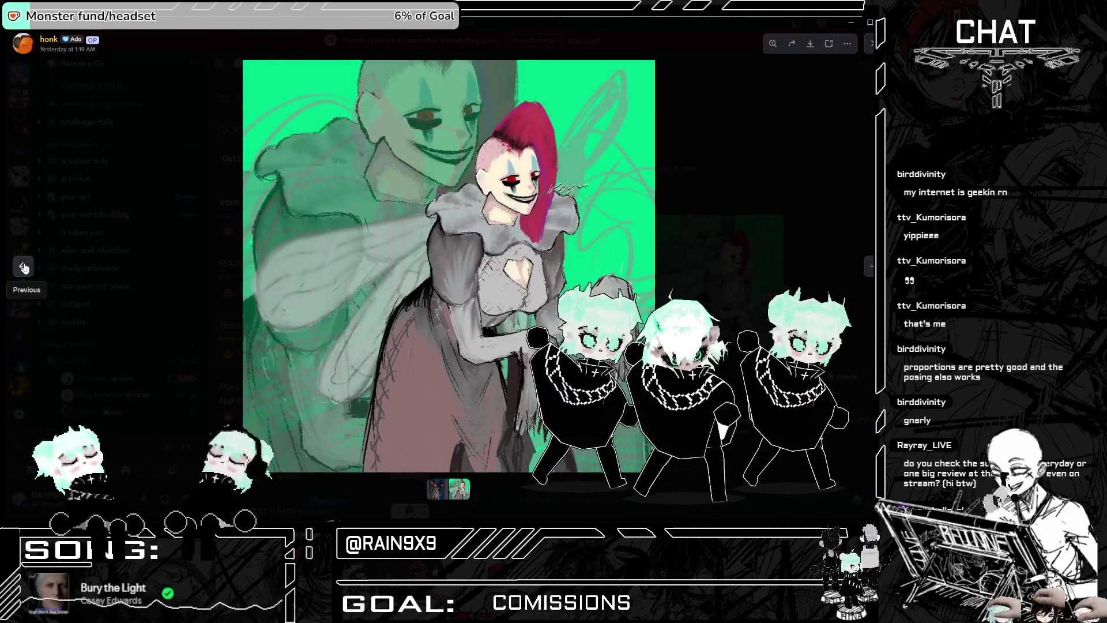
click(23, 267)
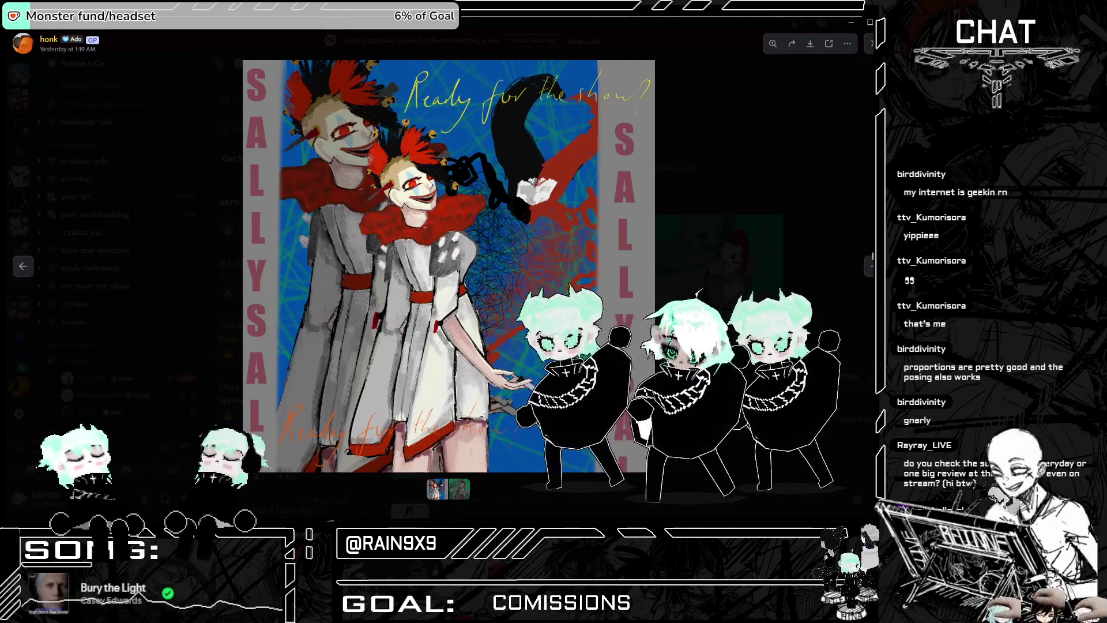
key(Right)
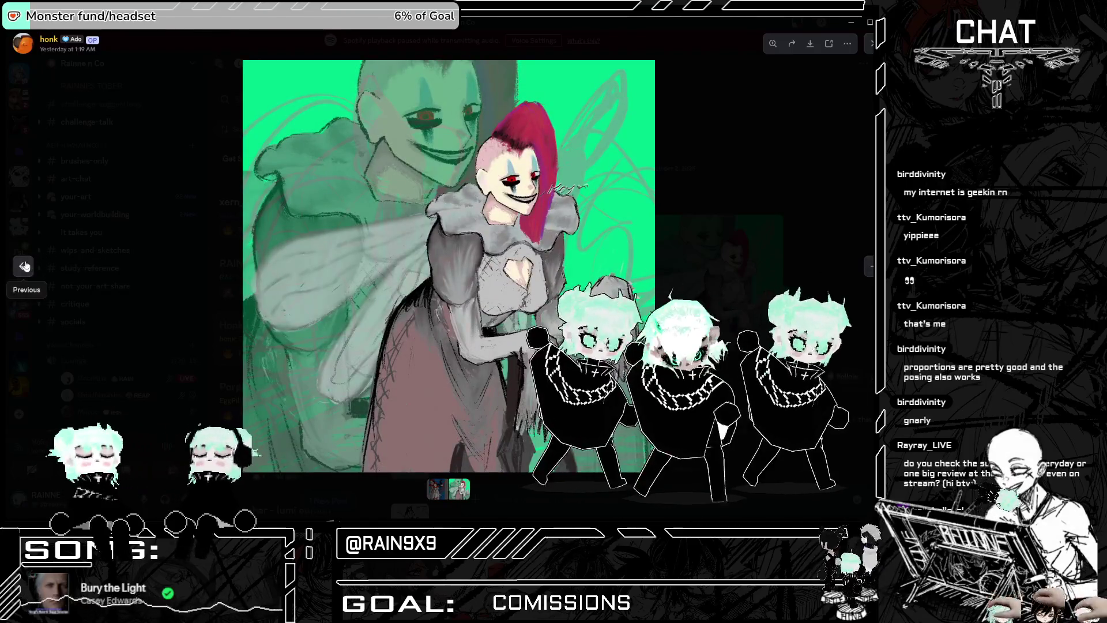
click(25, 266)
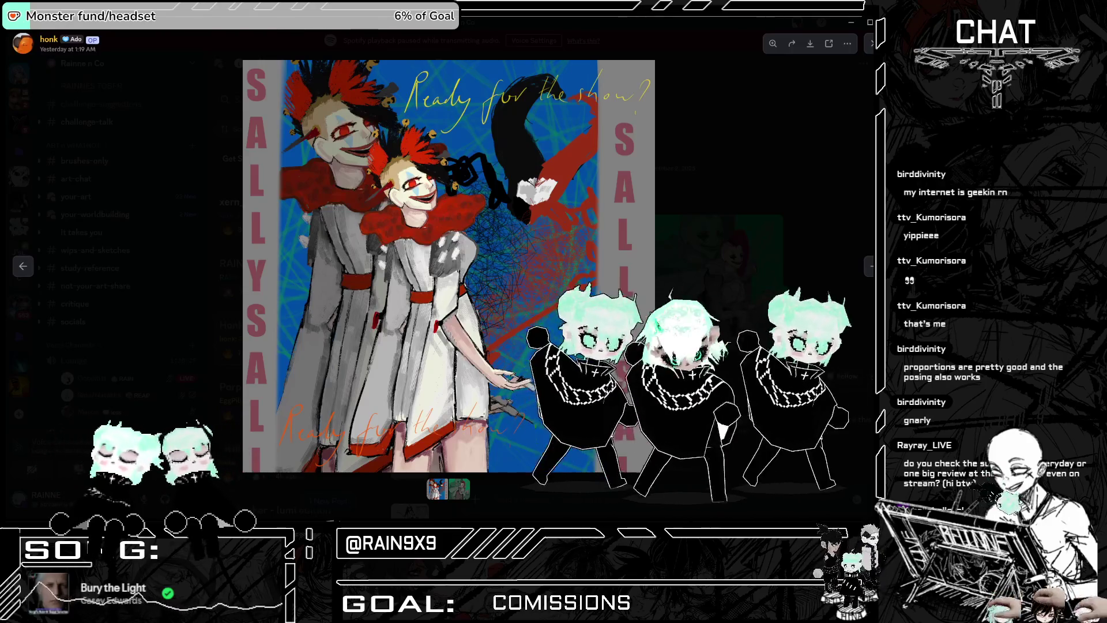
click(747, 291)
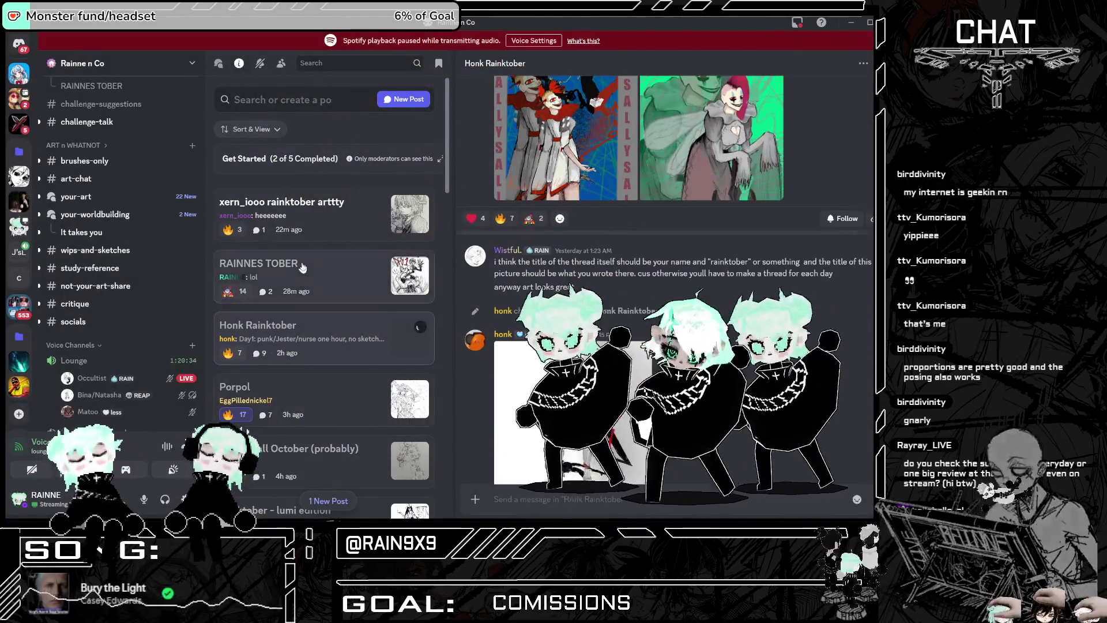
Step: View the RAINNES TOBER post's DAY 1 drawing enlarged with a quick zoom, then open another member's post
click(228, 293)
scroll(494, 196, up, 3)
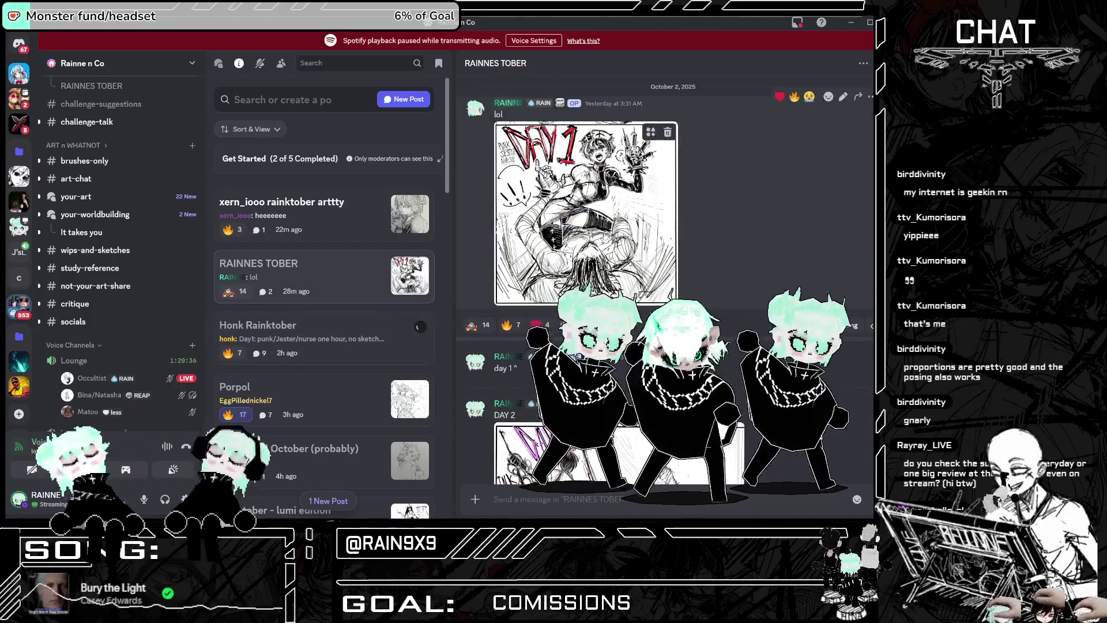
click(494, 196)
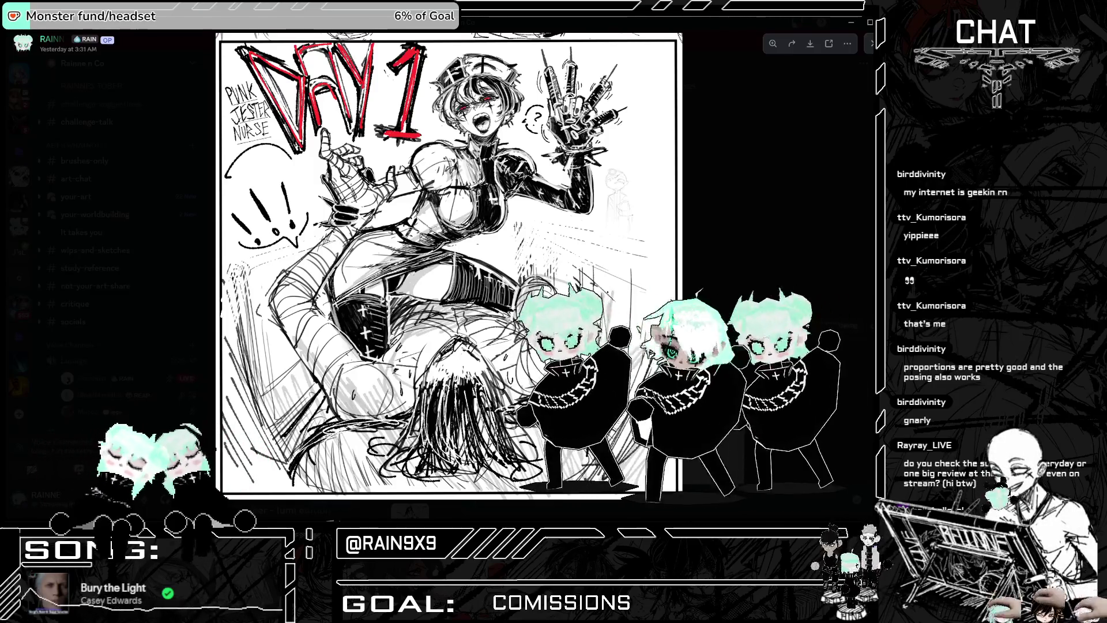
click(584, 252)
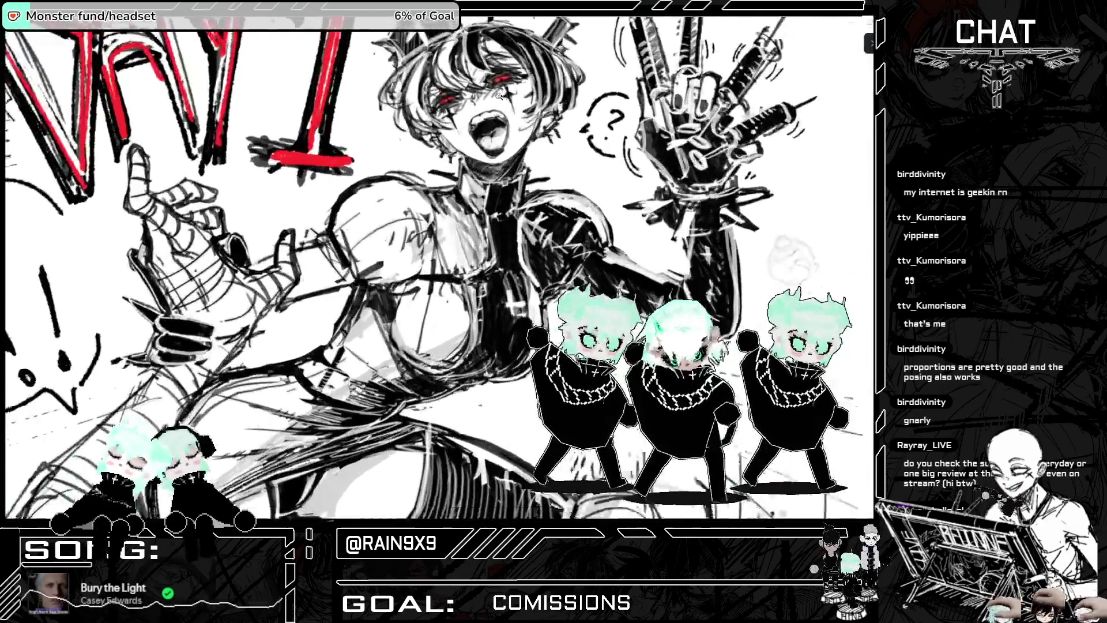
click(583, 252)
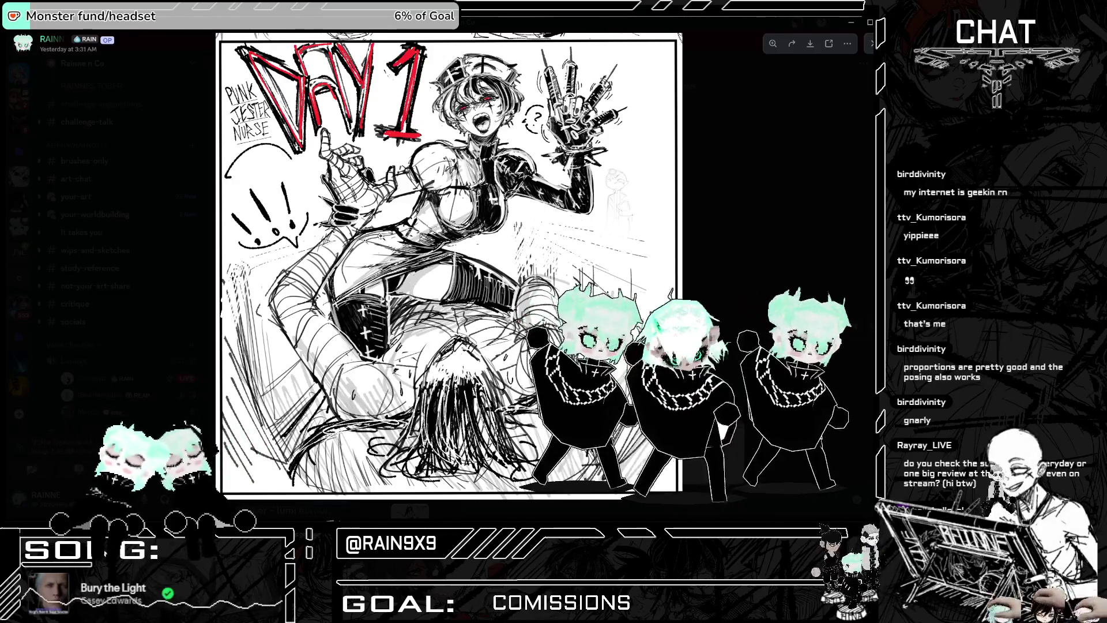
click(744, 277)
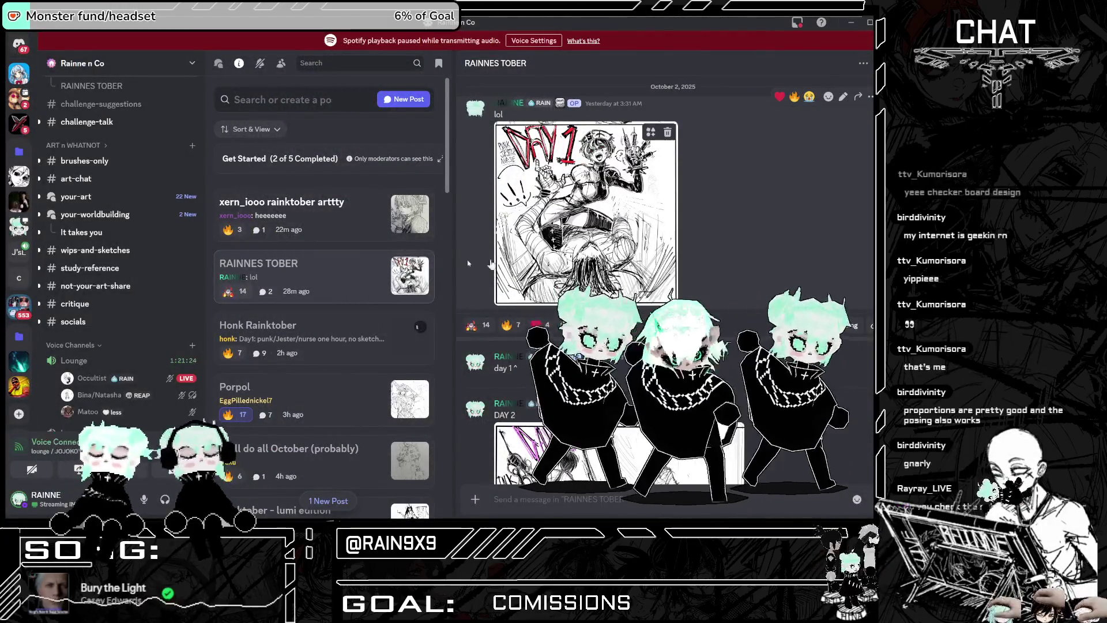
click(302, 225)
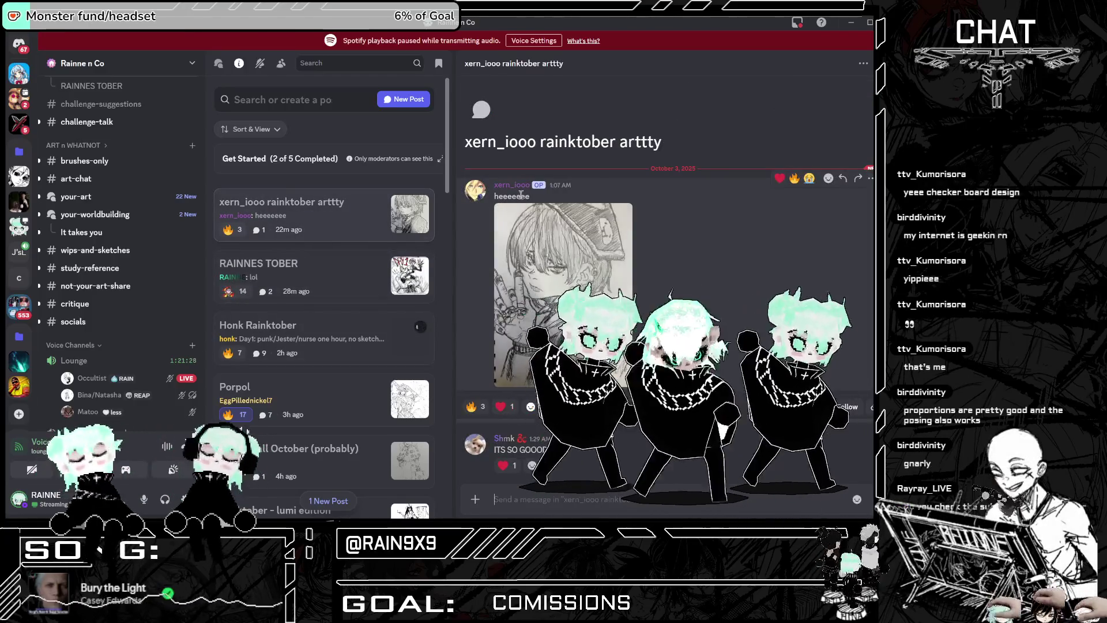
Step: Look over the other member's pencil sketch enlarged, then return to your RAINNES TOBER thread
click(587, 269)
click(209, 279)
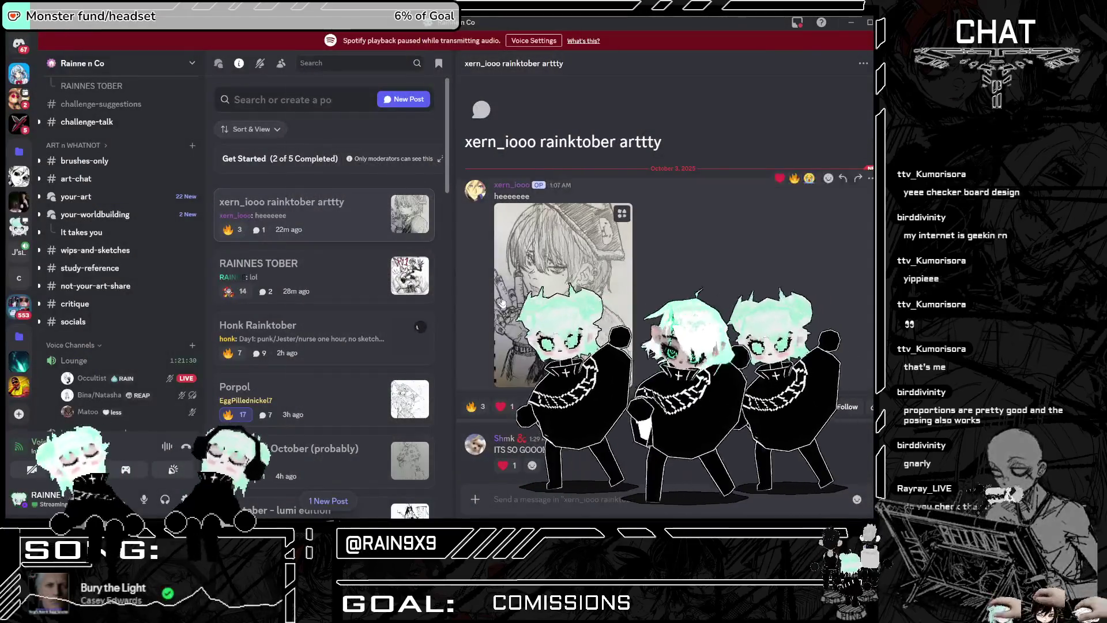
click(582, 271)
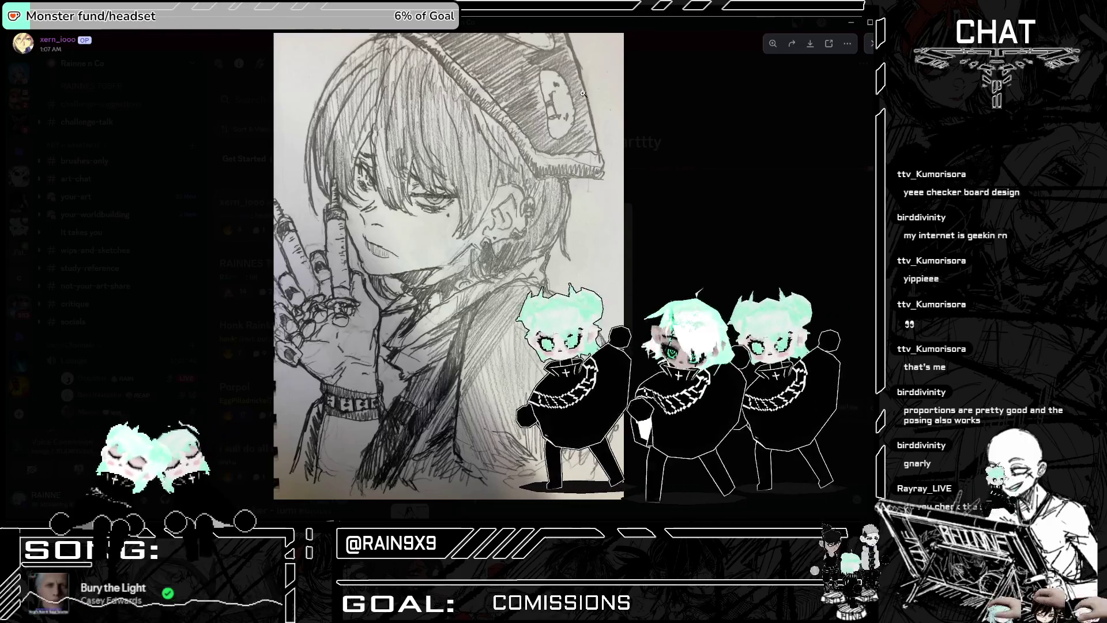
click(713, 237)
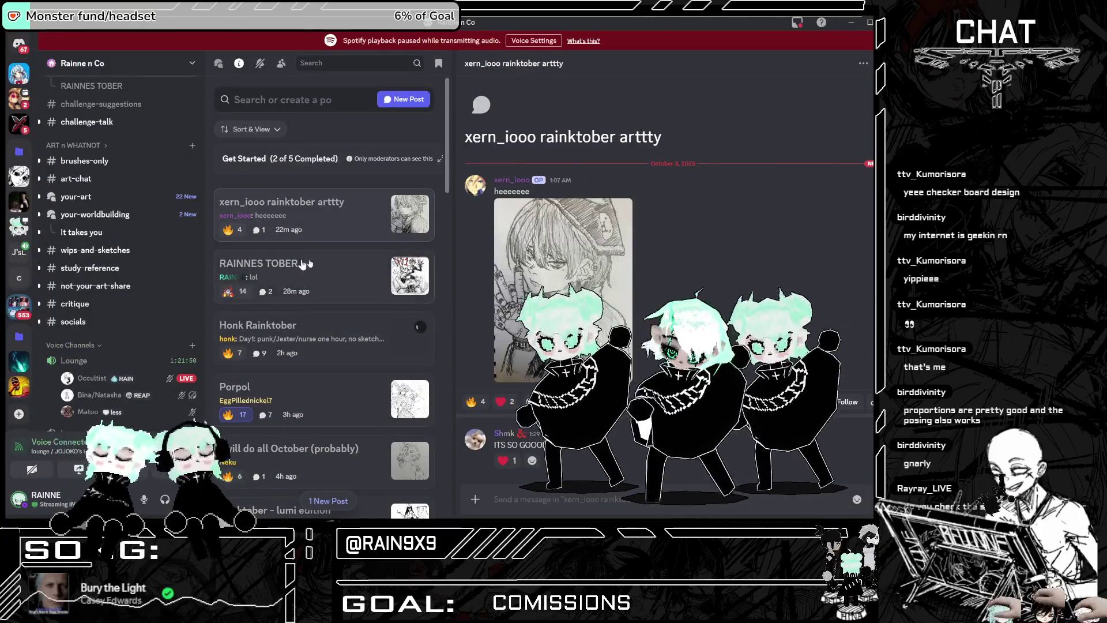
click(300, 268)
scroll(311, 279, down, 5)
scroll(312, 279, down, 10)
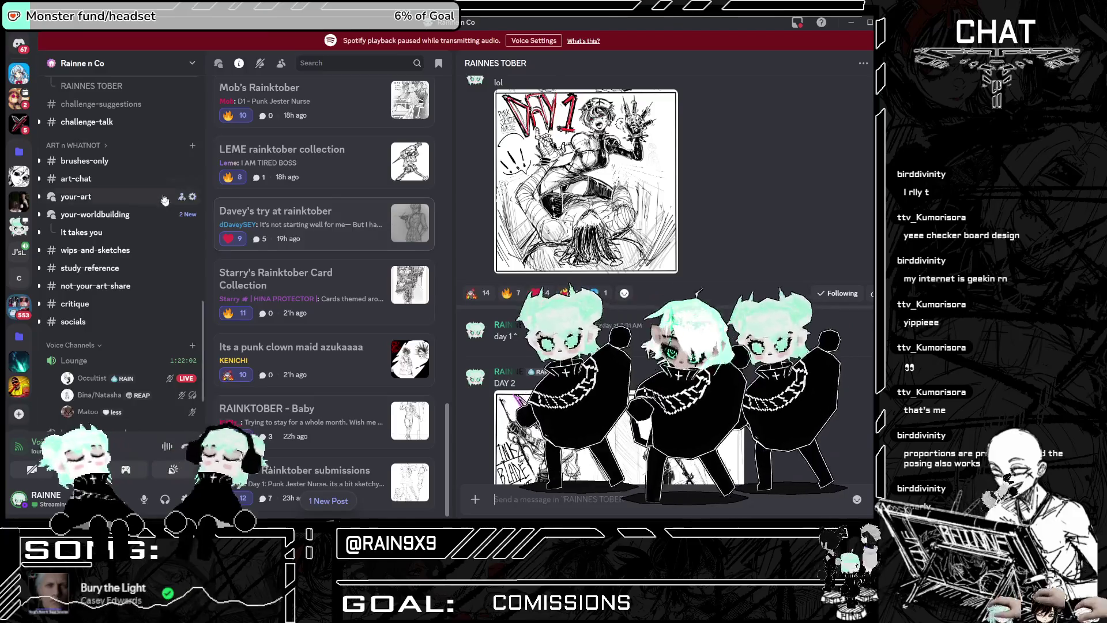
Step: Scroll to the DAY 2 post and view the Ink Blade Duelist sketch enlarged
scroll(322, 202, up, 3)
scroll(323, 197, up, 10)
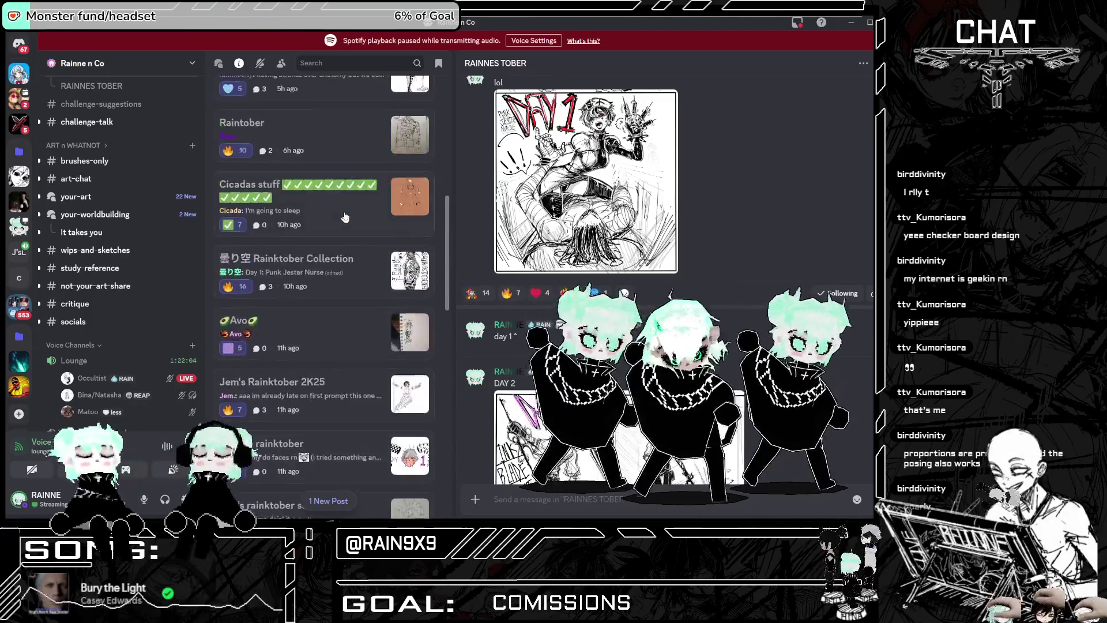
scroll(663, 231, down, 3)
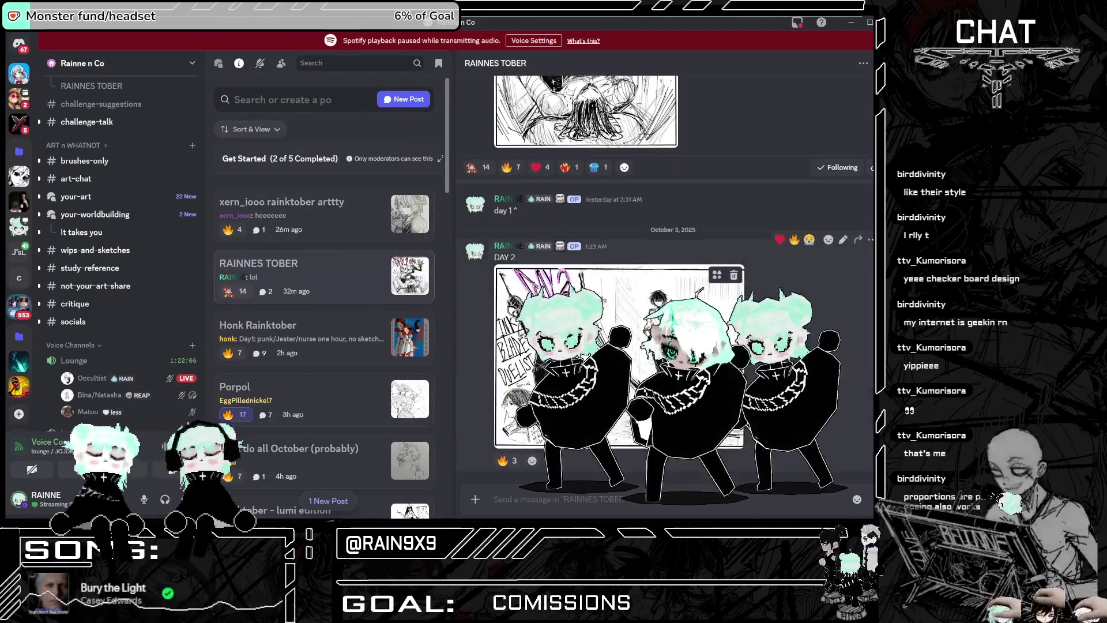
click(600, 415)
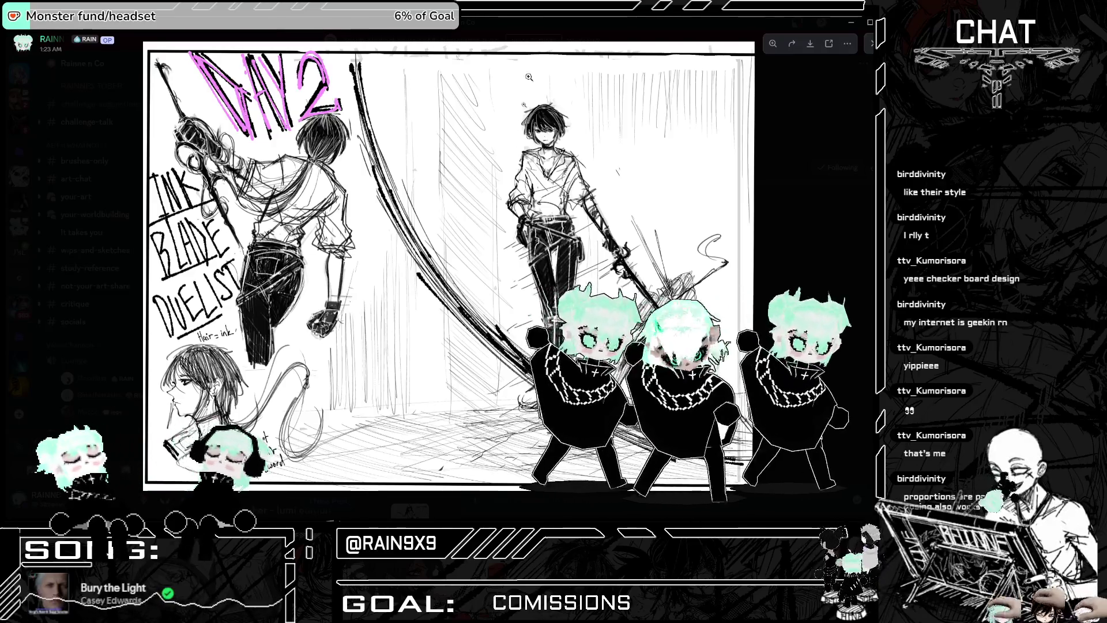
key(Escape)
Step: Briefly open the Day 1 nurse sketch, then reopen the Day 2 duelist sketch full-size
scroll(661, 252, up, 3)
click(661, 252)
key(Escape)
scroll(288, 310, down, 10)
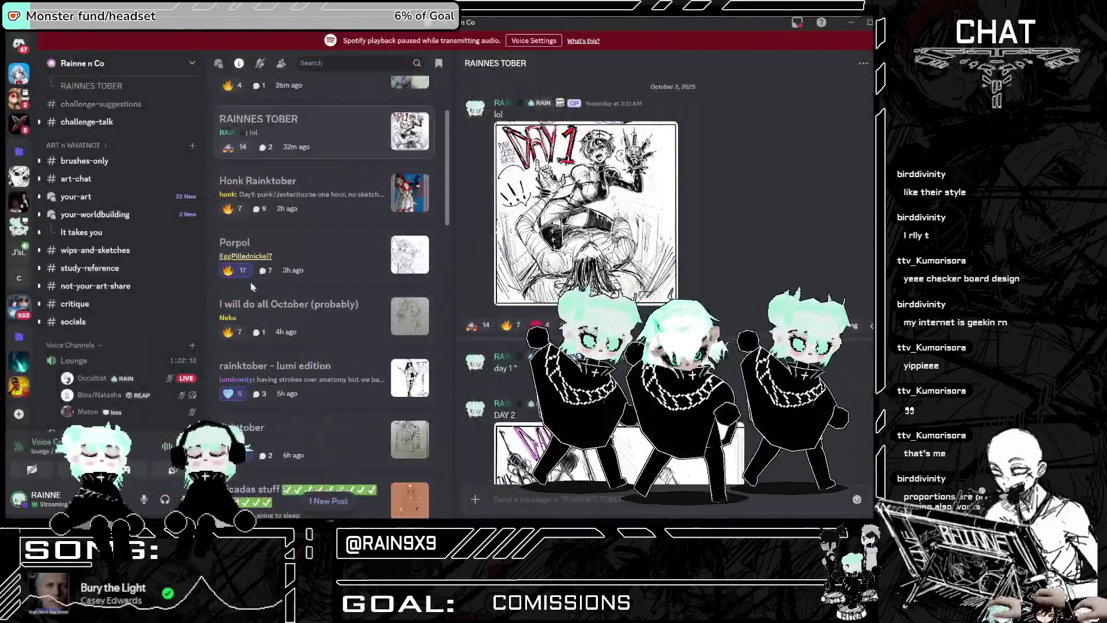
scroll(288, 310, down, 10)
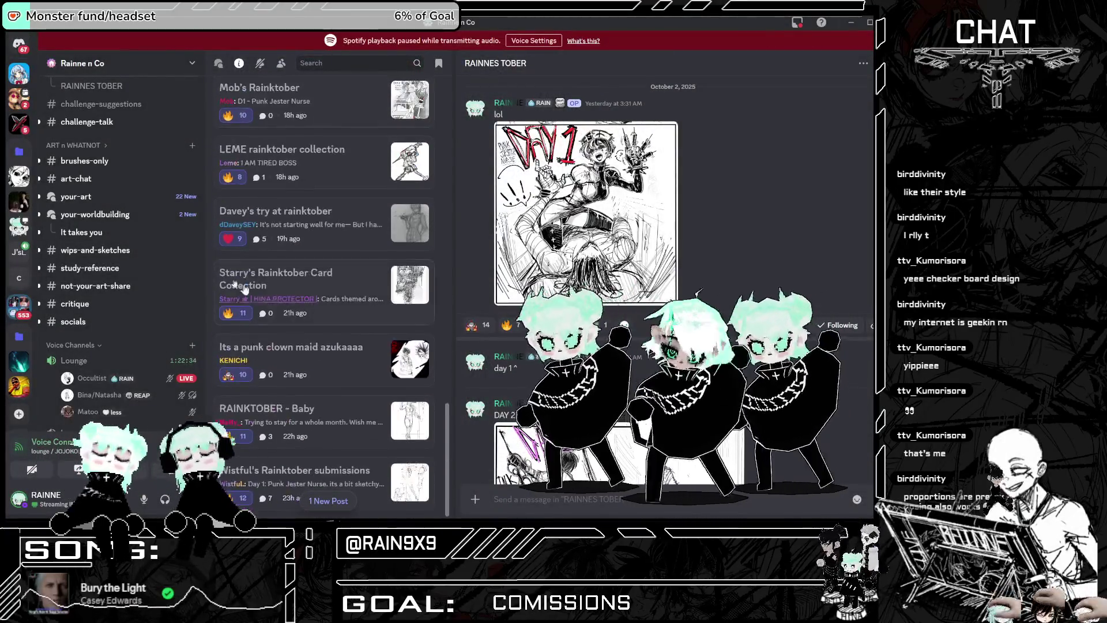
scroll(168, 296, up, 3)
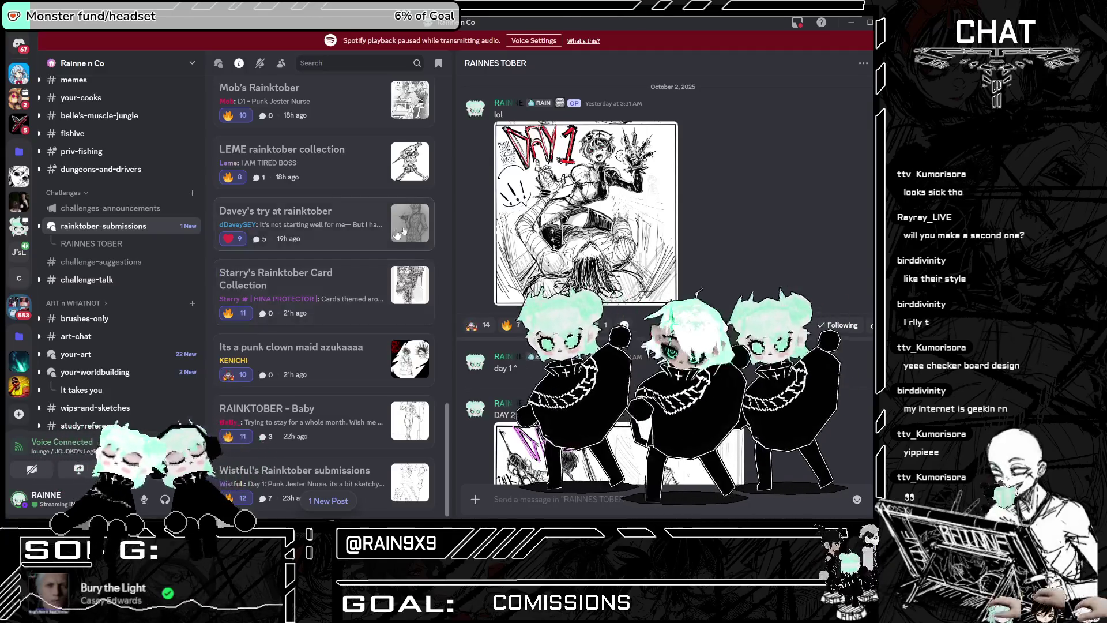
scroll(600, 279, down, 3)
click(600, 279)
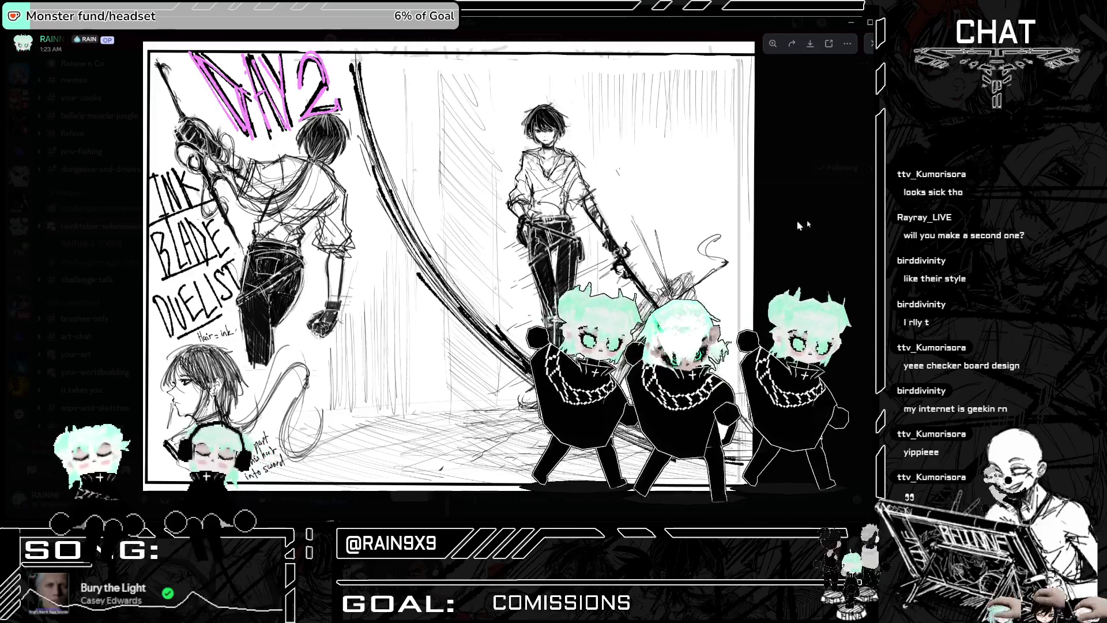
Step: Zoom into the Day 1 nurse sketch's face and torso, then review the Day 2 duelist sketch enlarged
key(Escape)
scroll(492, 174, up, 3)
click(492, 175)
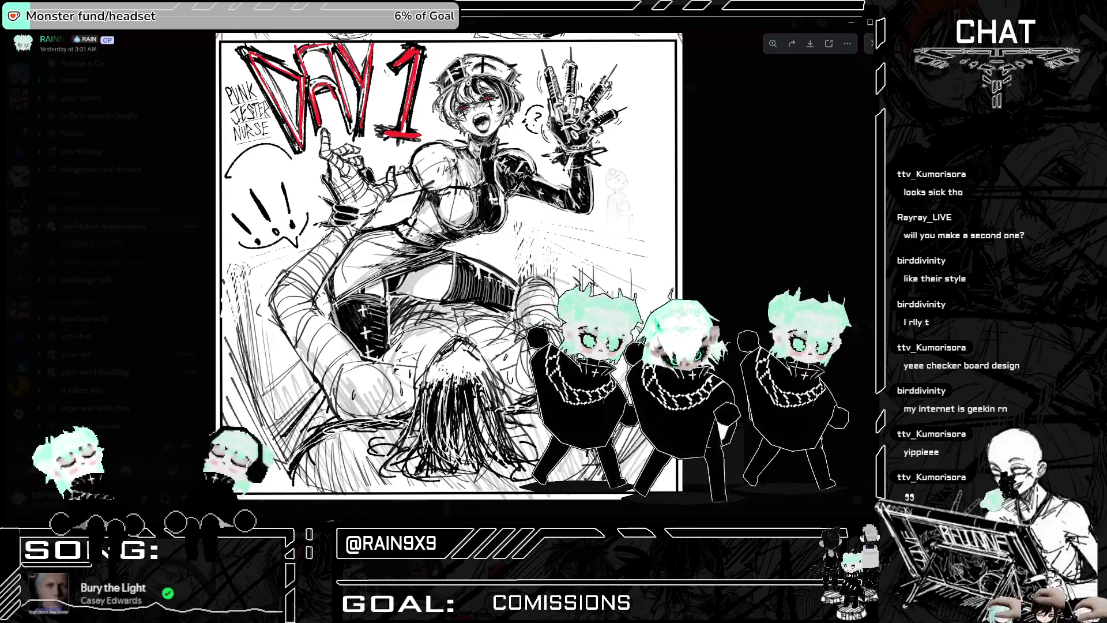
click(450, 173)
click(503, 180)
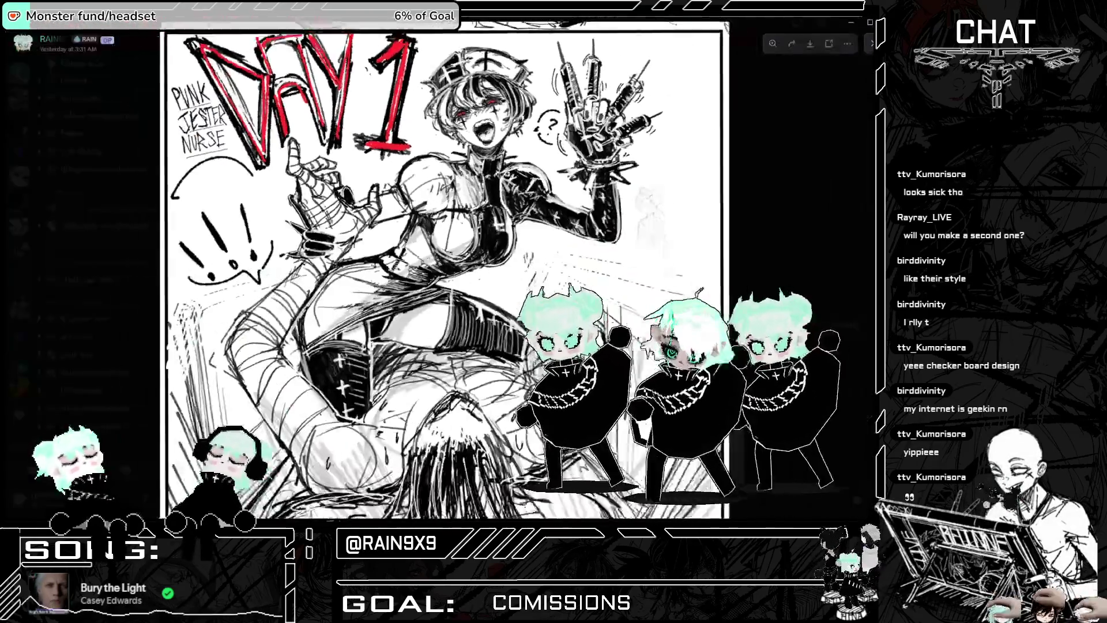
key(Escape)
scroll(664, 288, down, 3)
click(527, 280)
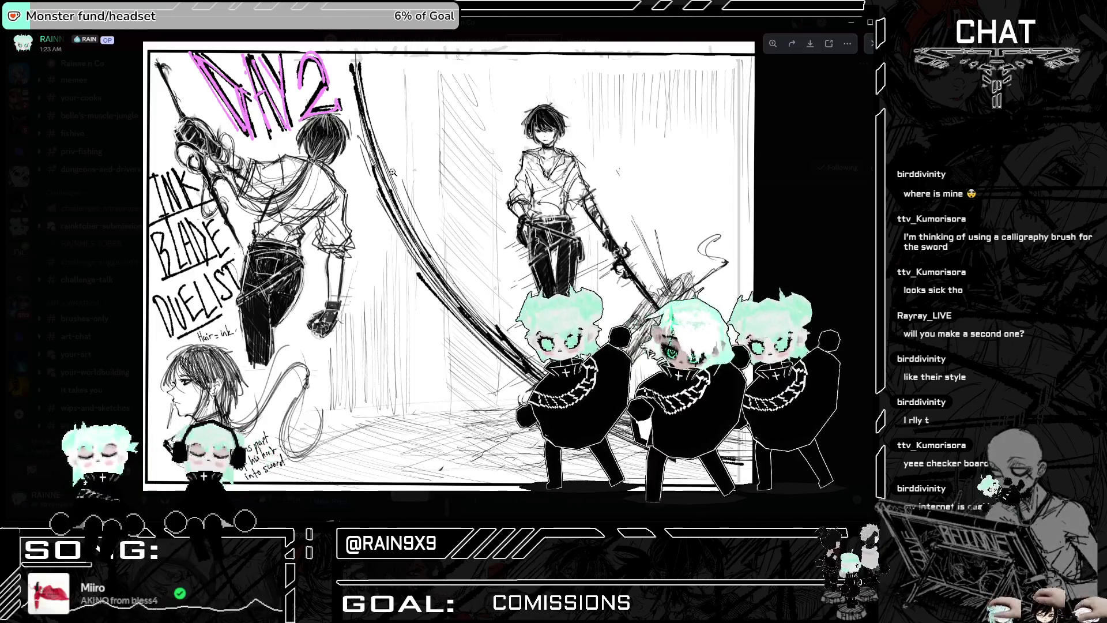
key(Escape)
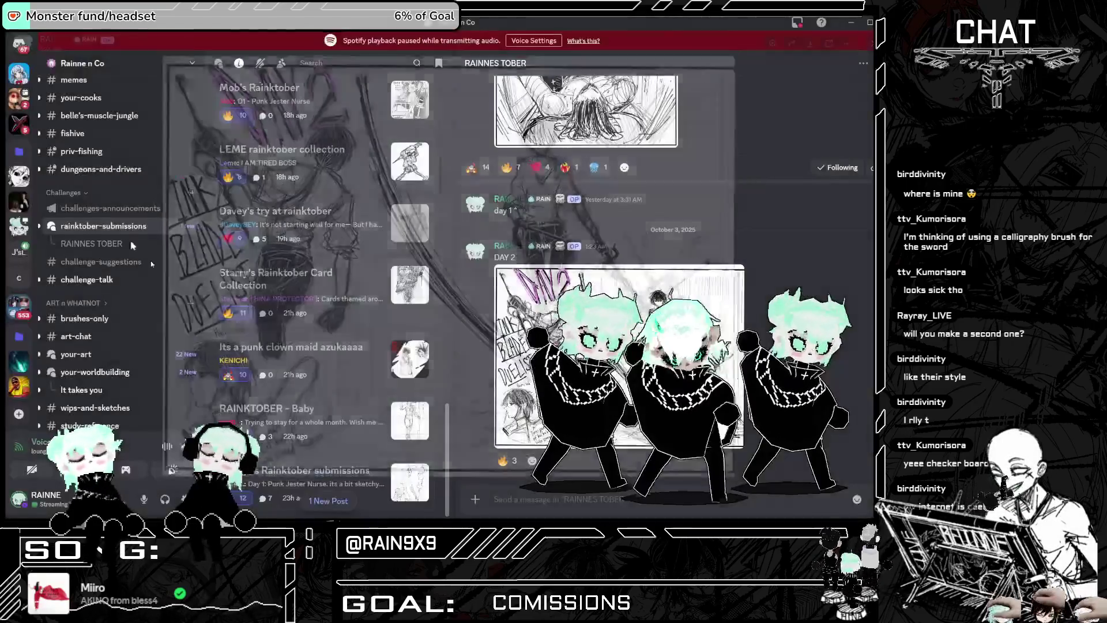
Step: Scroll the rainktober-submissions list to the top until the new Bird rainktober post appears
scroll(320, 244, up, 5)
scroll(320, 240, up, 6)
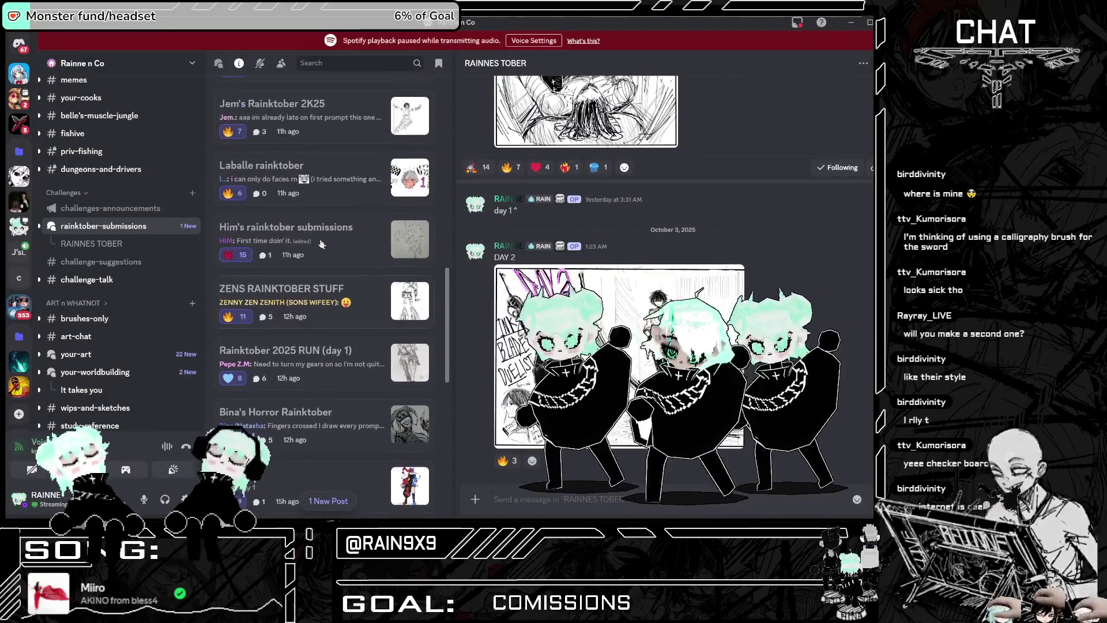
scroll(321, 245, up, 10)
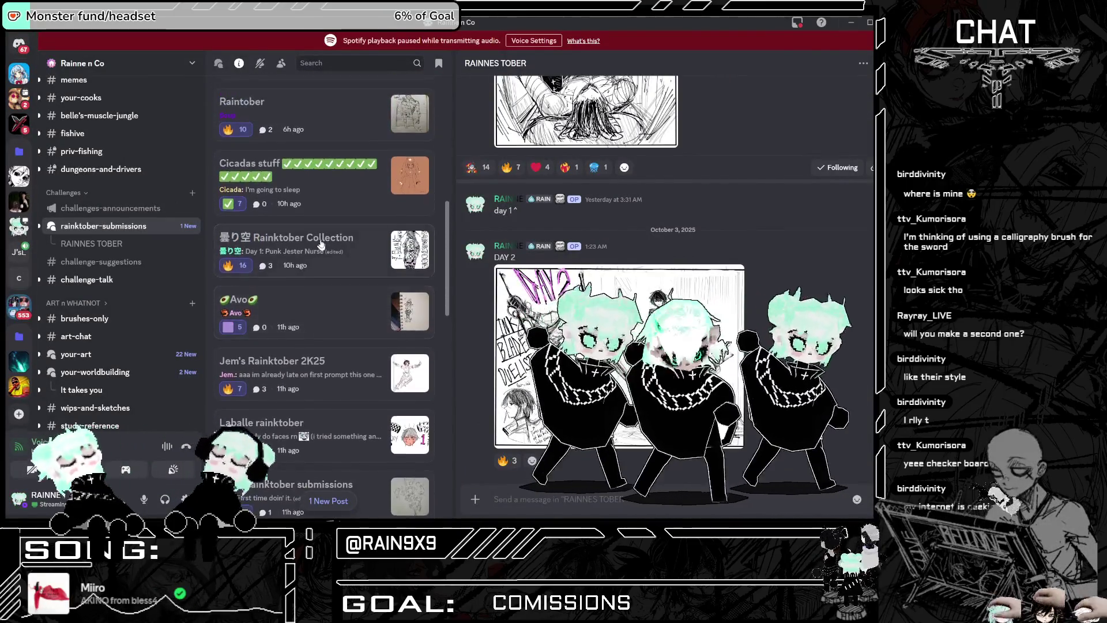
scroll(332, 240, down, 20)
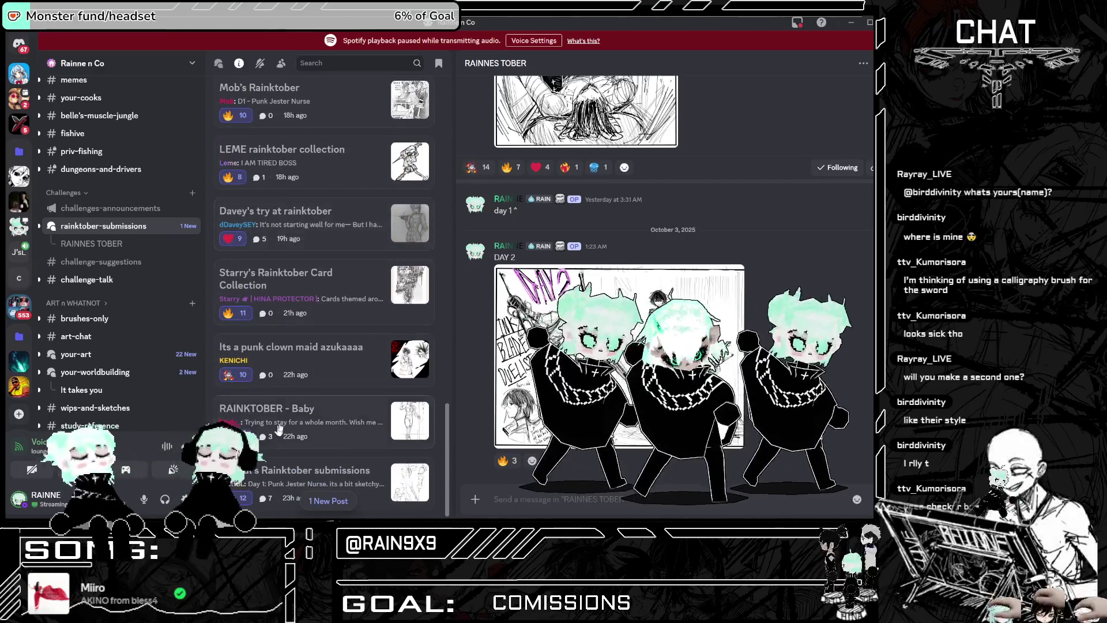
scroll(292, 322, up, 5)
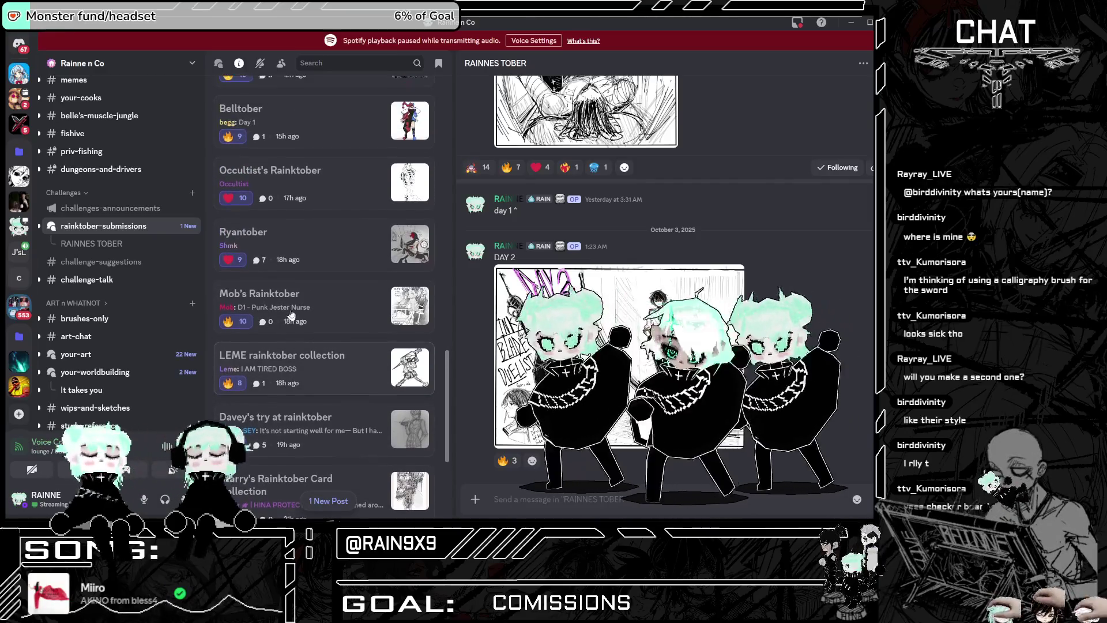
scroll(291, 314, up, 1)
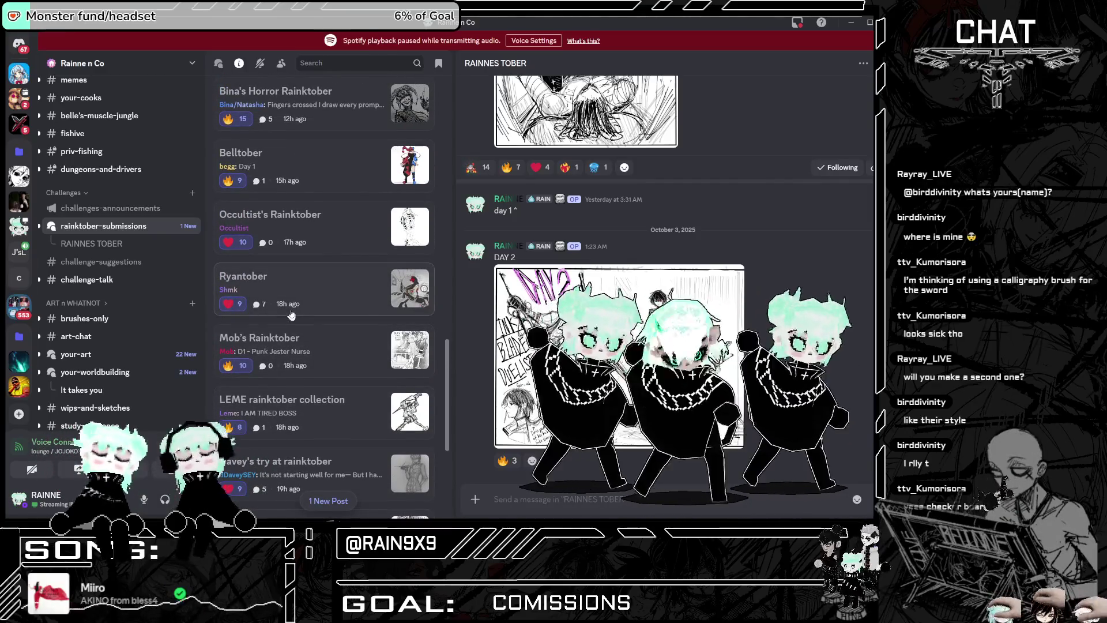
scroll(295, 315, up, 2)
scroll(293, 316, up, 2)
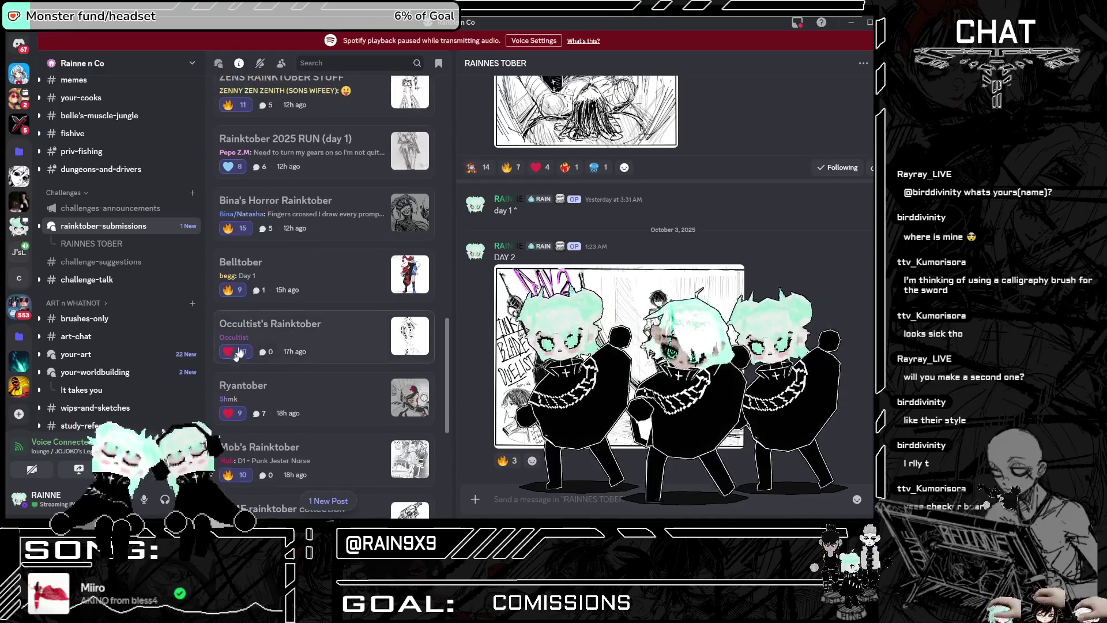
scroll(255, 359, up, 7)
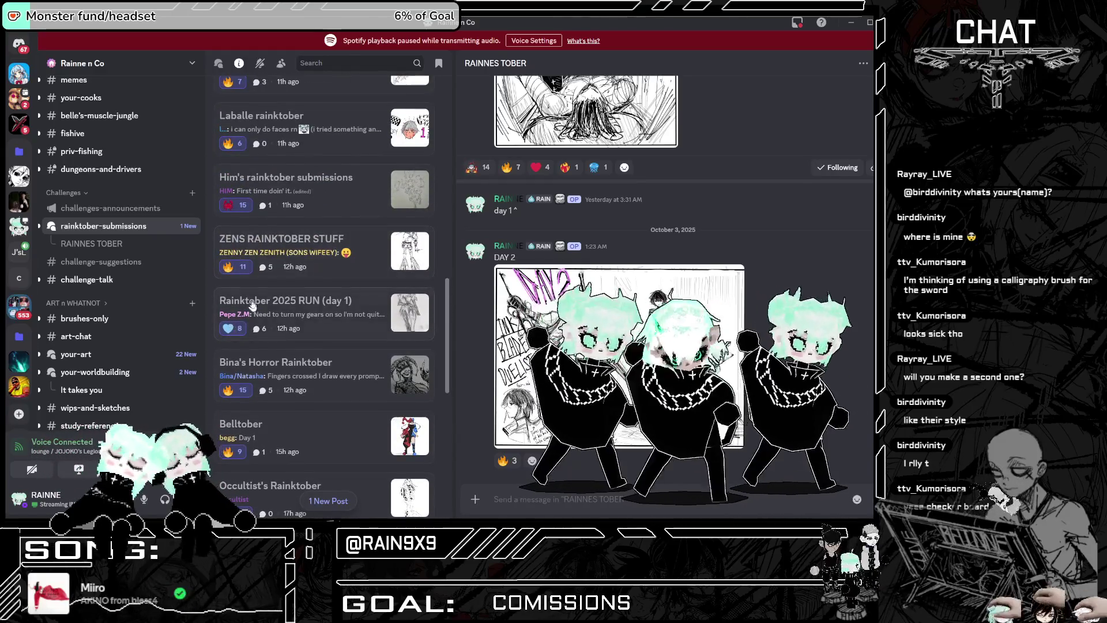
scroll(241, 258, up, 4)
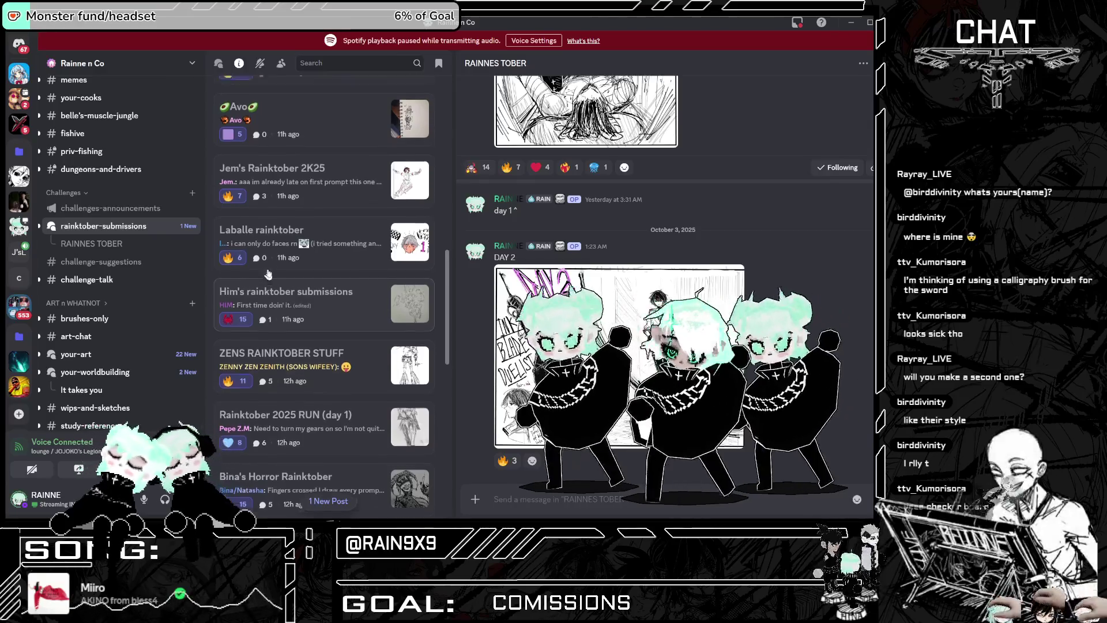
scroll(276, 277, up, 2)
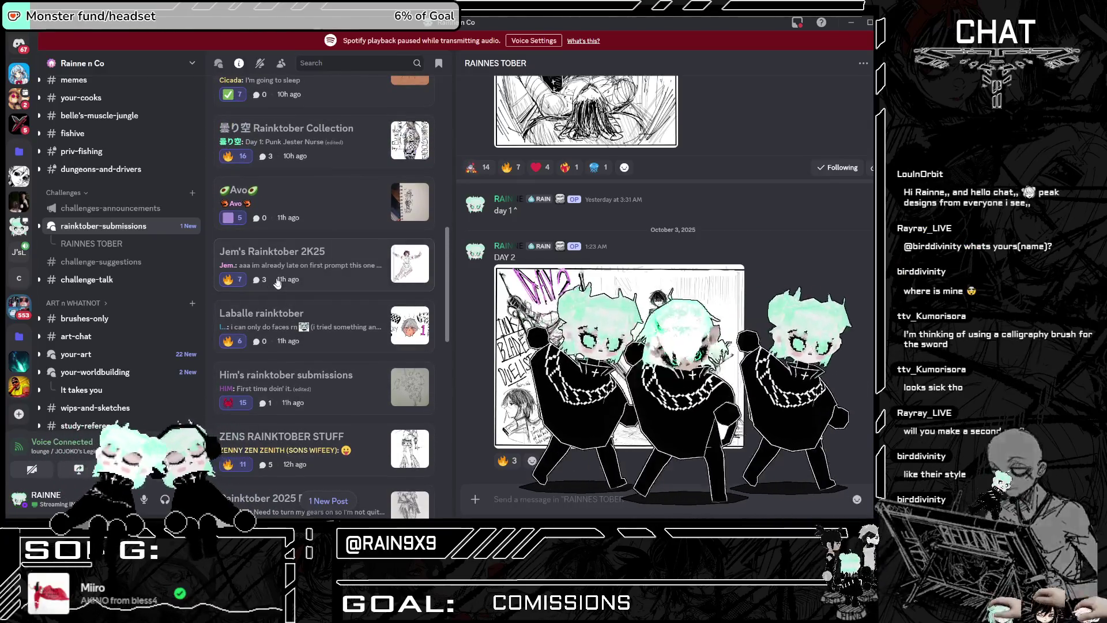
scroll(278, 281, up, 9)
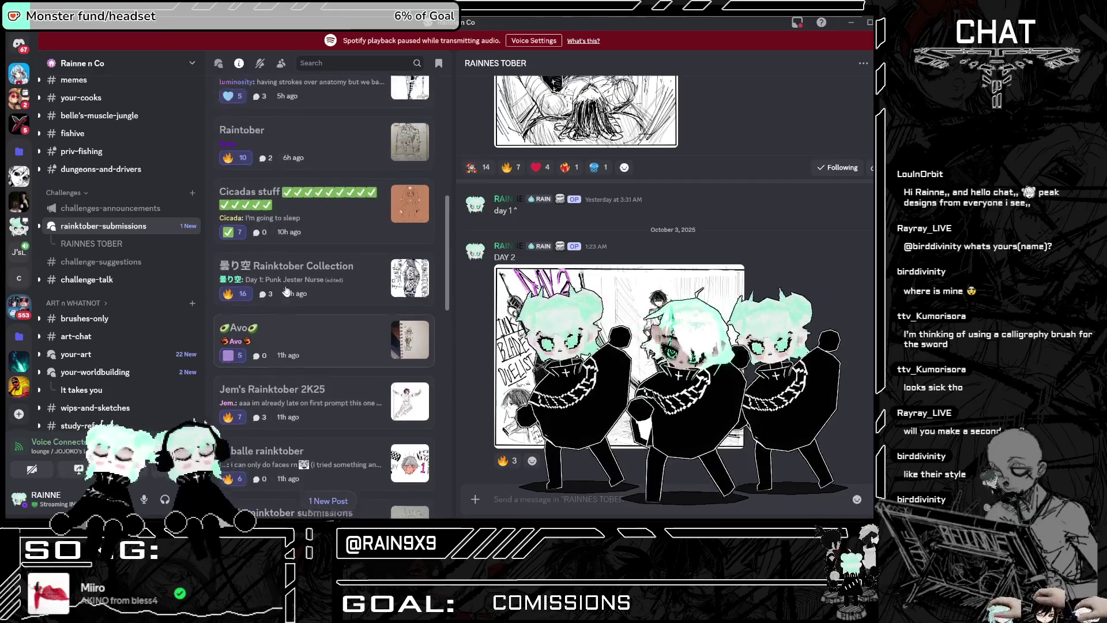
scroll(286, 292, up, 10)
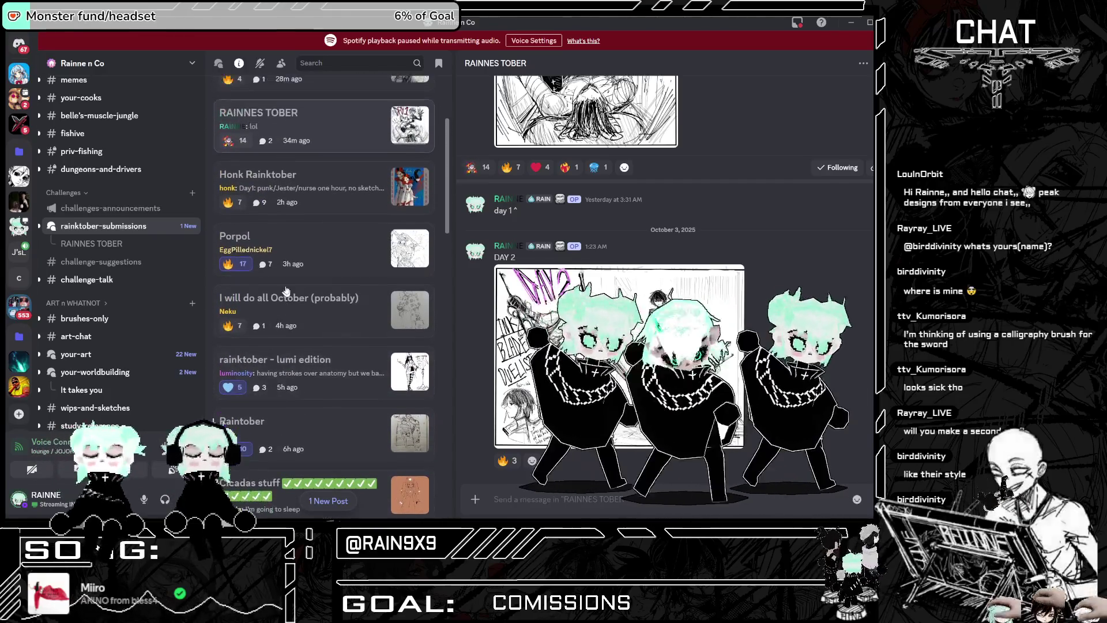
scroll(287, 291, up, 2)
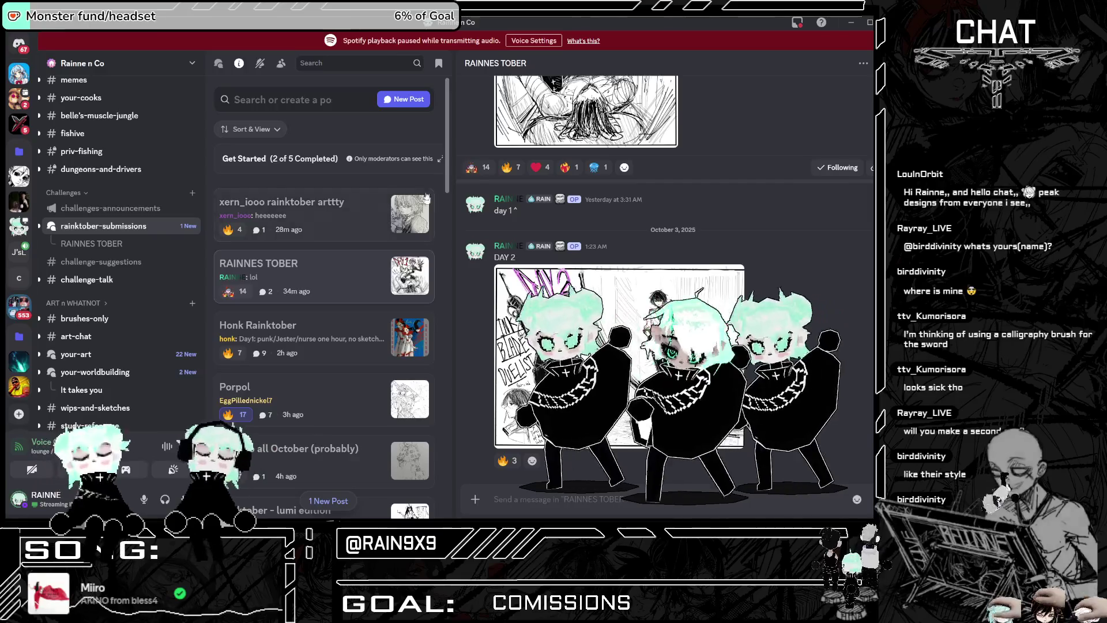
drag(447, 137, 448, 434)
scroll(369, 487, down, 3)
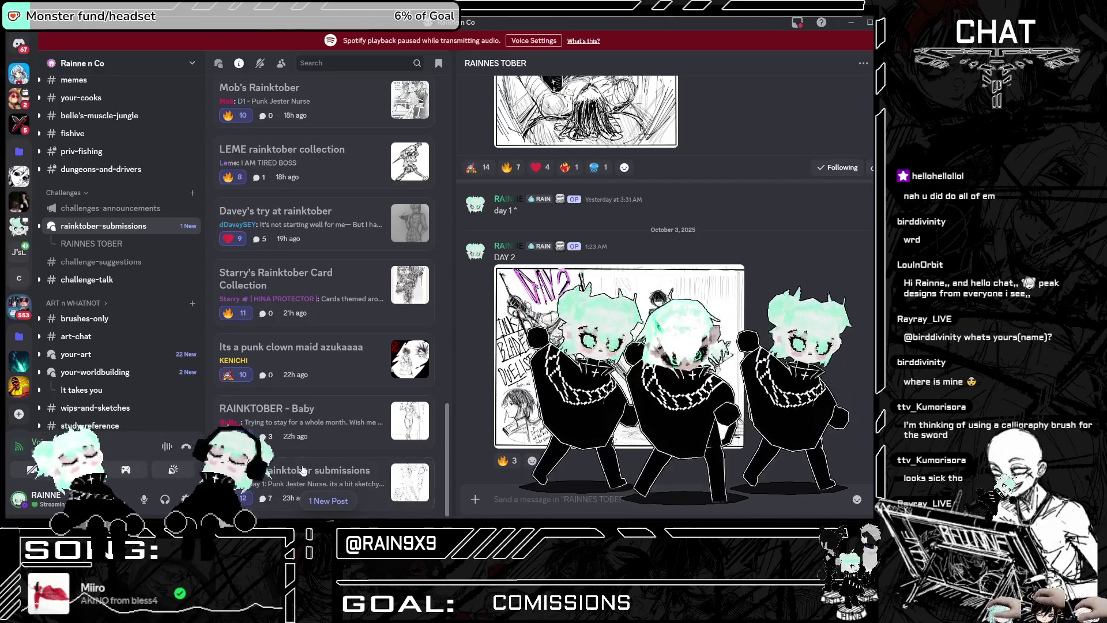
scroll(323, 439, up, 4)
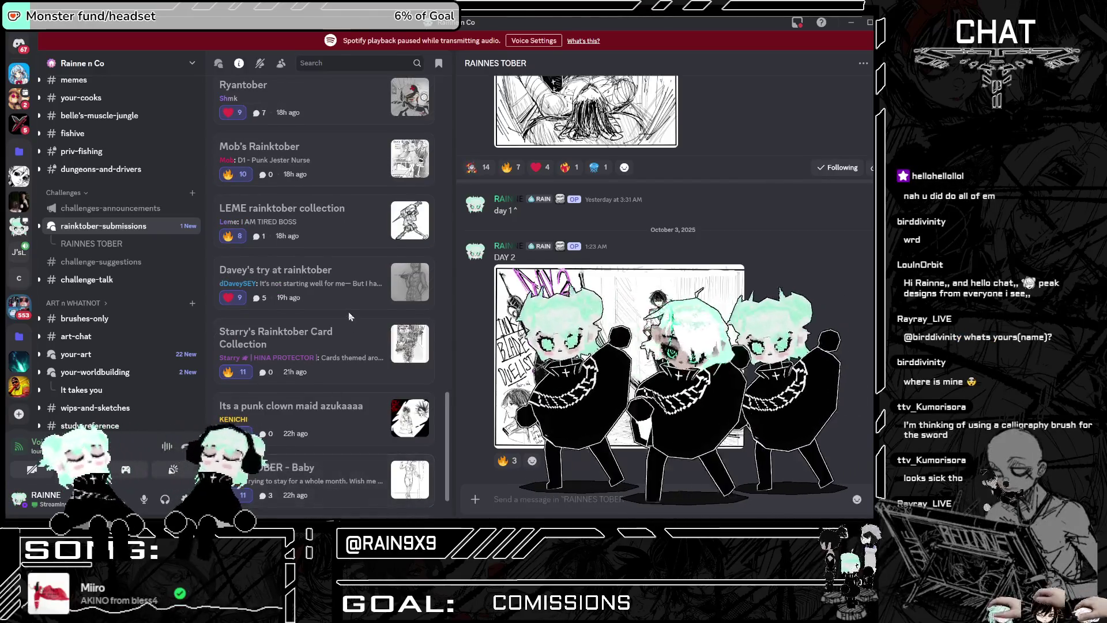
scroll(358, 328, down, 3)
scroll(352, 335, up, 15)
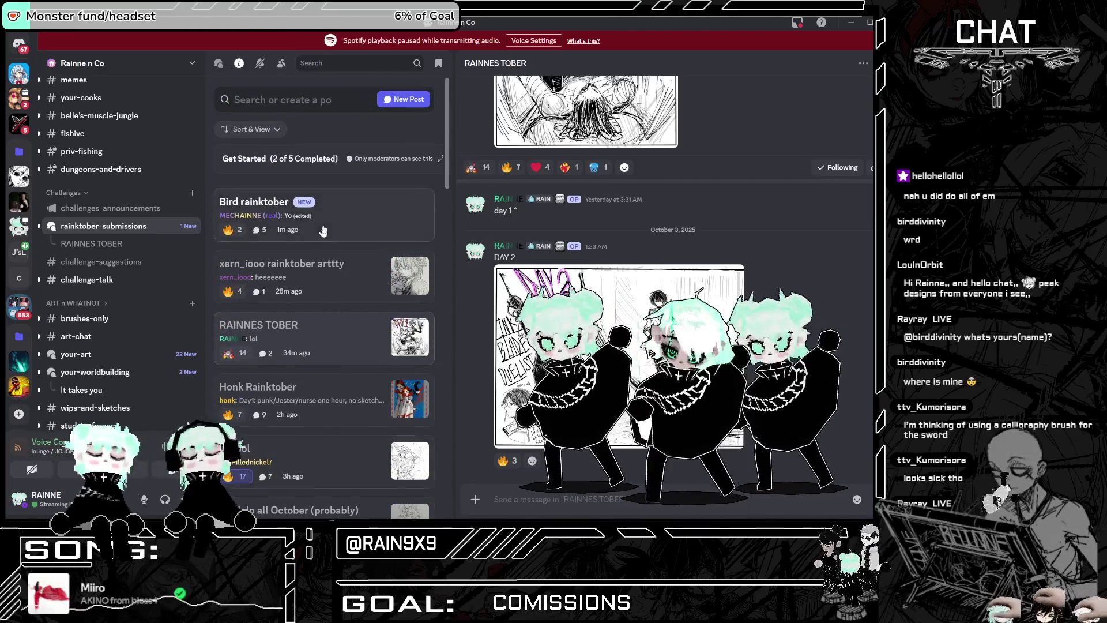
Step: Open the Bird rainktober post and inspect its sketch enlarged, zooming on the head and torso
click(323, 230)
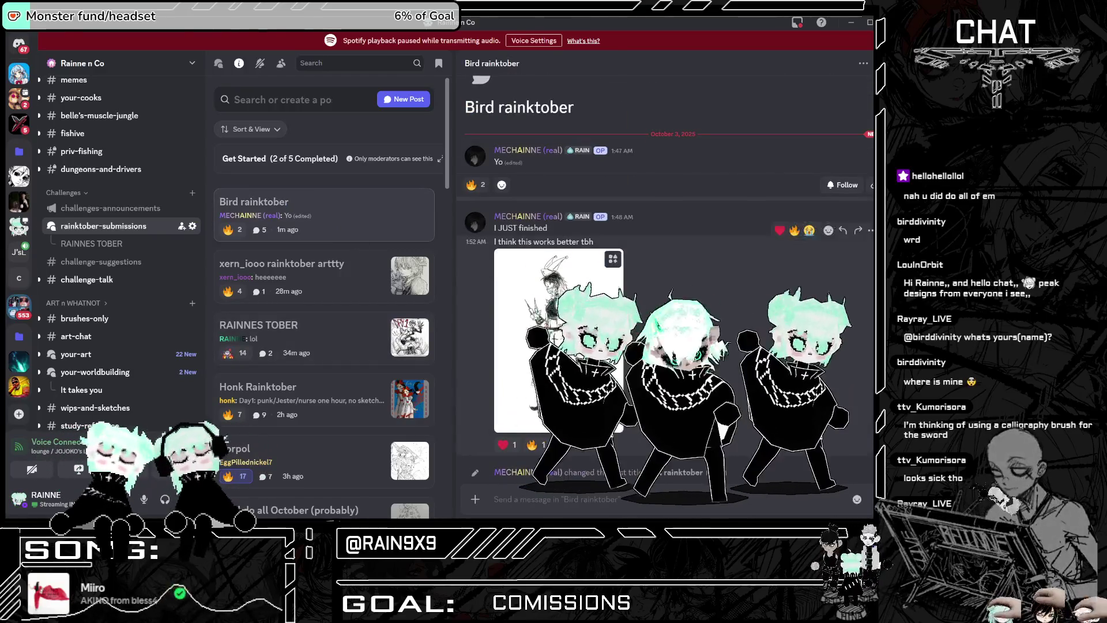
scroll(122, 243, down, 4)
scroll(332, 284, down, 5)
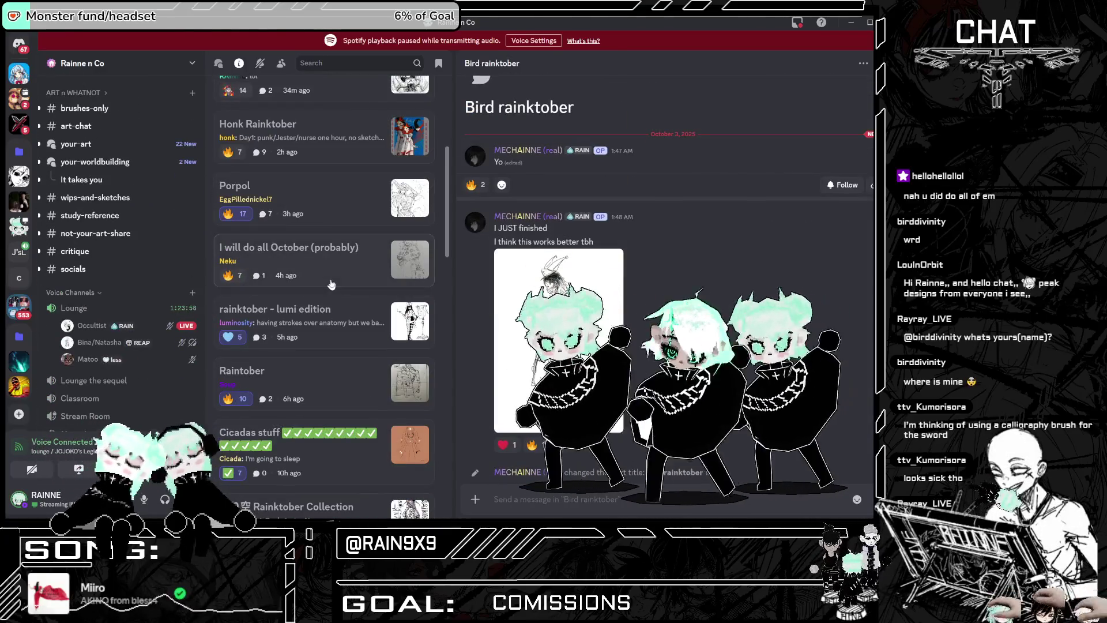
scroll(332, 284, up, 5)
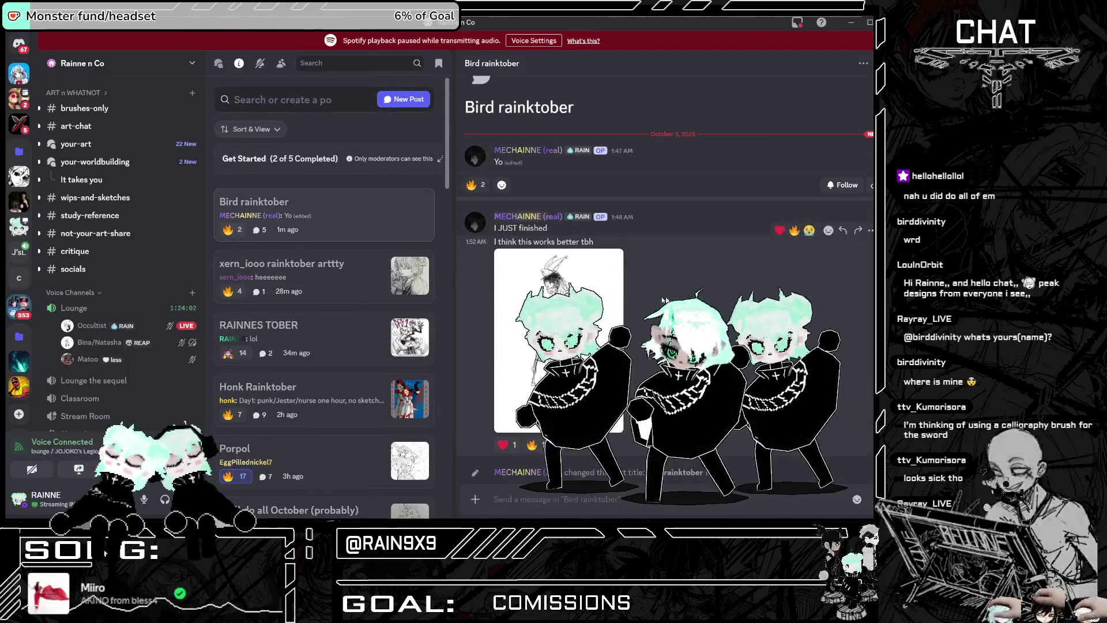
scroll(665, 299, down, 2)
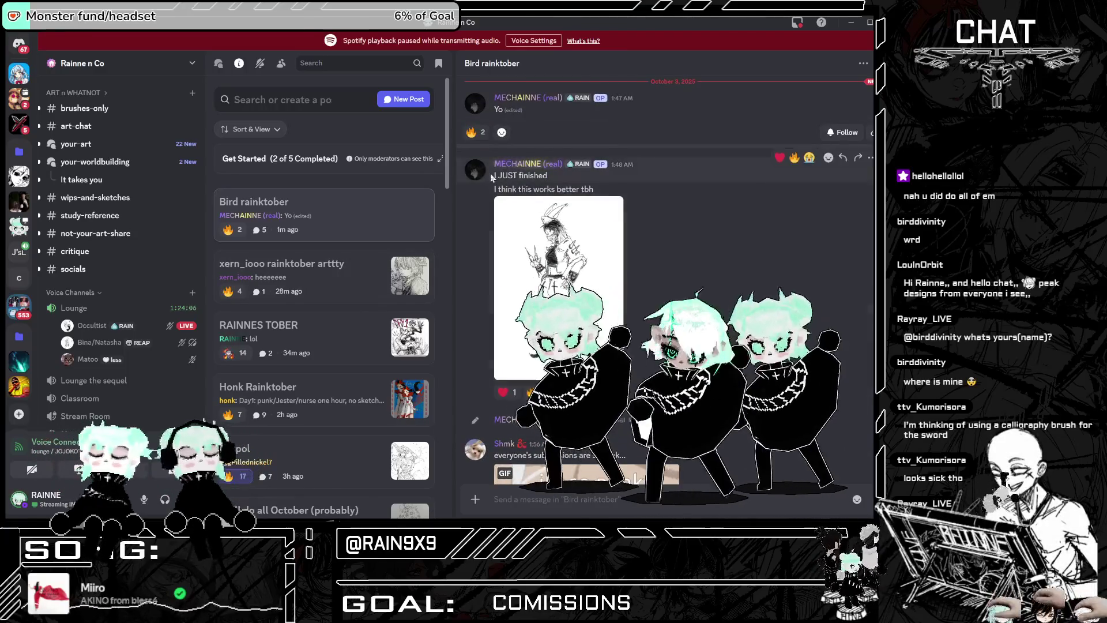
click(554, 260)
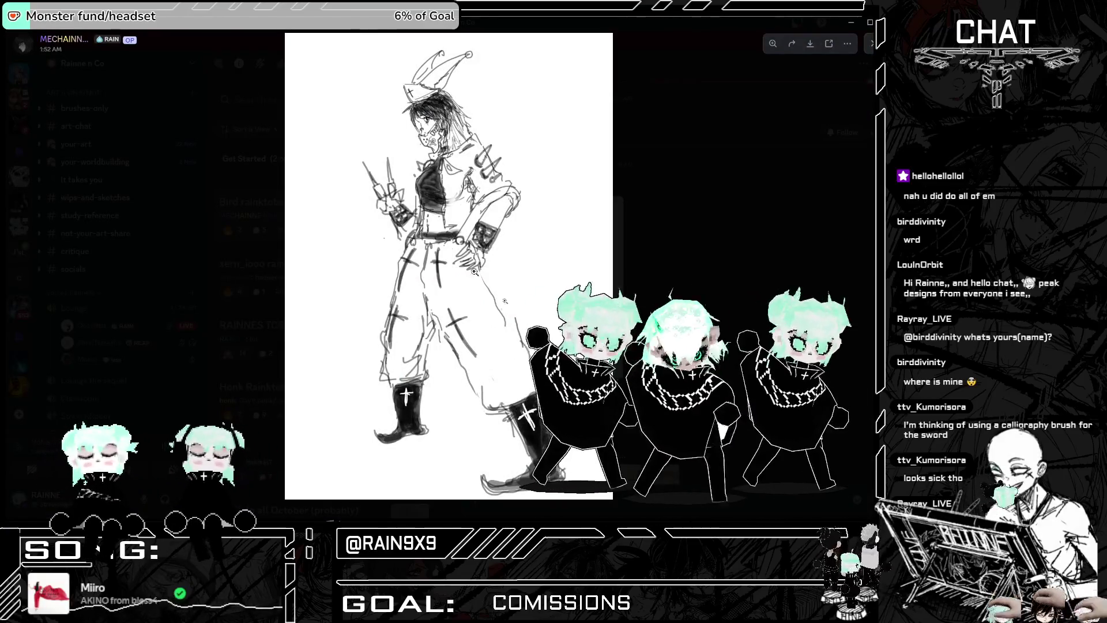
click(405, 118)
click(386, 352)
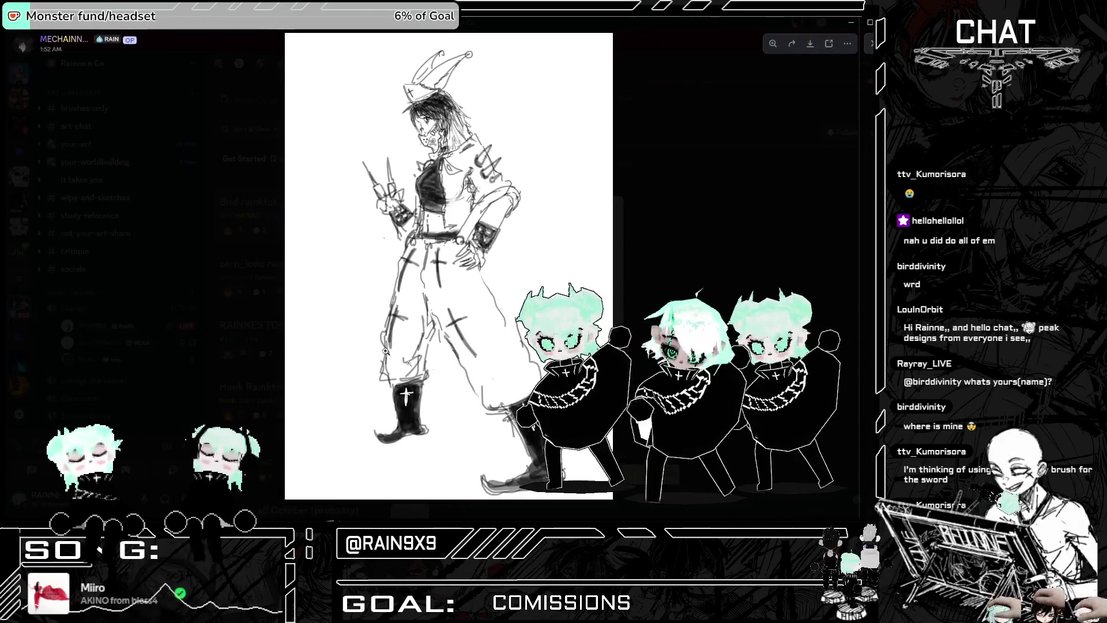
click(460, 114)
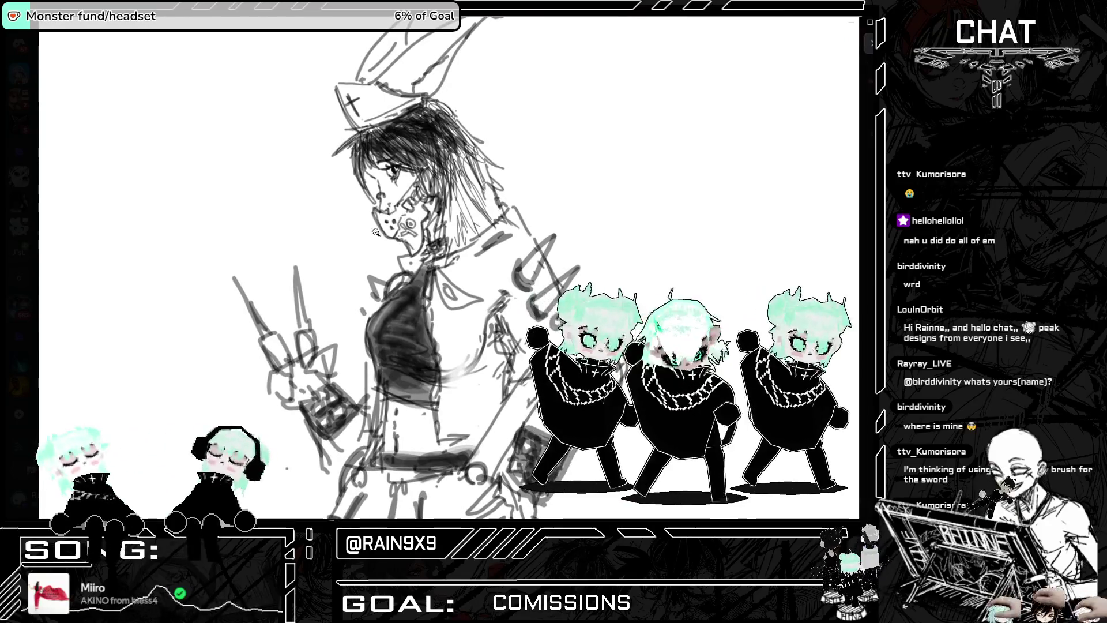
scroll(380, 216, down, 3)
click(398, 211)
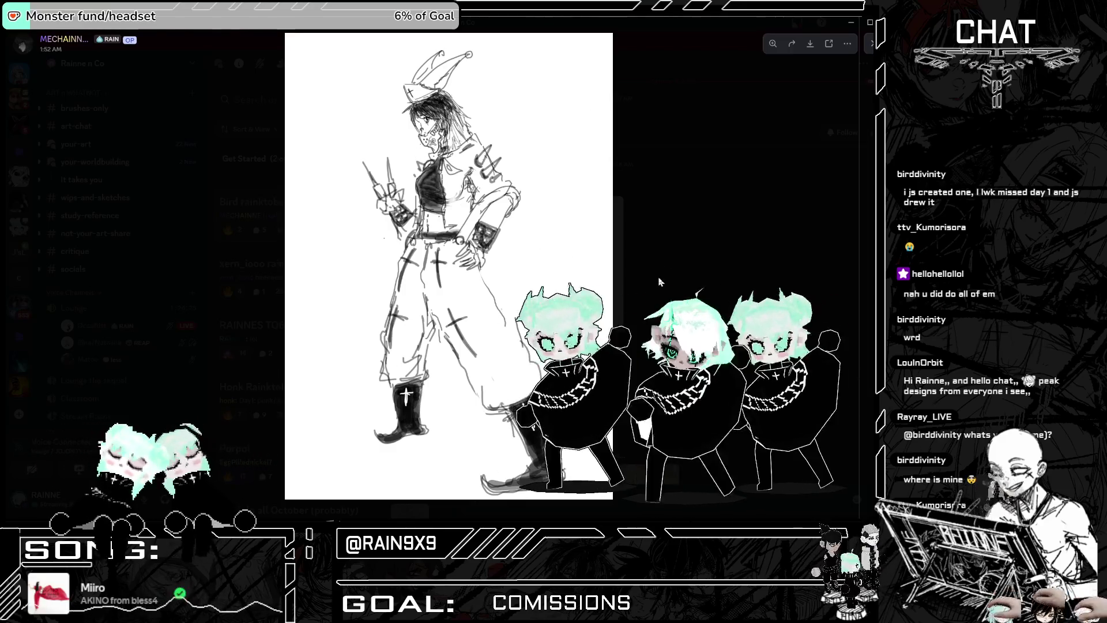
click(632, 296)
Step: Glance at the Bird sketch once more, then return to the Day 2 page in Clip Studio Paint
click(617, 277)
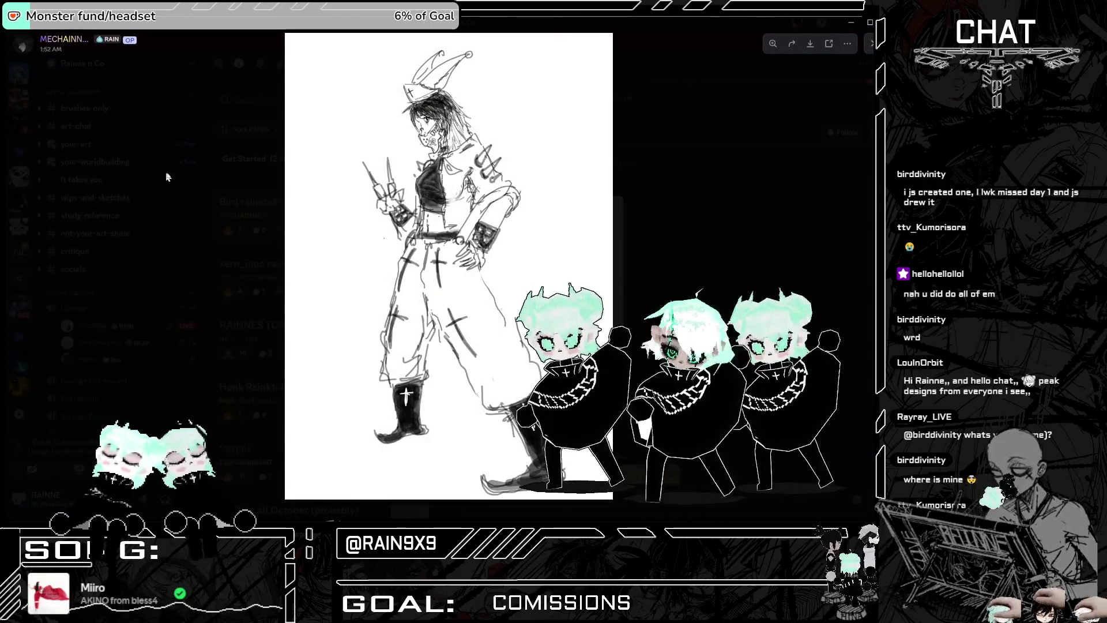
click(199, 171)
scroll(556, 262, down, 2)
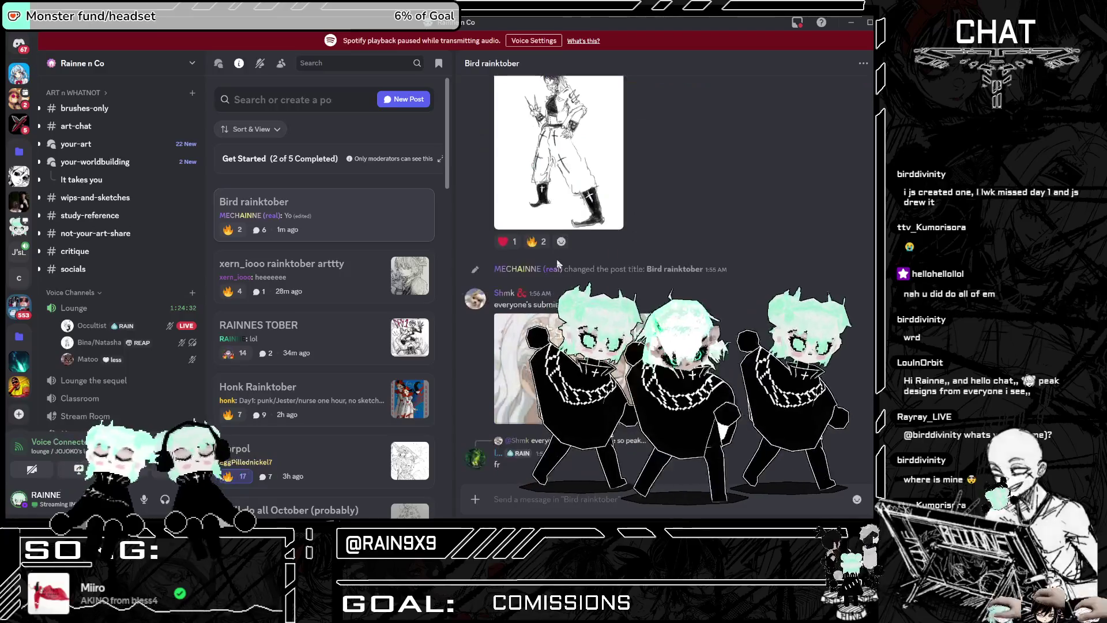
scroll(556, 263, up, 3)
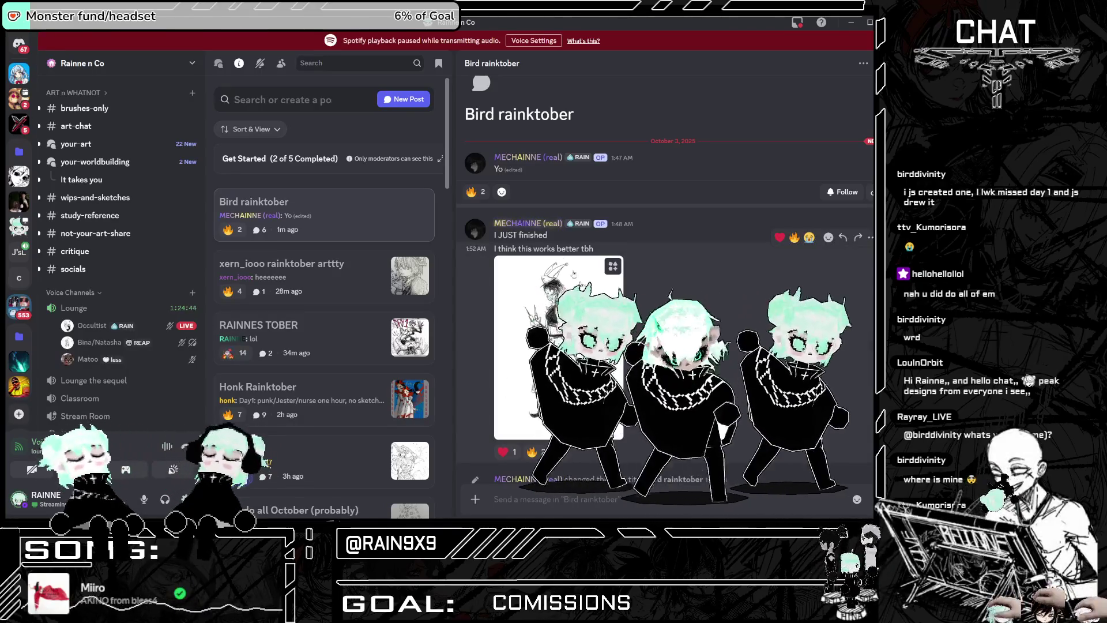
key(alt+Tab)
Step: Zoom and pan to the backpack girl sketch above the Day 2 ink-blade duelist panel
scroll(467, 162, down, 7)
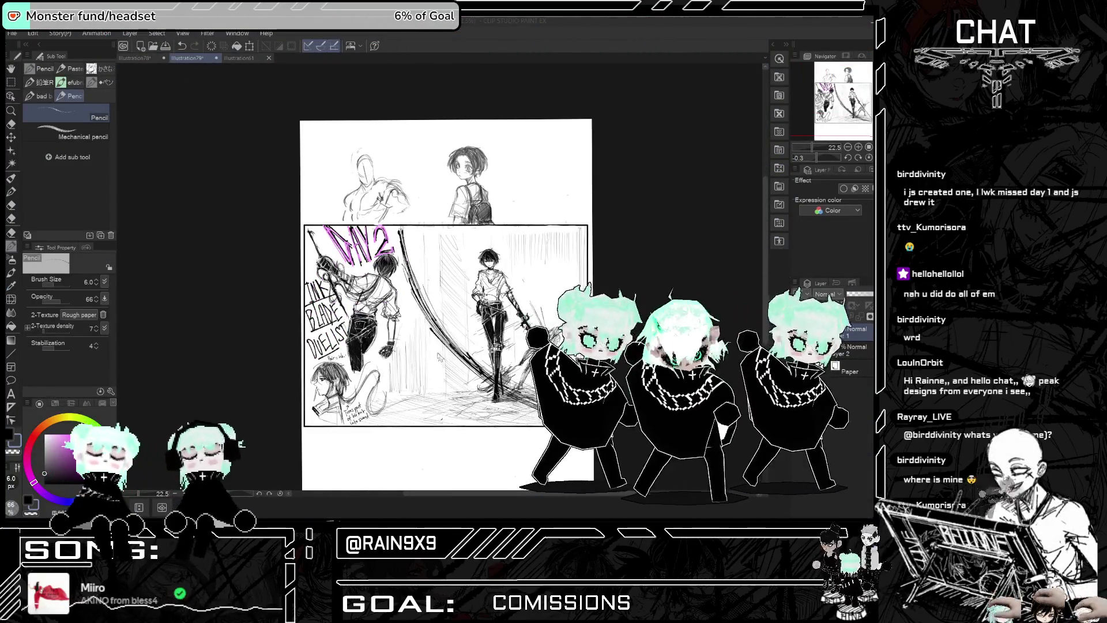
scroll(349, 343, up, 4)
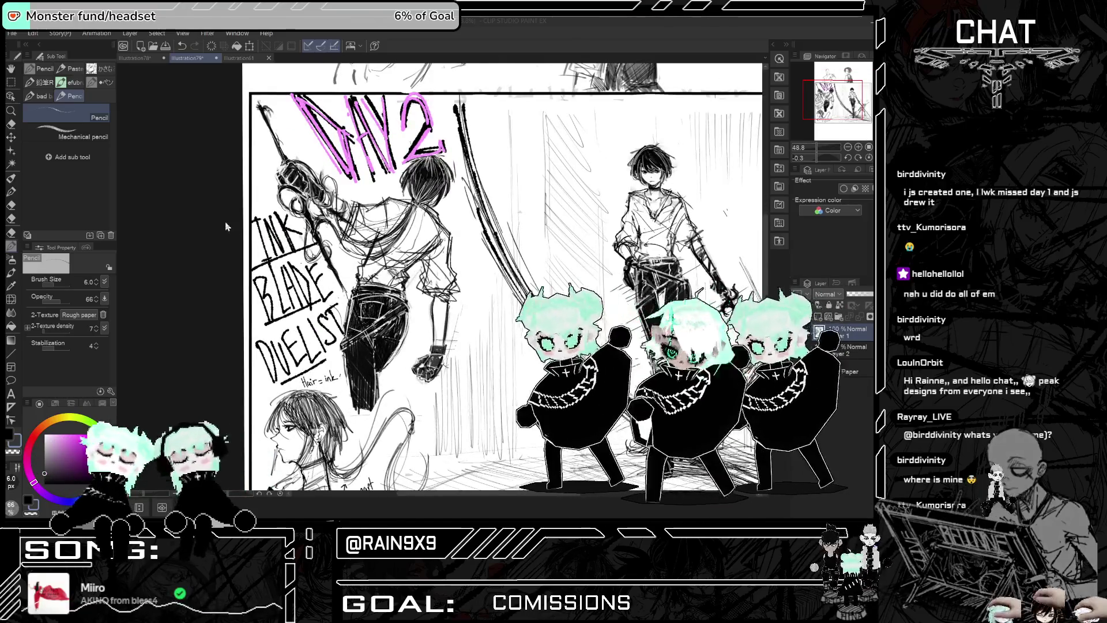
scroll(502, 277, down, 5)
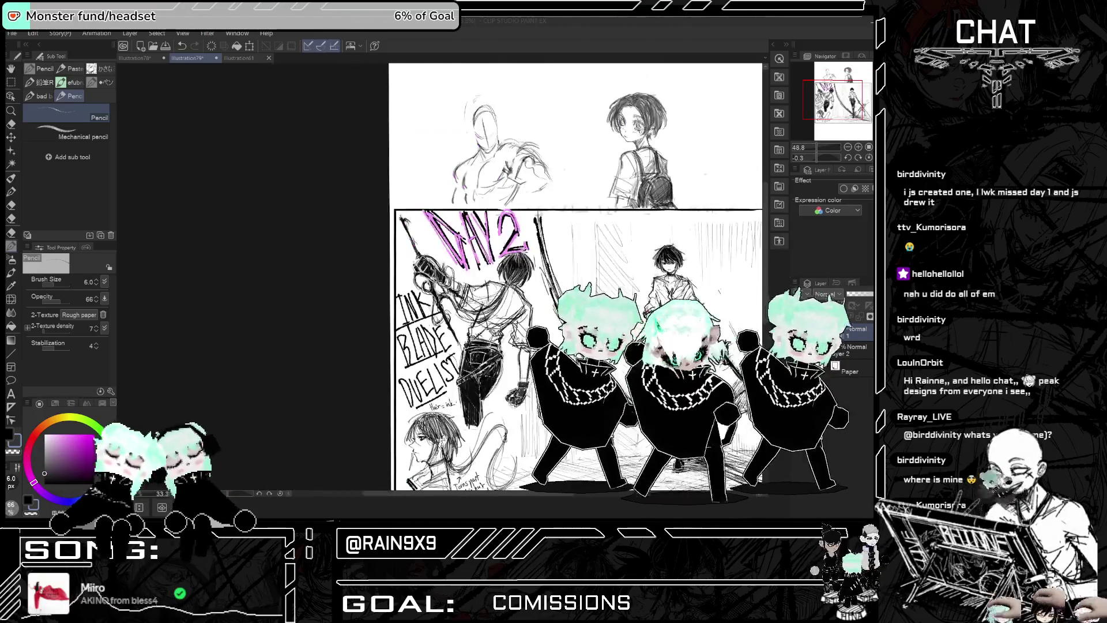
scroll(502, 277, up, 3)
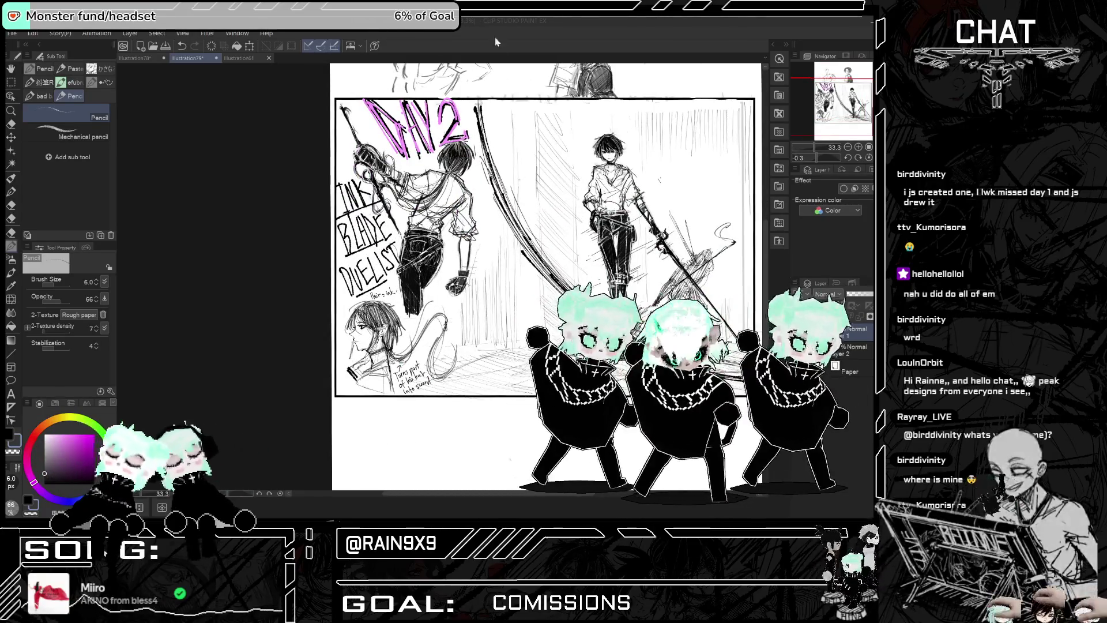
scroll(498, 143, down, 1)
scroll(570, 215, down, 3)
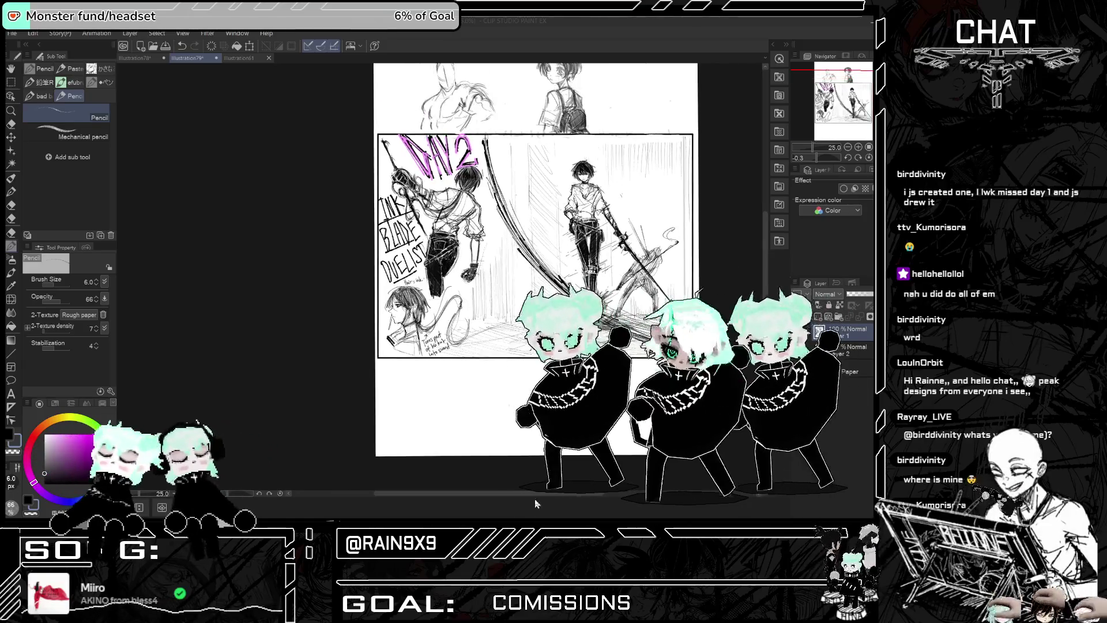
scroll(569, 214, up, 3)
scroll(569, 214, up, 1)
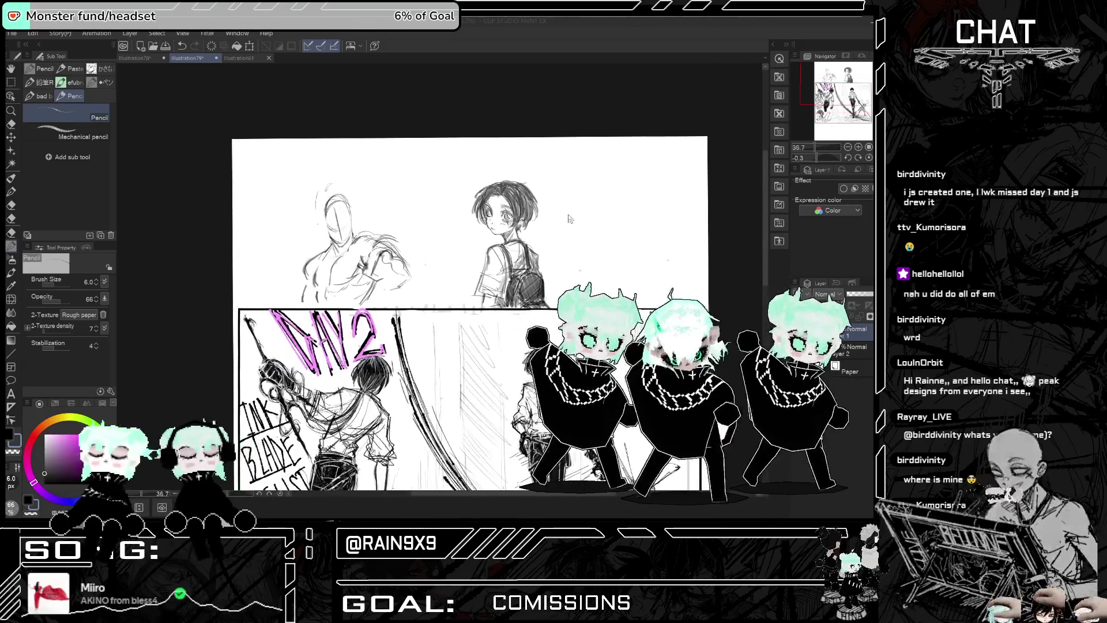
scroll(570, 215, up, 1)
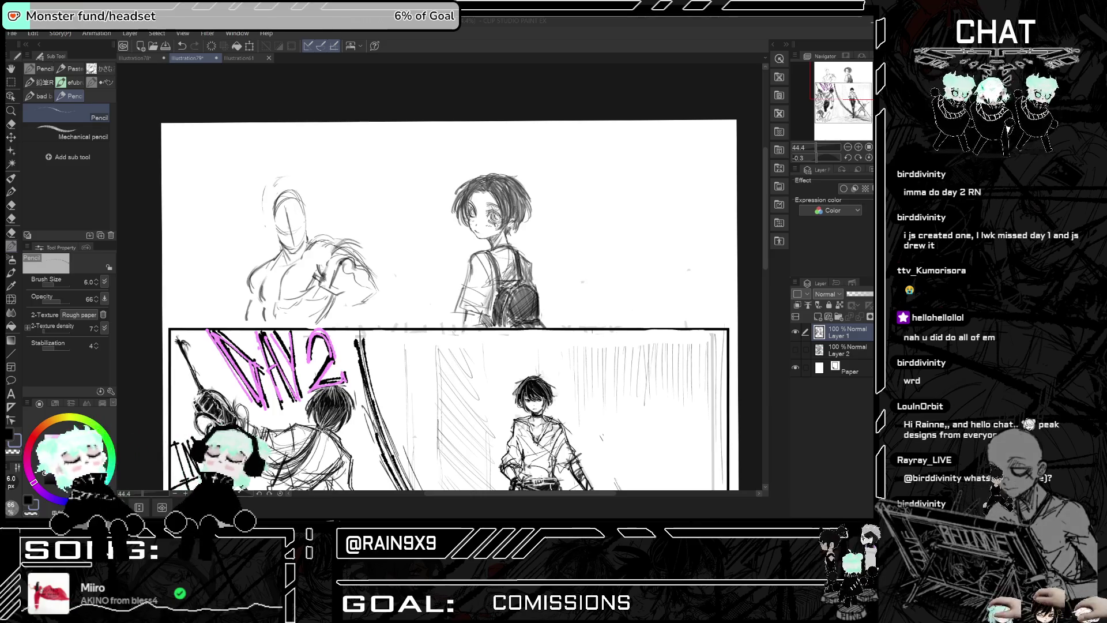
scroll(541, 196, up, 3)
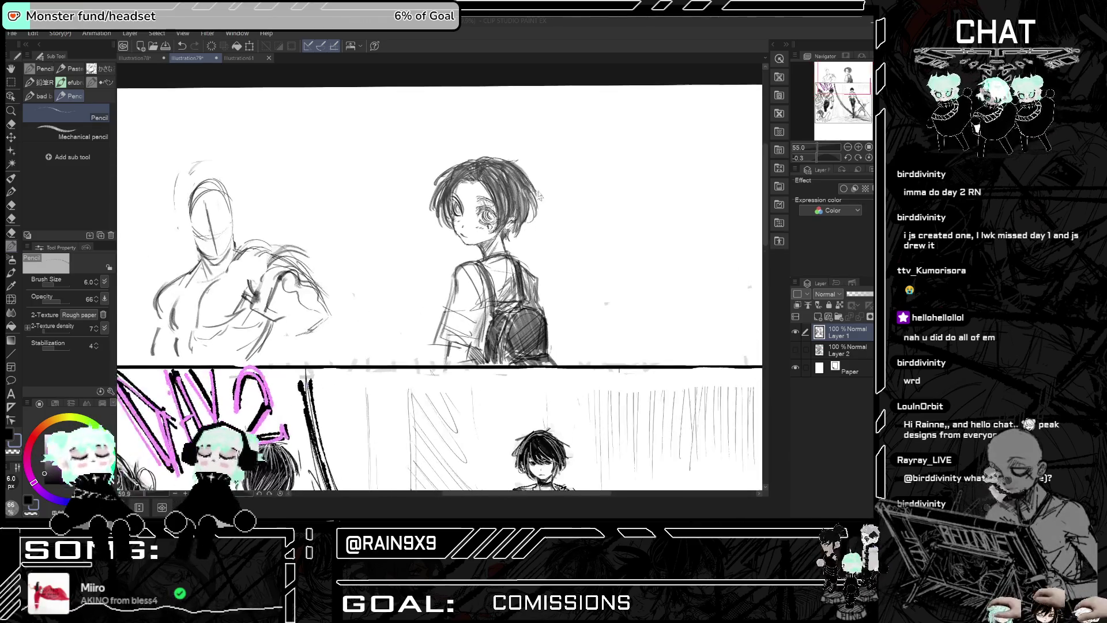
scroll(541, 196, up, 1)
key(h)
key(h)
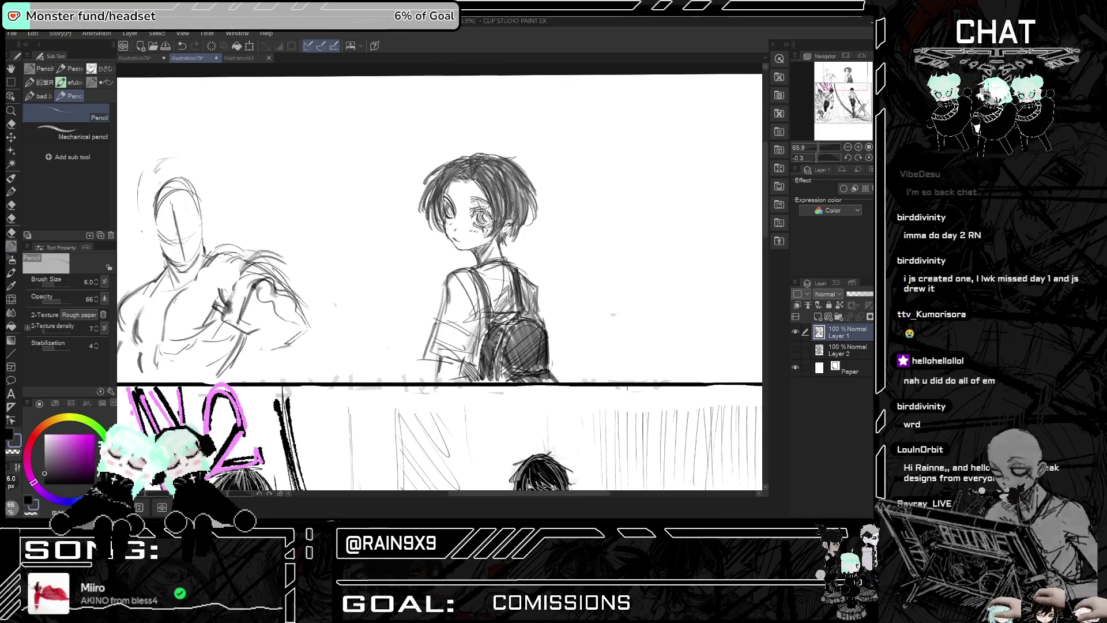
scroll(451, 301, down, 4)
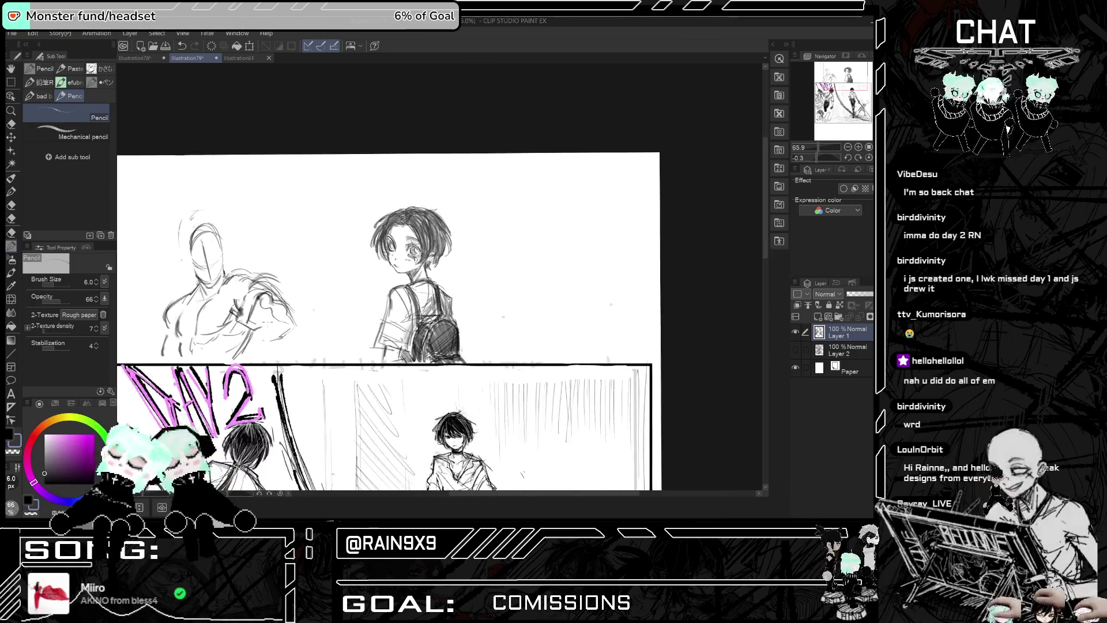
scroll(451, 301, up, 4)
scroll(576, 176, up, 3)
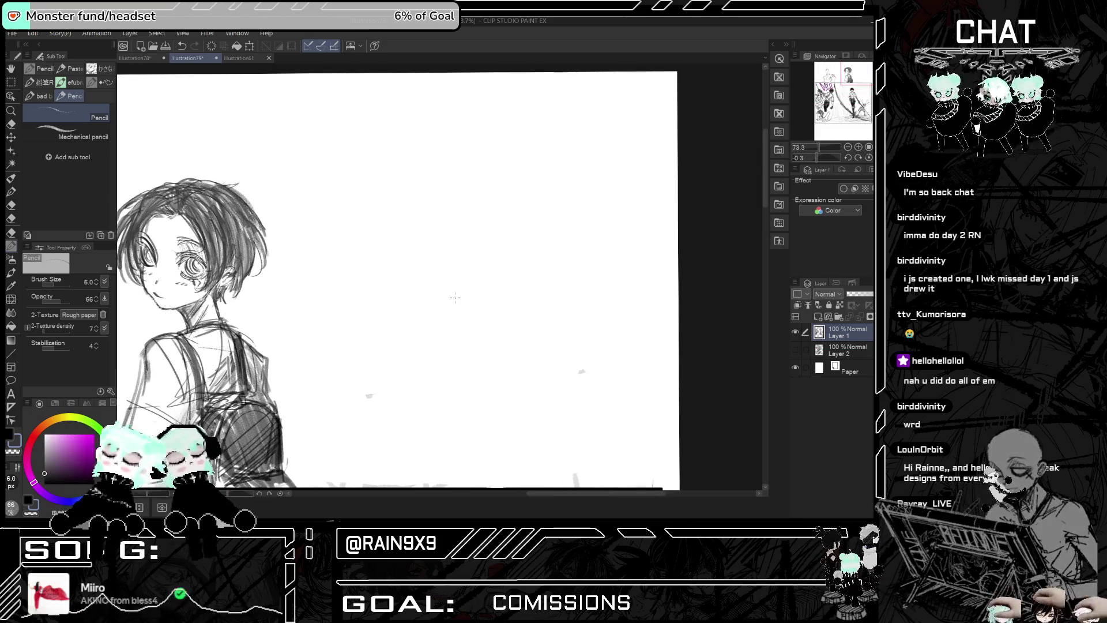
drag(468, 270, 502, 190)
key(ctrl+z)
drag(457, 277, 482, 177)
key(ctrl+z)
mouse_move(444, 283)
mouse_down()
mouse_move(443, 252)
mouse_move(484, 185)
mouse_move(495, 312)
mouse_up()
key(ctrl+z)
key(ctrl+z)
key(ctrl+z)
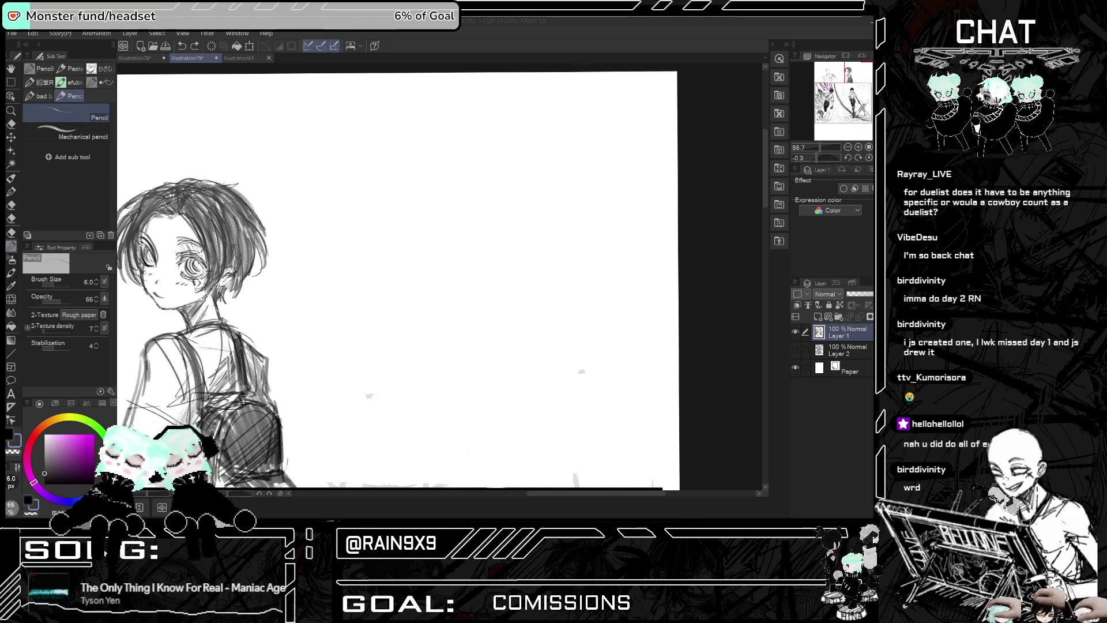
Step: After discarding several face-outline curves, pencil a narrow eye with curved lines above and below
drag(541, 197, 523, 226)
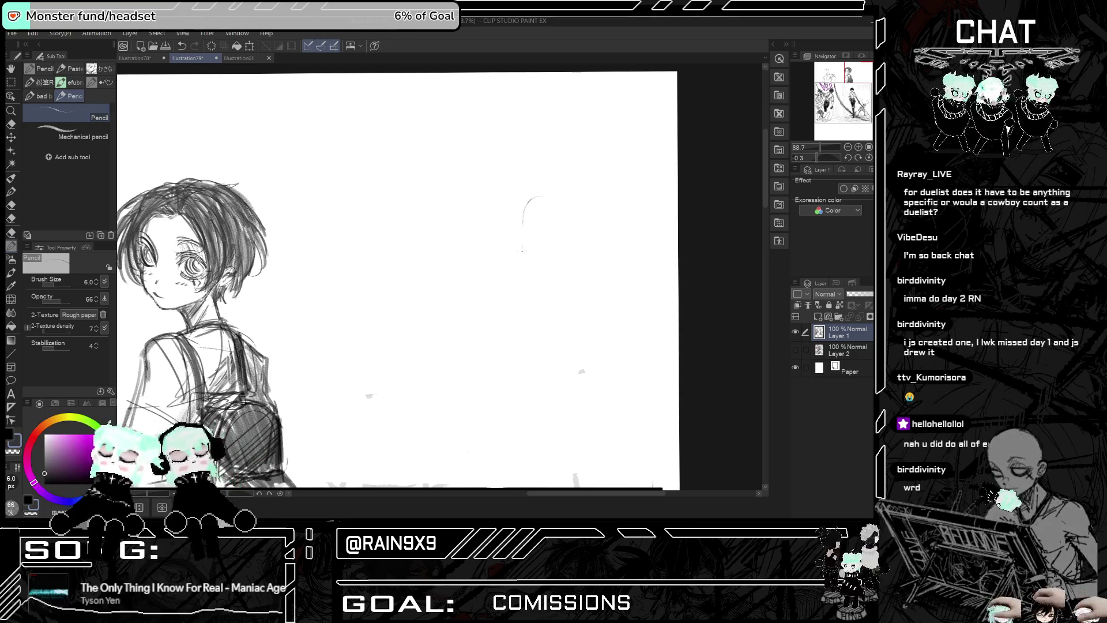
key(ctrl+z)
drag(470, 242, 530, 166)
key(ctrl+z)
mouse_move(476, 243)
mouse_down()
mouse_move(472, 221)
mouse_move(536, 175)
mouse_up()
drag(476, 238, 531, 185)
key(ctrl+z)
key(ctrl+z)
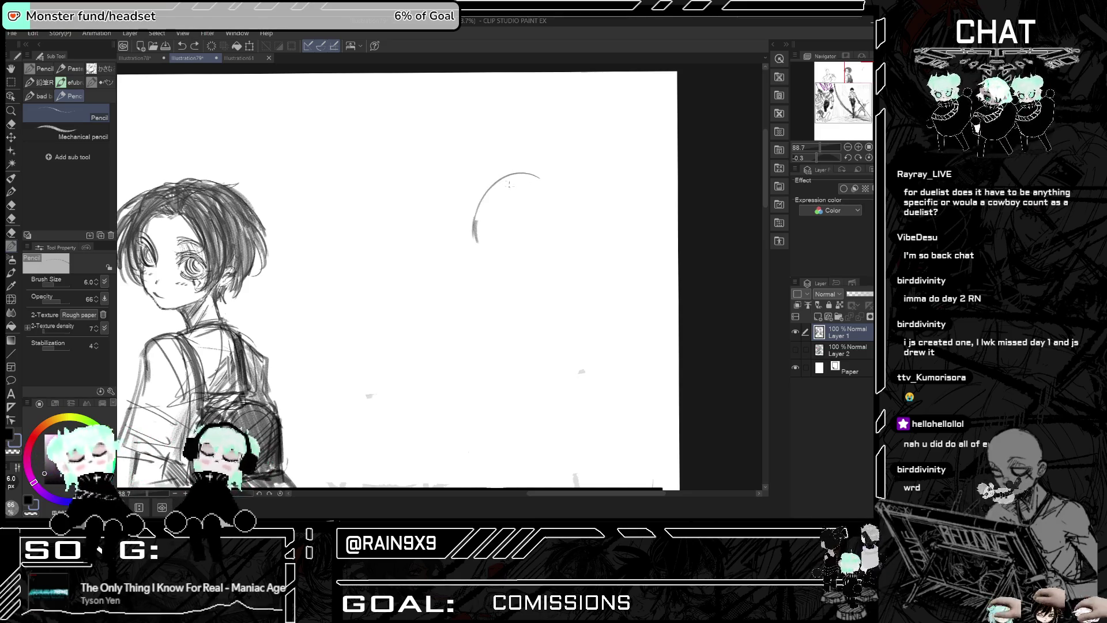
mouse_move(476, 243)
mouse_down()
mouse_move(523, 188)
mouse_move(557, 217)
mouse_up()
key(ctrl+z)
key(ctrl+z)
key(ctrl+z)
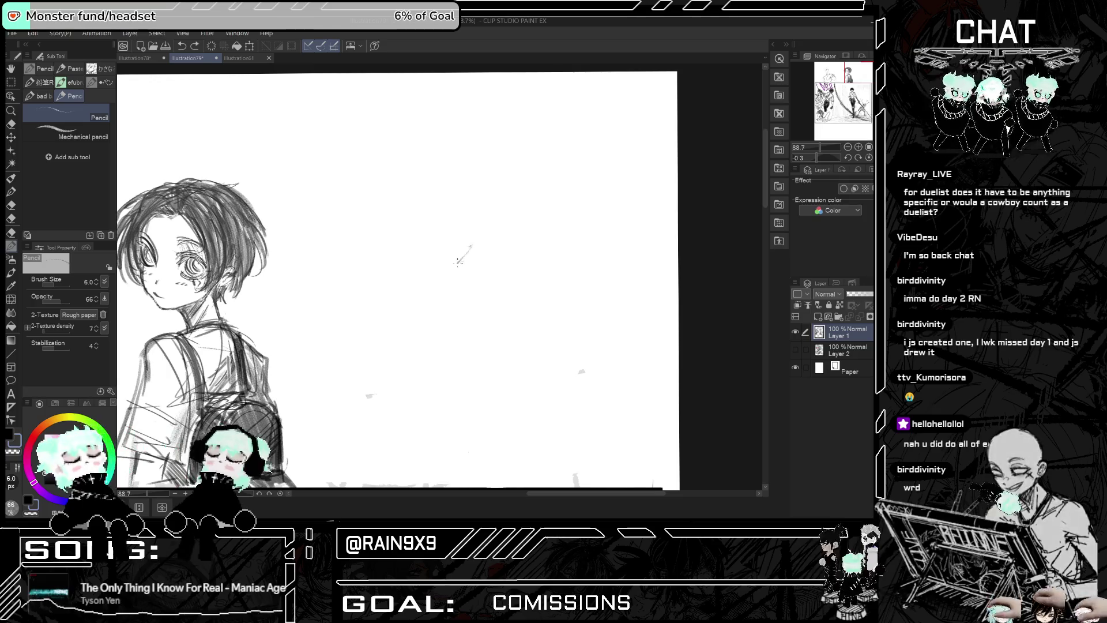
mouse_move(458, 262)
mouse_down()
mouse_move(530, 214)
mouse_move(499, 248)
mouse_up()
drag(472, 250, 522, 239)
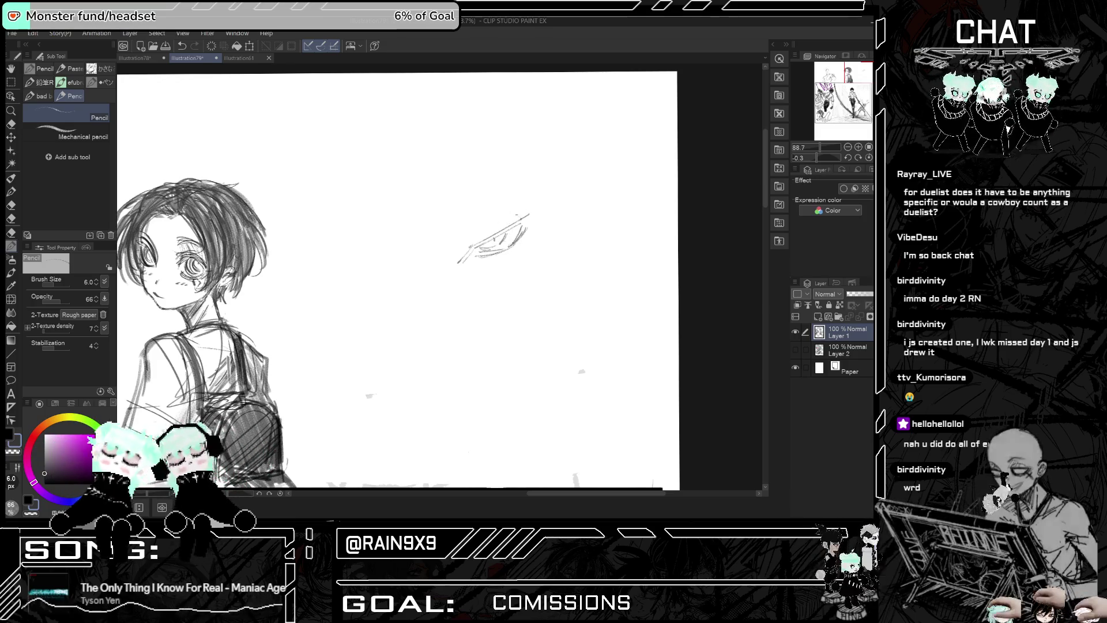
drag(461, 255, 509, 223)
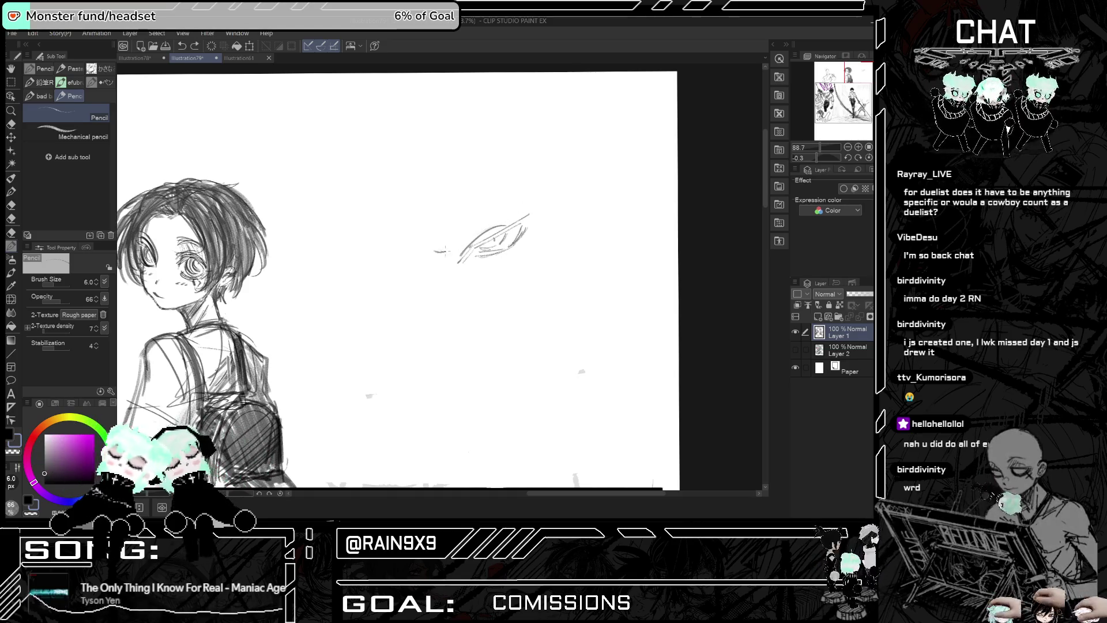
Step: Draw the brow line sloping toward the nose, then two side lines of the nose
mouse_move(508, 198)
mouse_down()
mouse_move(441, 247)
mouse_move(443, 262)
mouse_move(413, 273)
mouse_move(308, 249)
mouse_up()
mouse_move(387, 271)
mouse_down()
mouse_move(403, 277)
mouse_move(319, 266)
mouse_move(377, 278)
mouse_up()
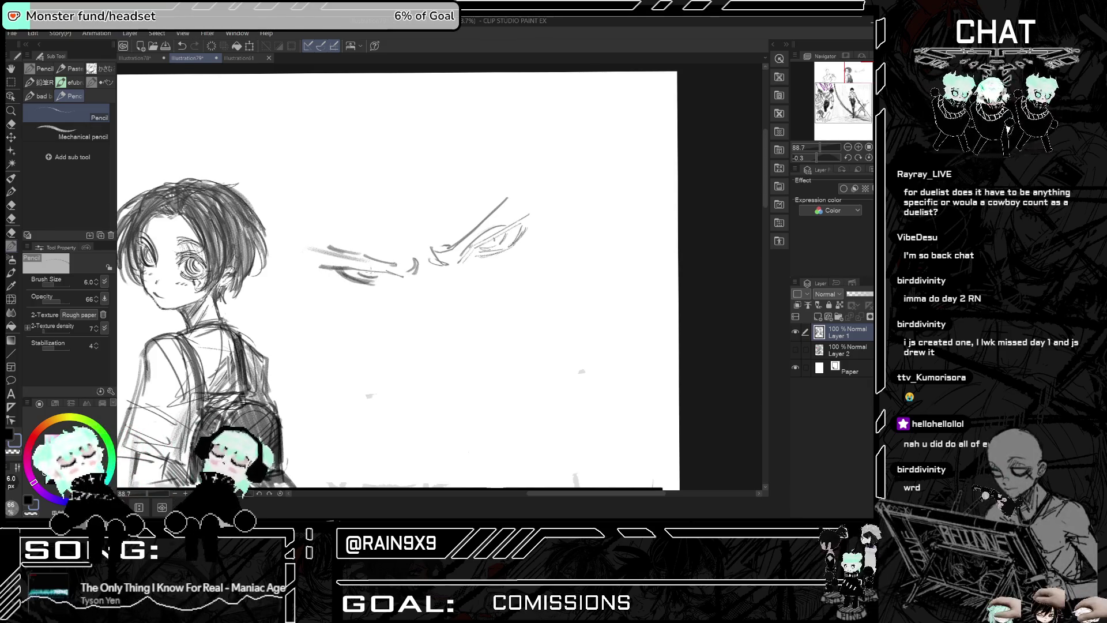
key(ctrl+z)
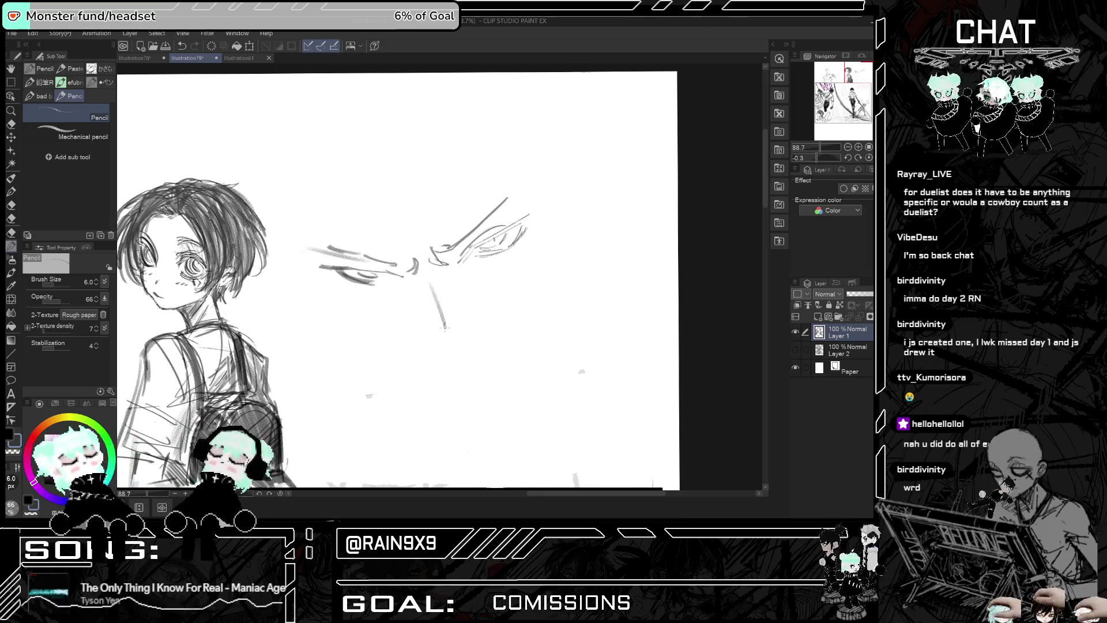
drag(420, 275, 438, 328)
drag(430, 287, 450, 360)
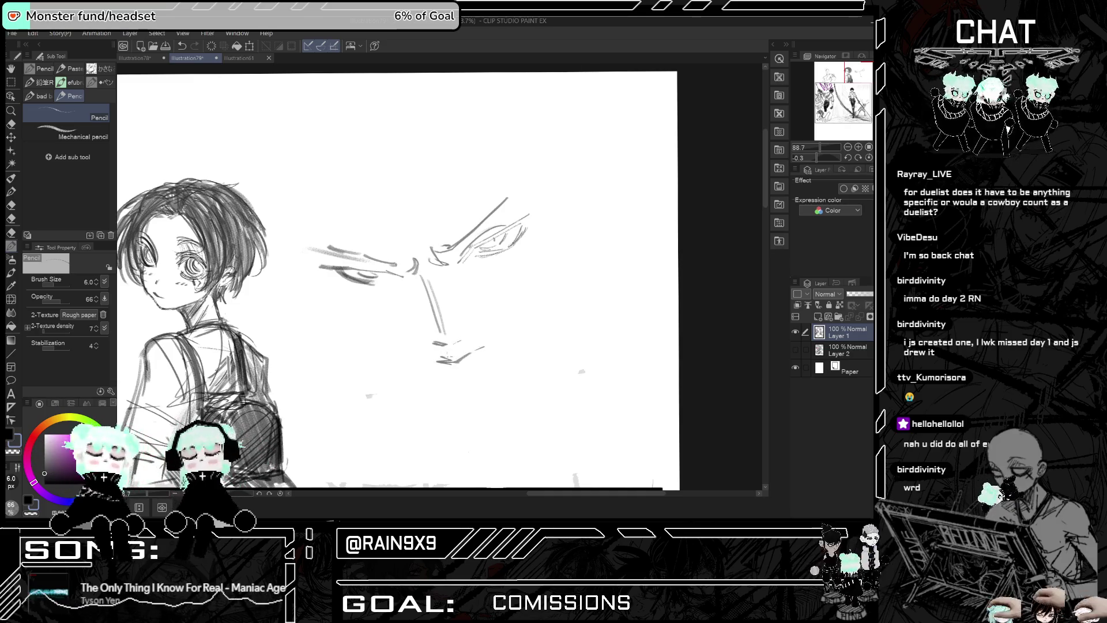
scroll(445, 361, down, 3)
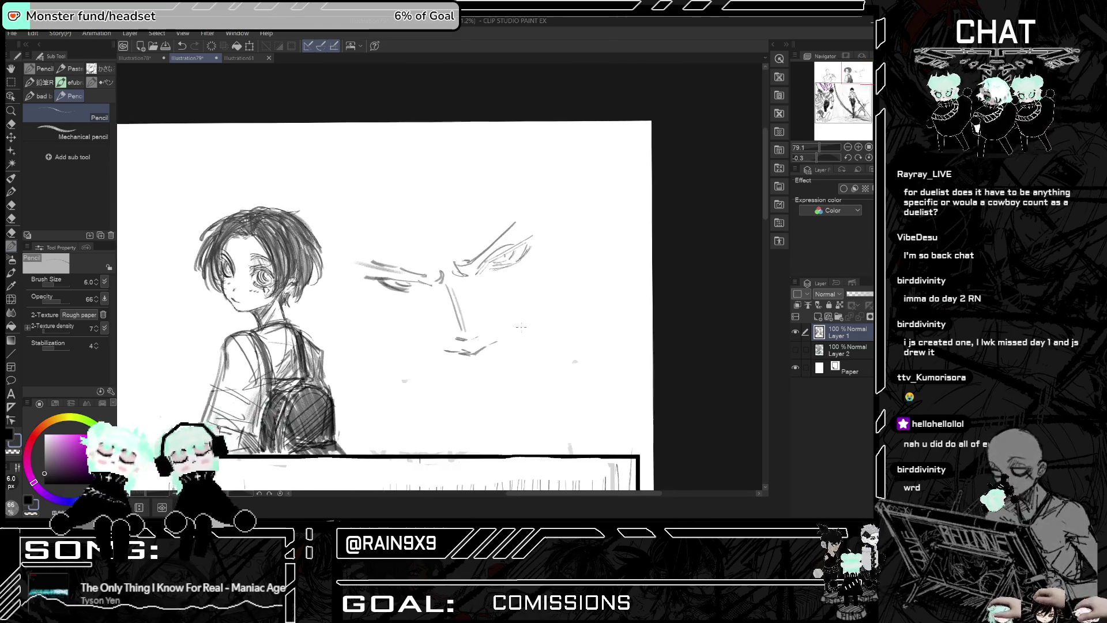
Step: Check the face mirrored, then pencil a long curved line sweeping from above the brow toward the nose
key(h)
key(h)
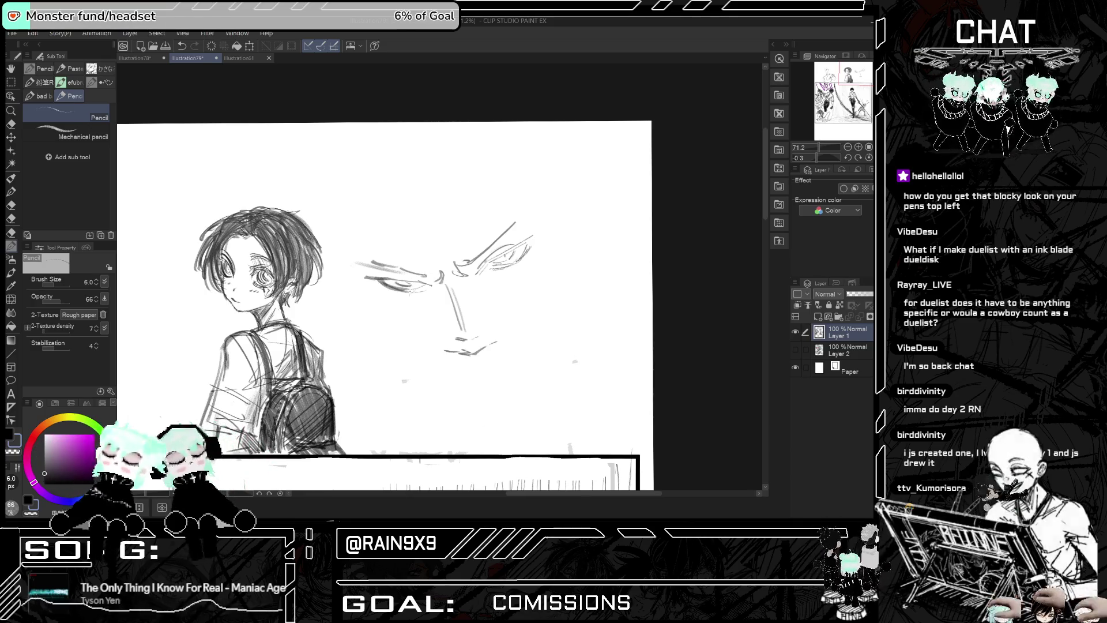
key(h)
key(h)
mouse_move(399, 180)
mouse_down()
mouse_move(450, 300)
mouse_move(479, 315)
mouse_up()
key(ctrl+z)
key(ctrl+z)
key(ctrl+y)
key(ctrl+y)
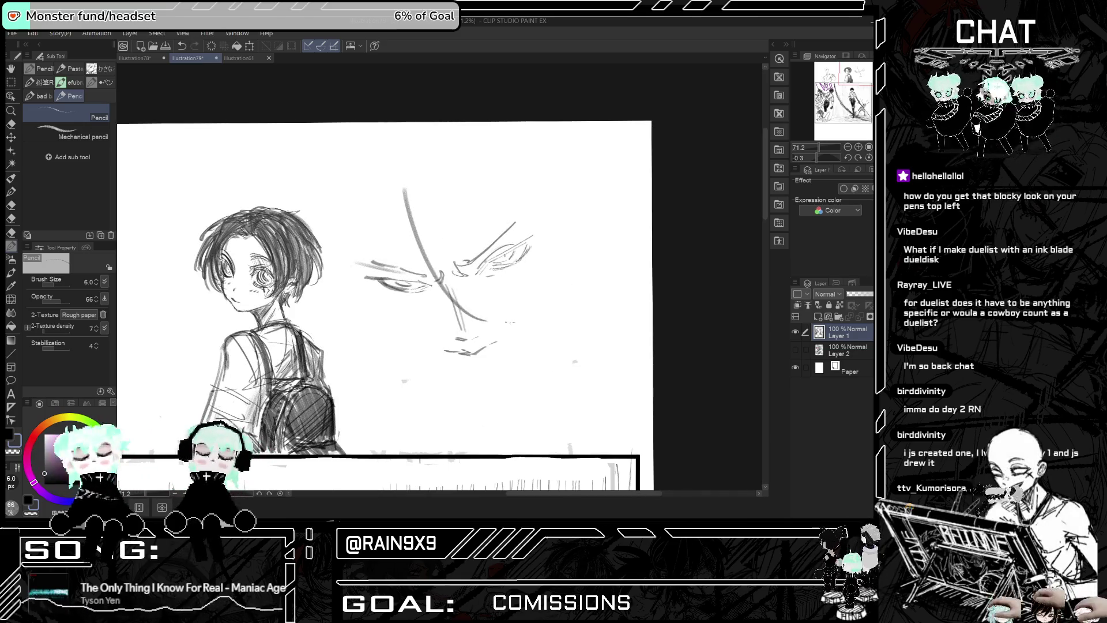
key(ctrl+z)
key(ctrl+z)
mouse_move(416, 227)
mouse_down()
mouse_move(462, 294)
mouse_move(501, 315)
mouse_up()
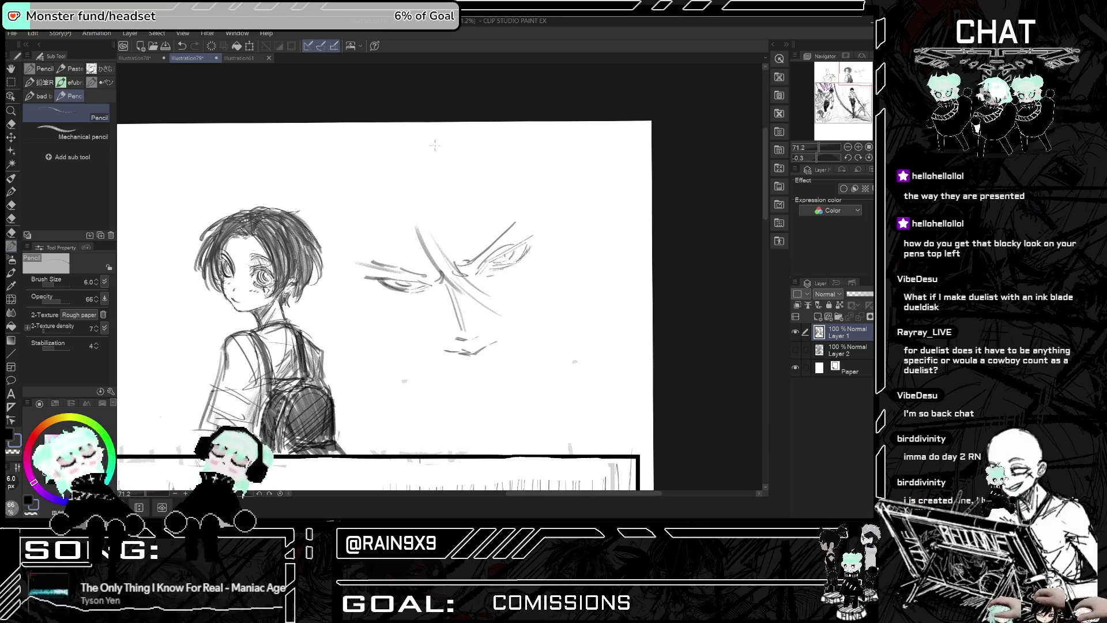
key(b)
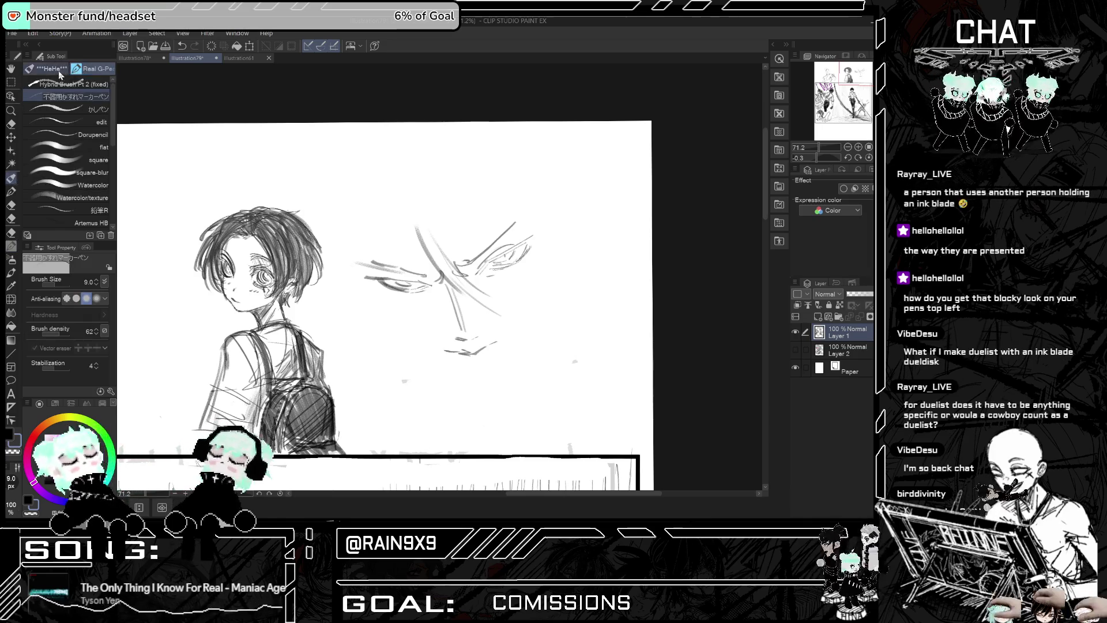
click(53, 68)
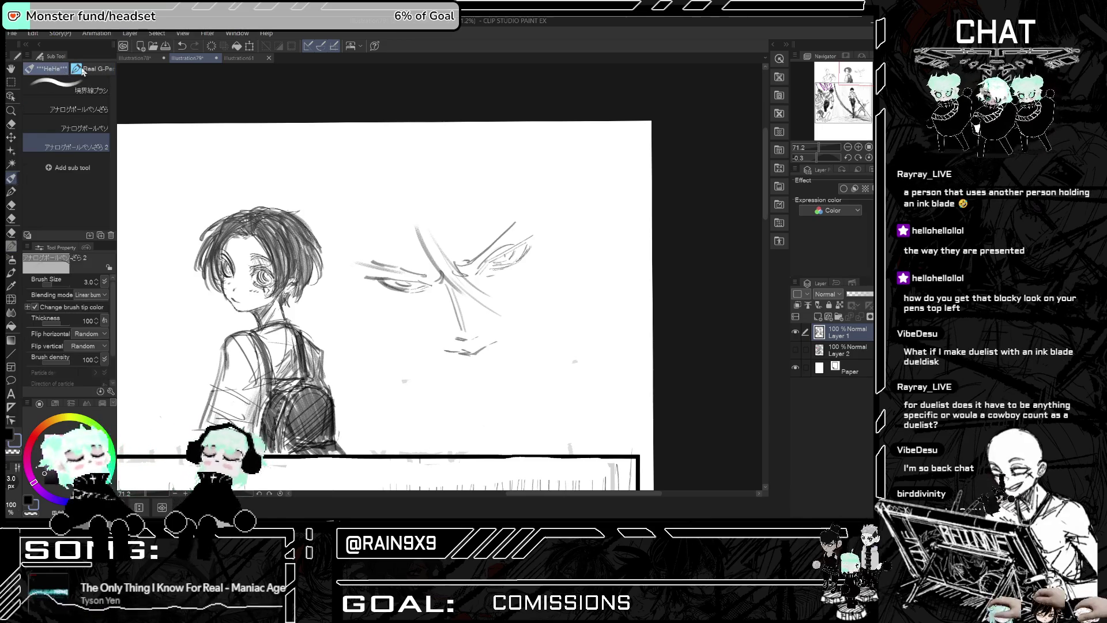
click(83, 70)
click(58, 70)
click(90, 74)
click(89, 69)
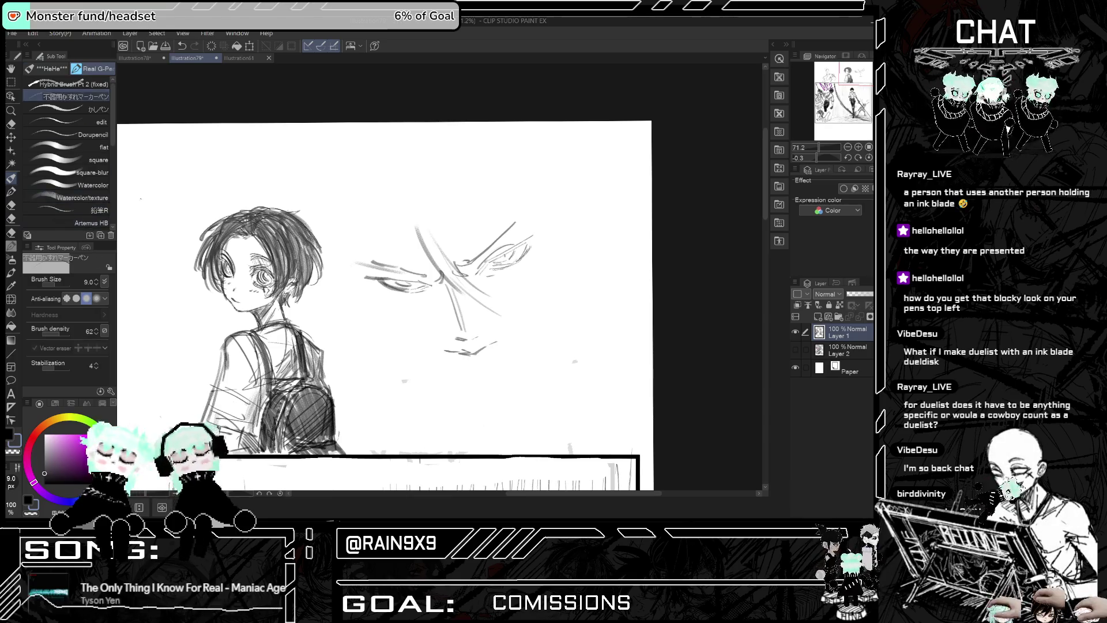
click(51, 69)
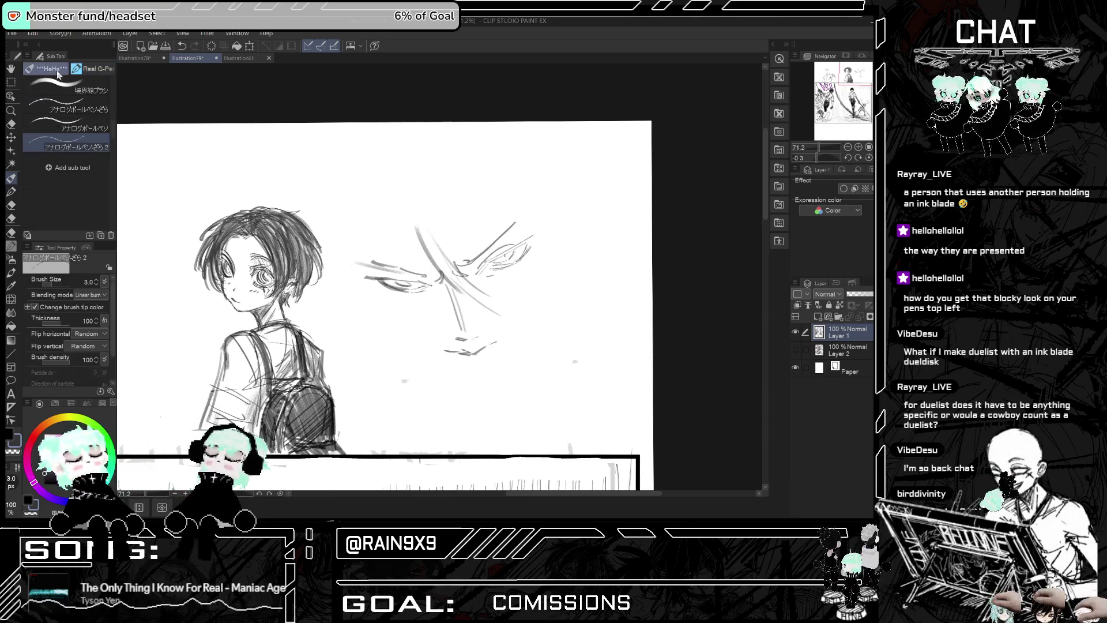
click(13, 190)
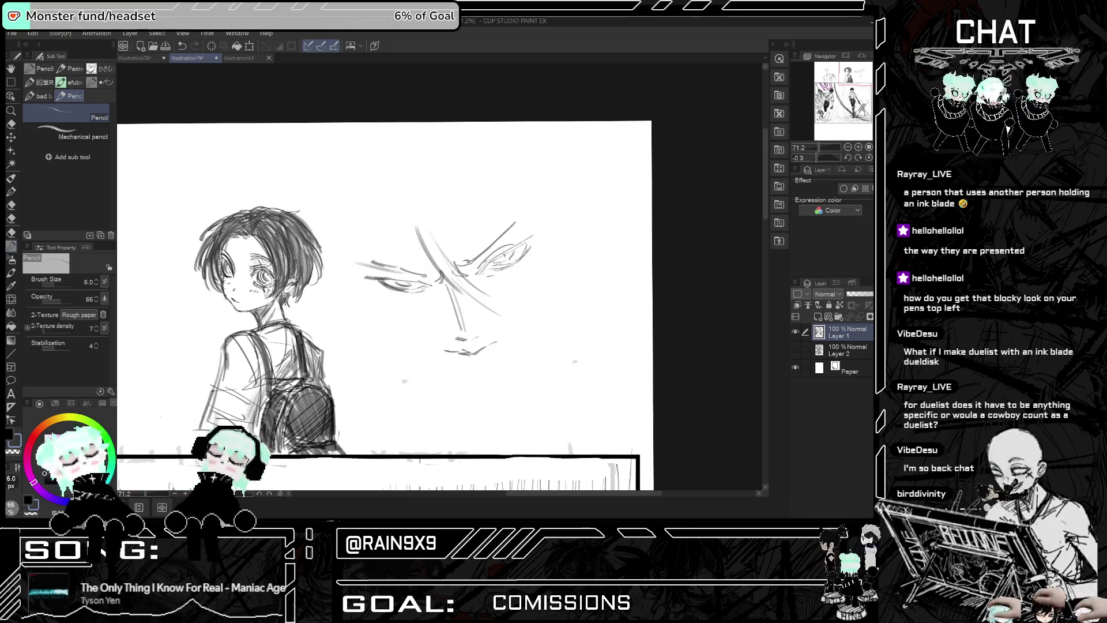
Step: Add a short cheek line under the left eye and a jawline extending up toward the ear
key(h)
key(h)
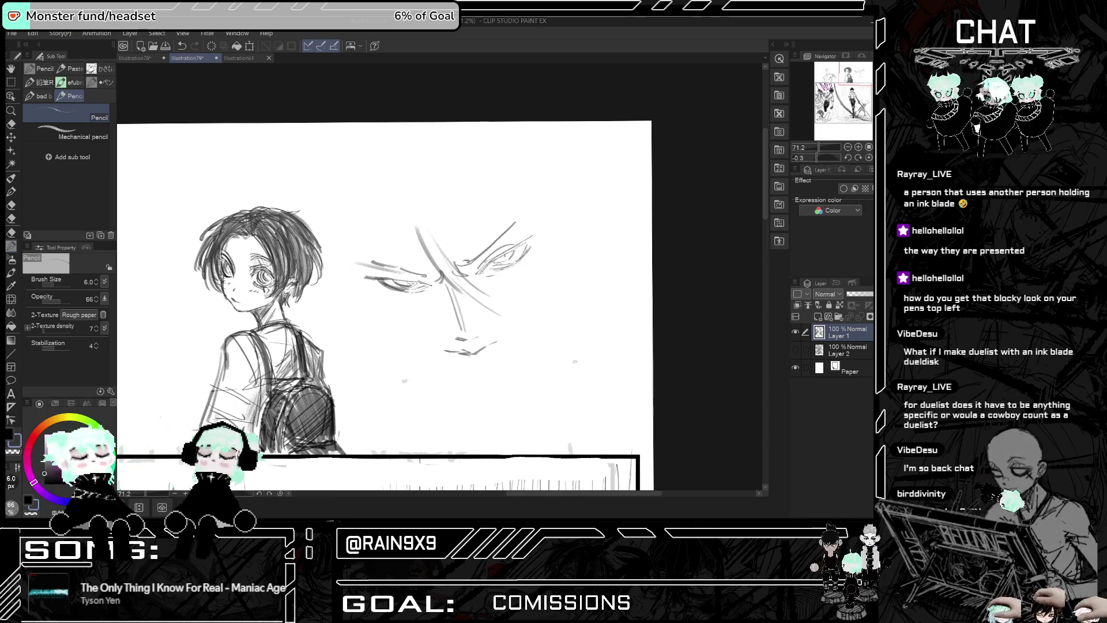
key(h)
key(h)
key(h)
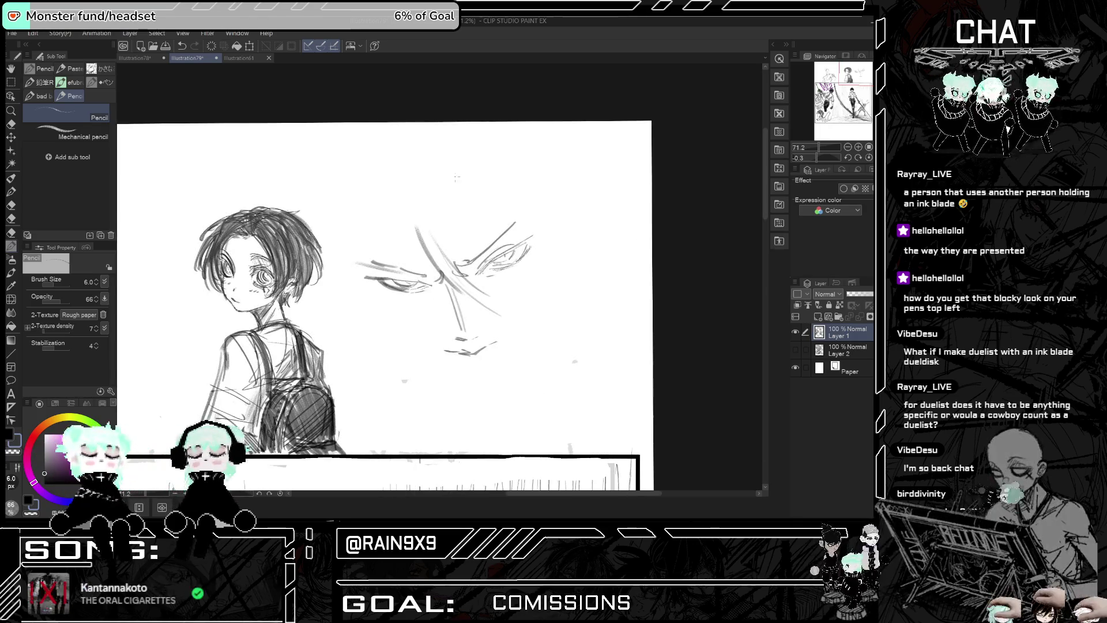
drag(370, 282, 378, 292)
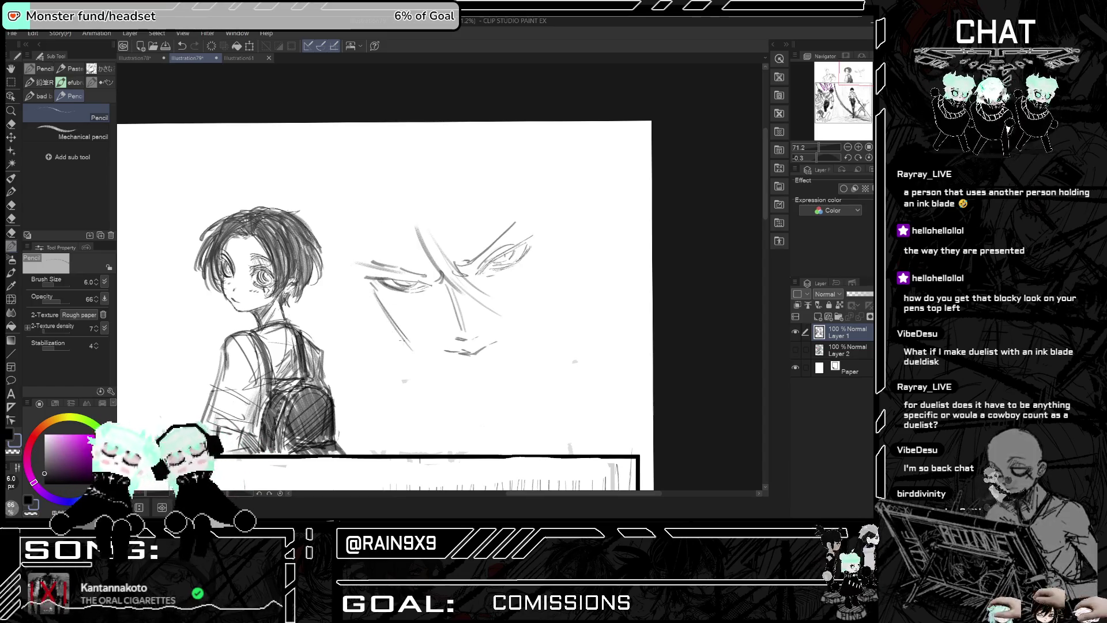
drag(385, 316, 460, 378)
key(ctrl+z)
key(ctrl+z)
drag(410, 341, 486, 382)
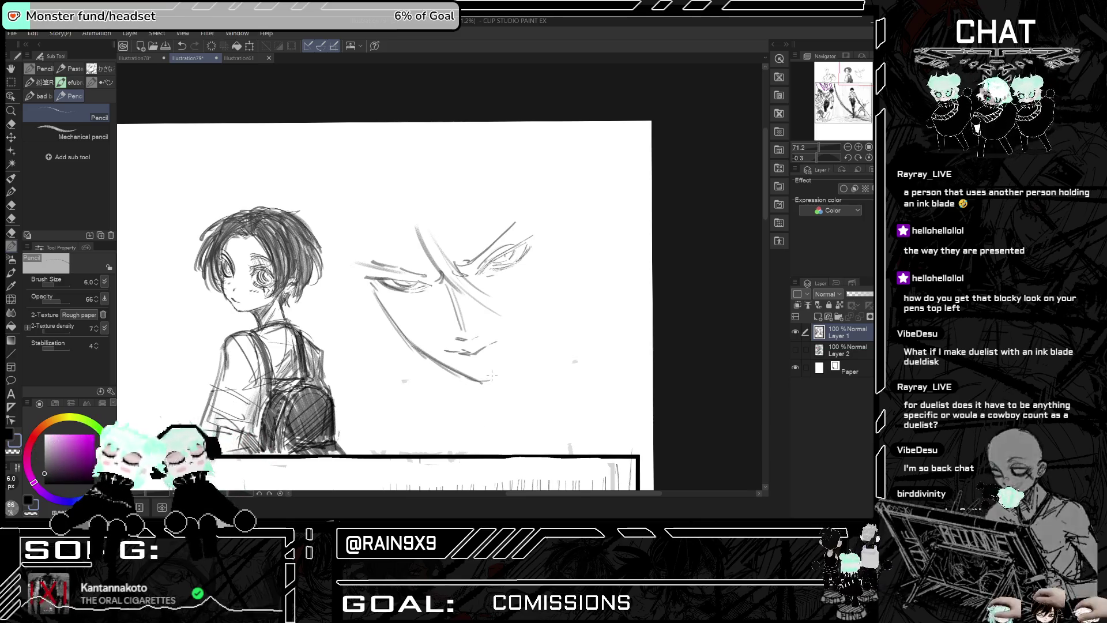
key(ctrl+z)
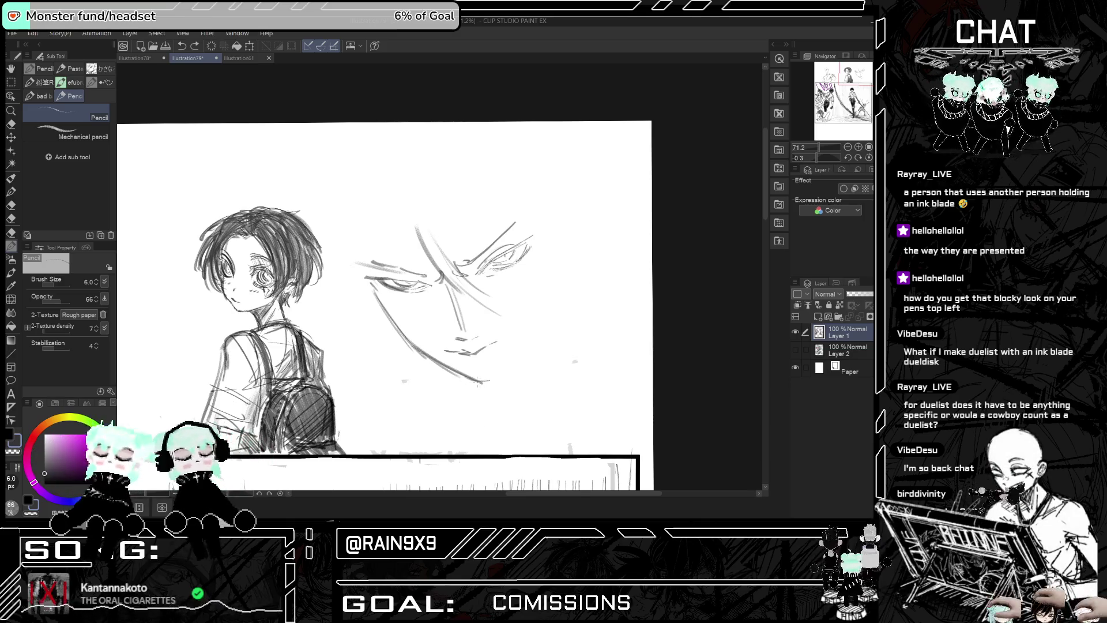
mouse_move(489, 383)
mouse_down()
mouse_move(535, 327)
mouse_move(544, 295)
mouse_up()
key(h)
key(h)
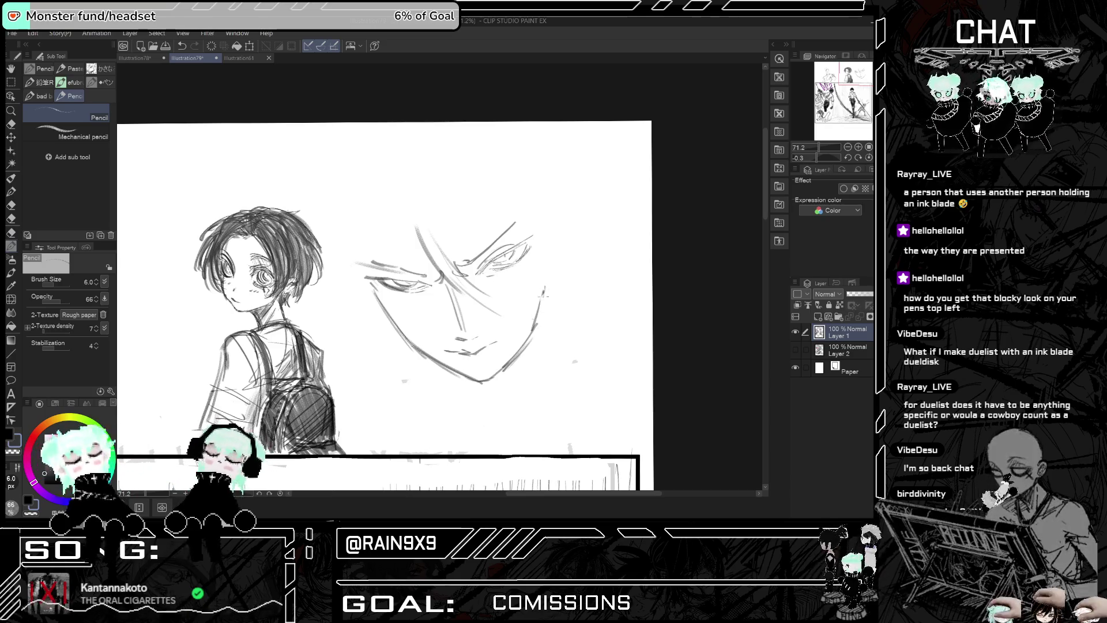
Step: Pencil a small ear with inner detail on the face's right side, checking it mirrored
drag(553, 235, 565, 275)
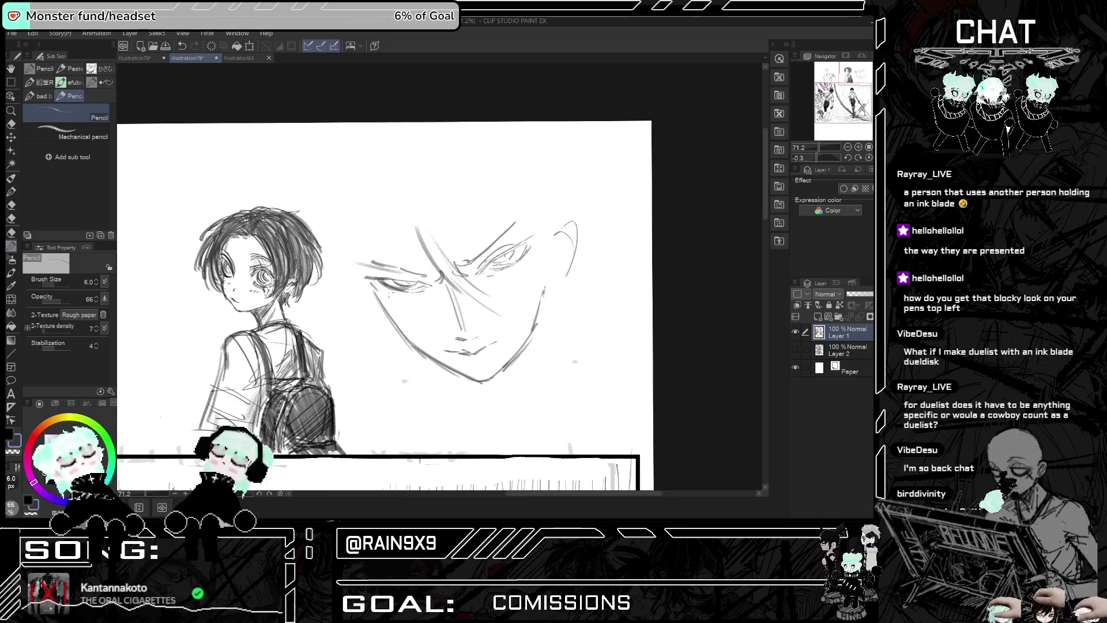
key(ctrl+z)
mouse_move(555, 223)
mouse_down()
mouse_move(578, 238)
mouse_move(574, 256)
mouse_up()
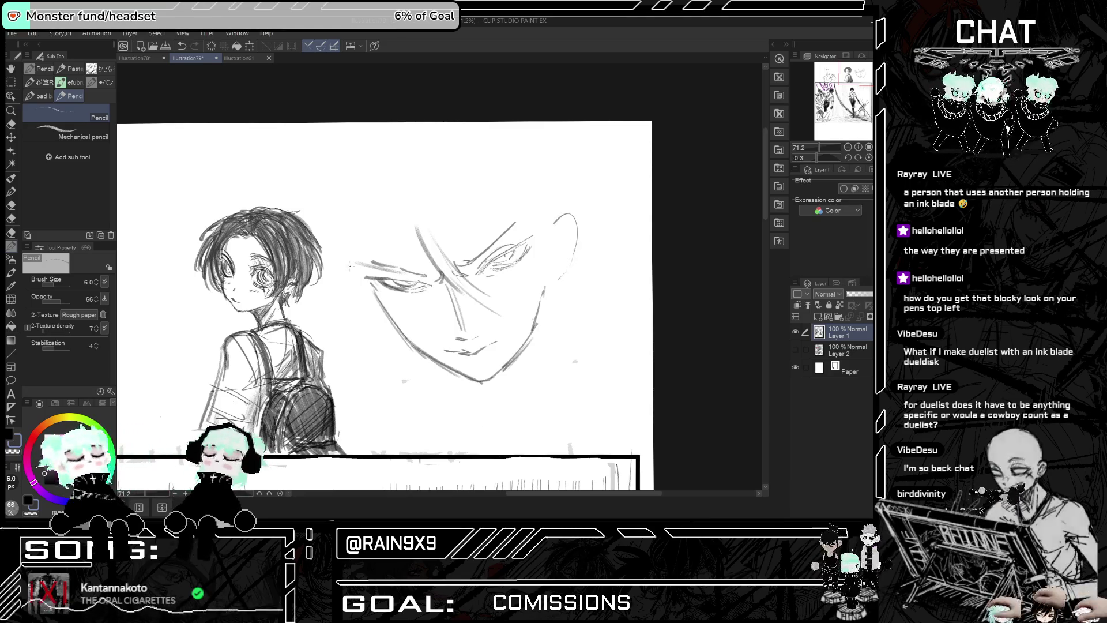
key(h)
key(h)
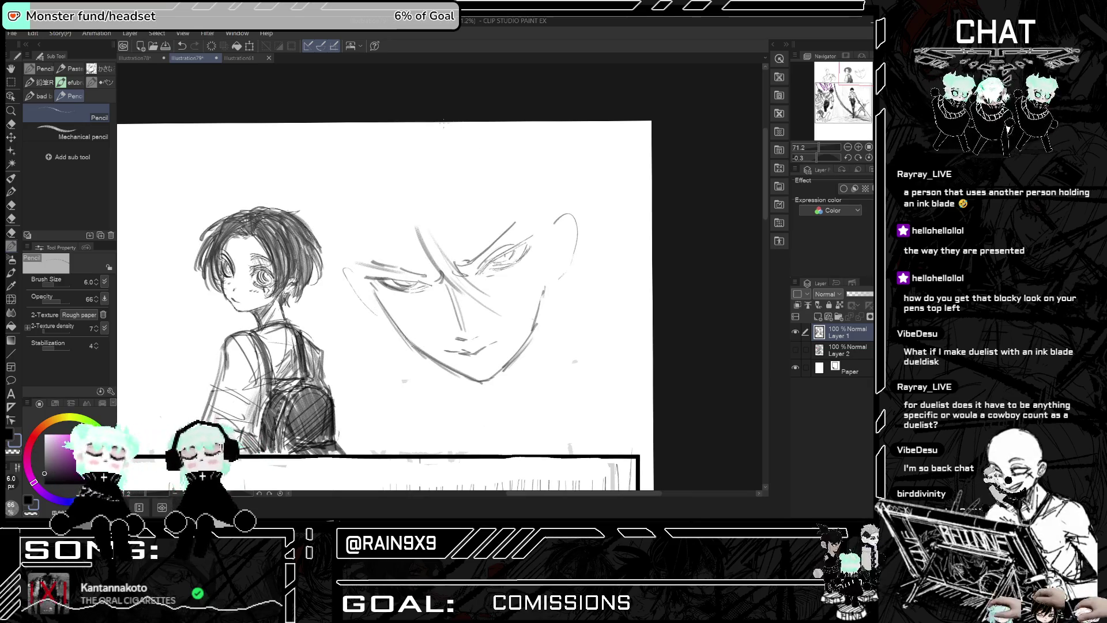
drag(562, 226, 567, 238)
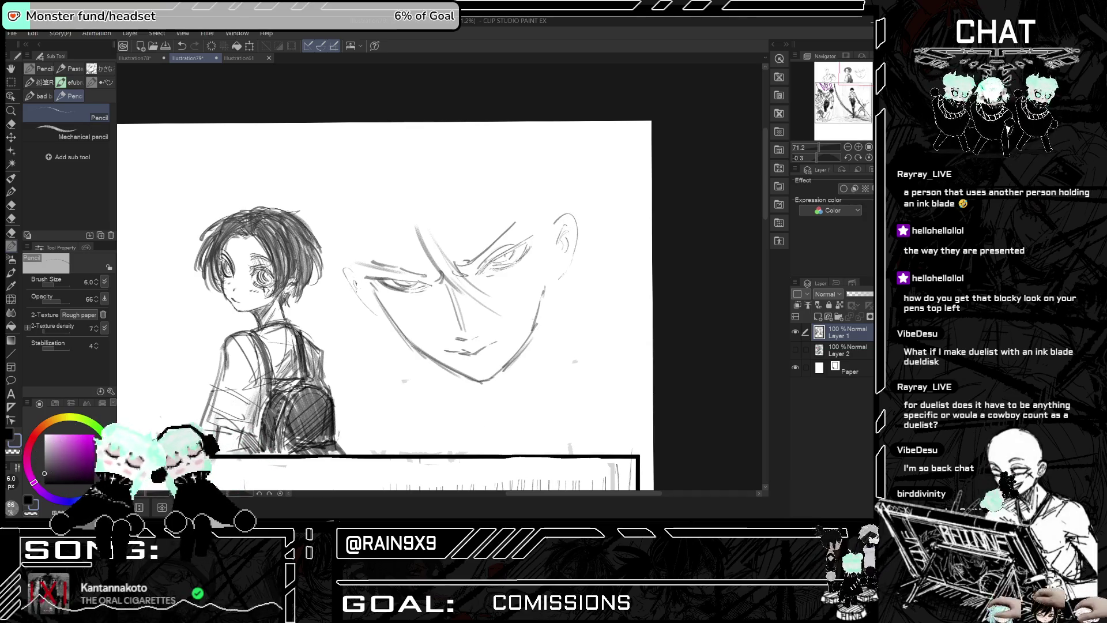
key(h)
key(h)
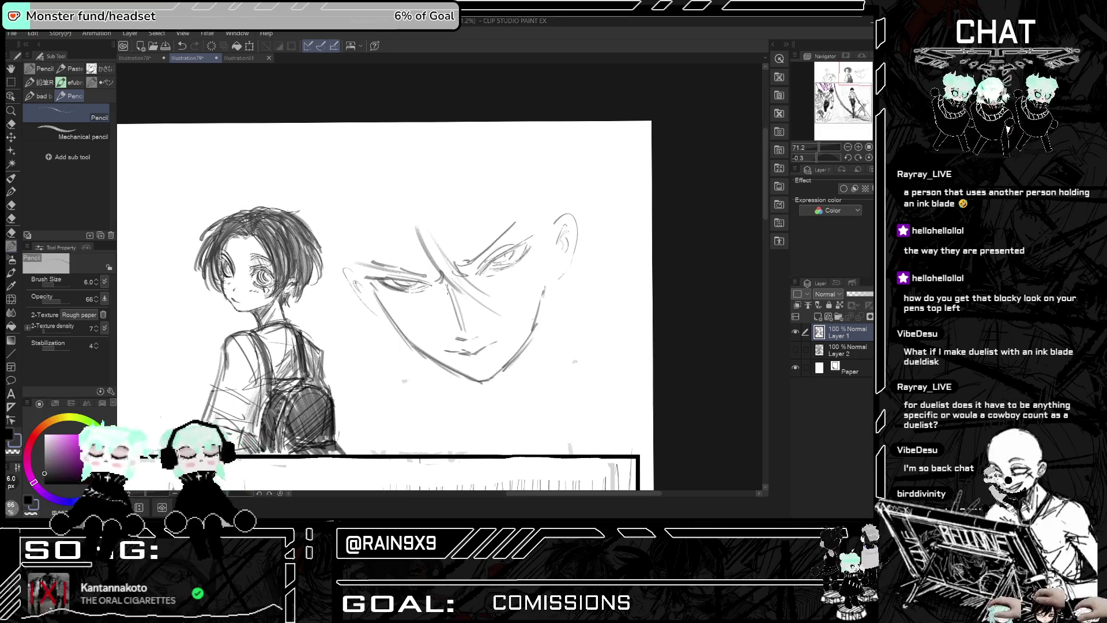
scroll(518, 268, down, 4)
scroll(441, 332, up, 1)
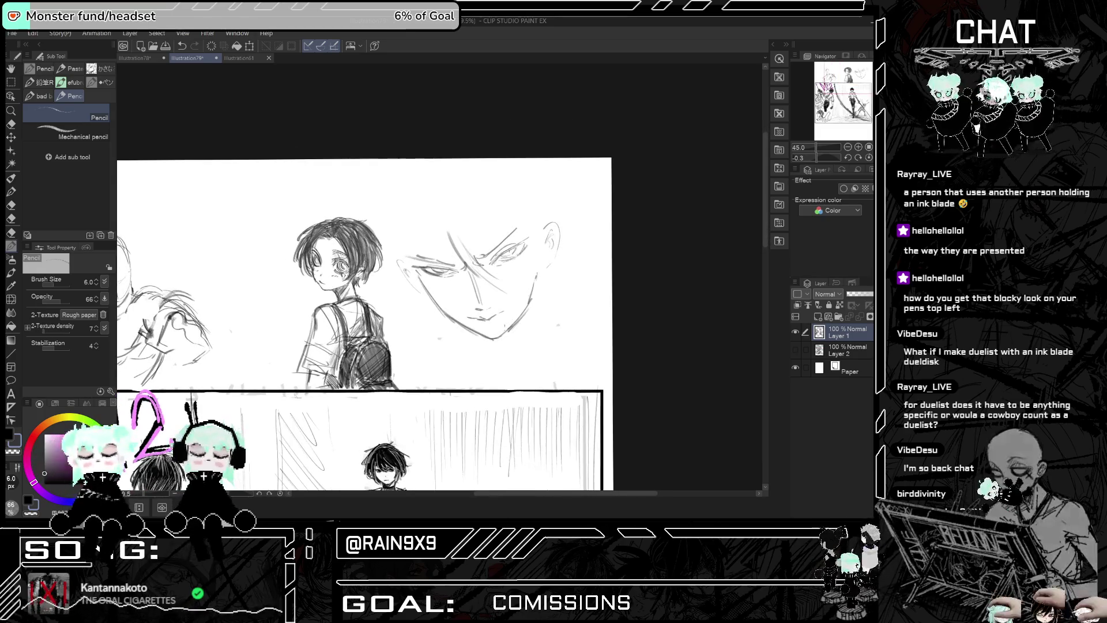
key(h)
key(h)
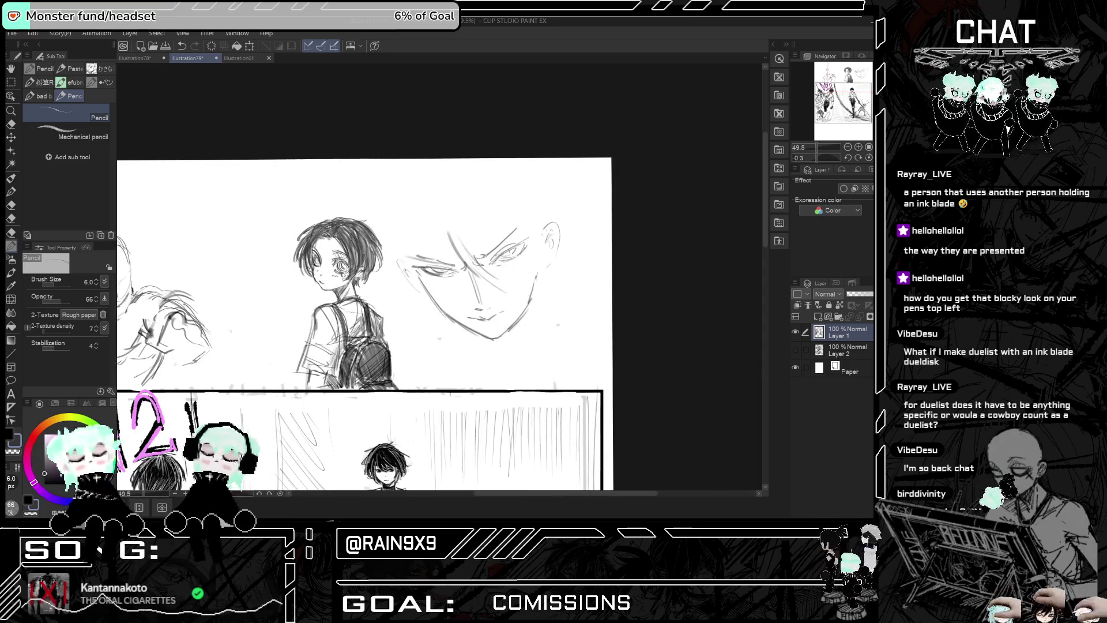
scroll(545, 247, up, 1)
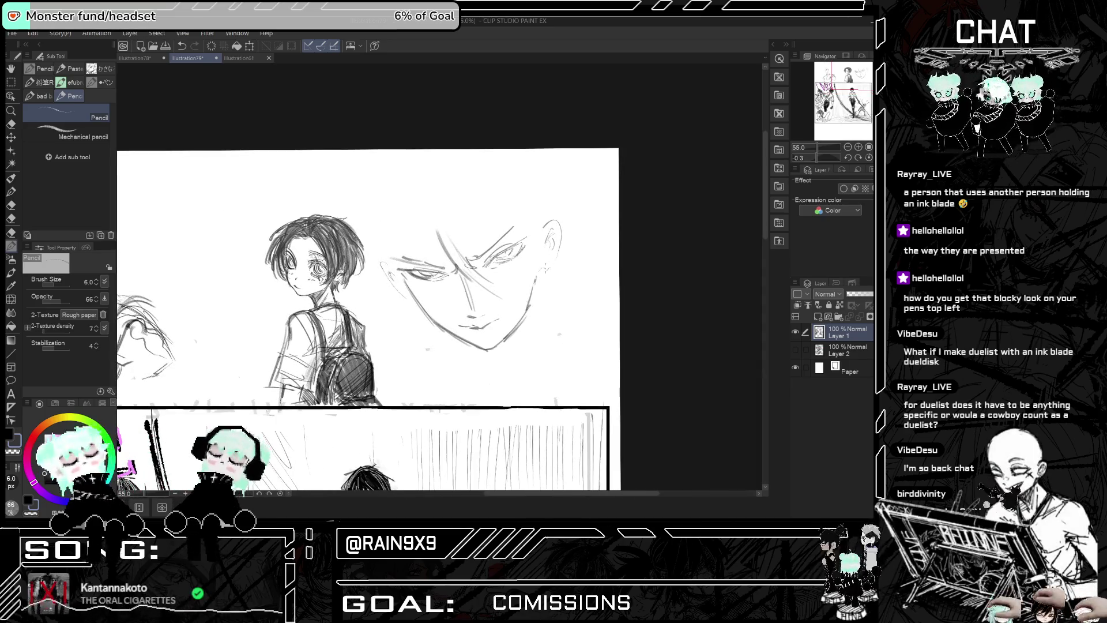